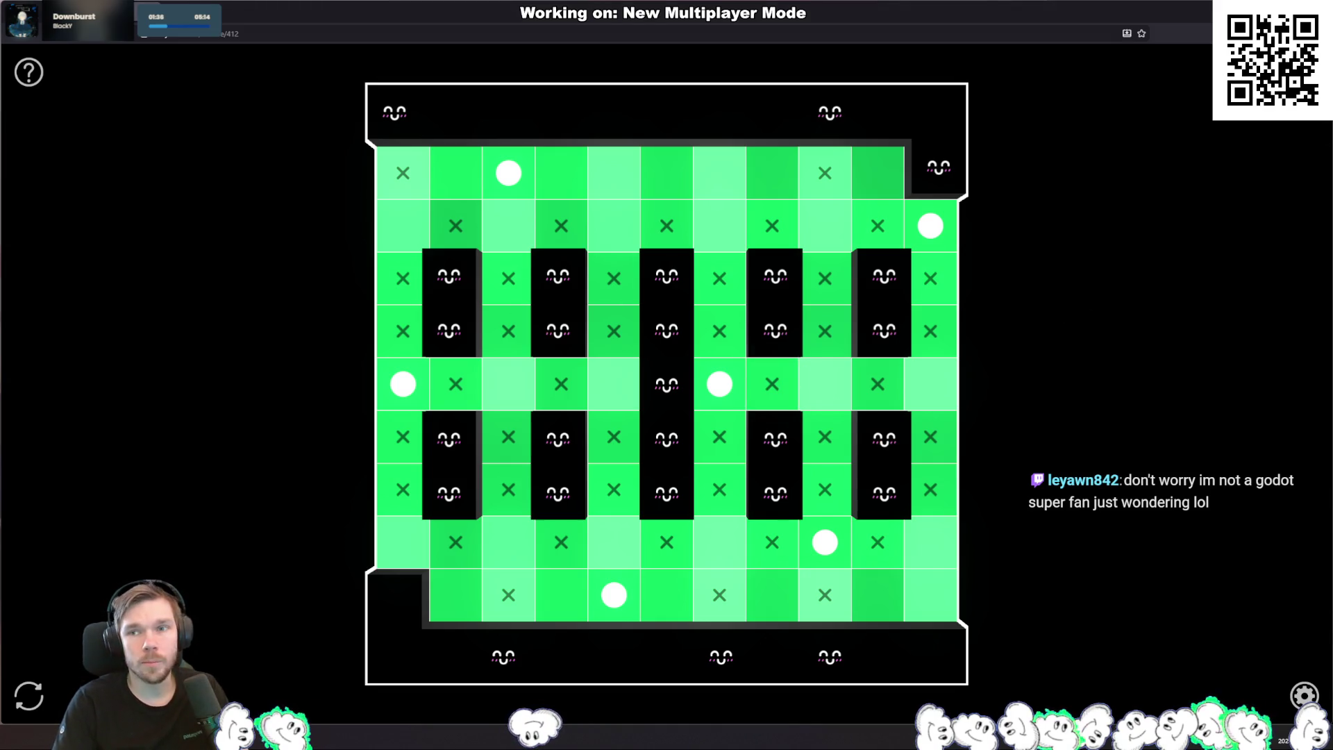
Step: Capture a screenshot of the performance notification area at the top right
{"action": "key", "text": "ctrl+Print"}
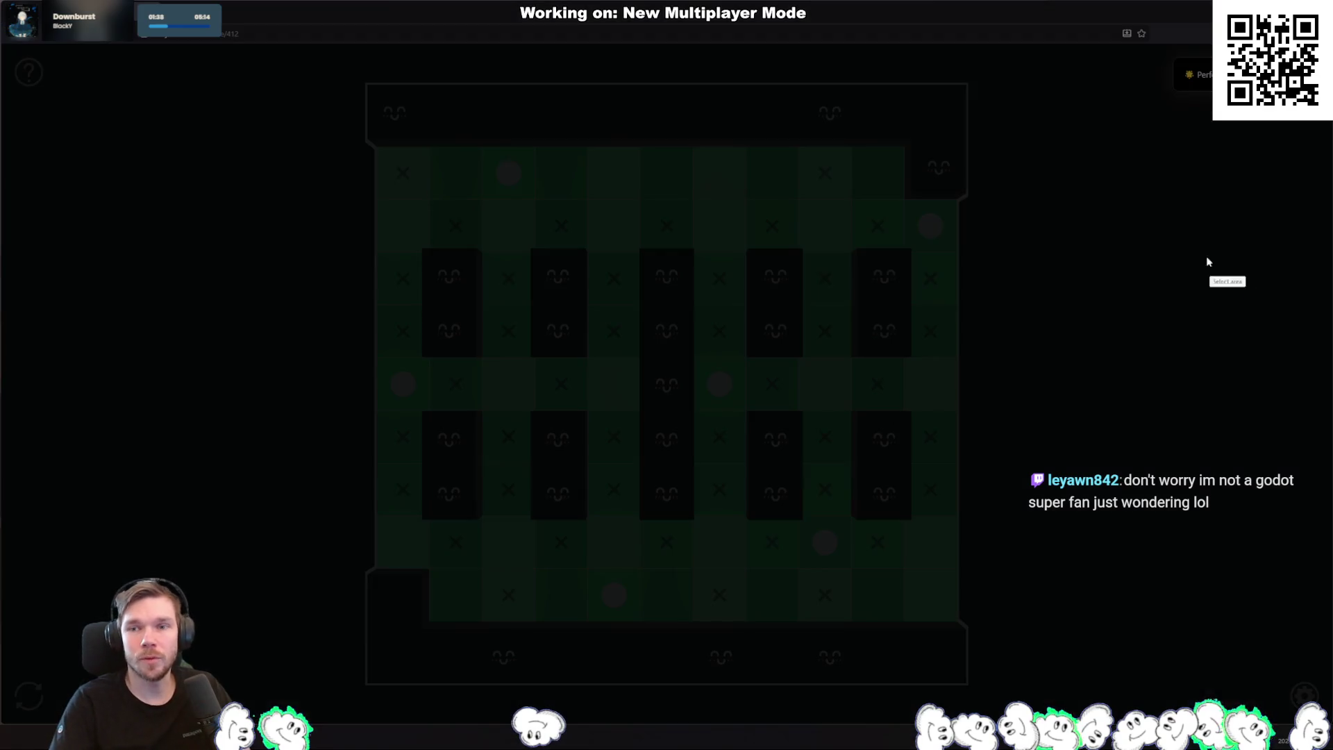
{"action": "left_click_drag", "start_coordinate": [1167, 49], "coordinate": [1323, 111]}
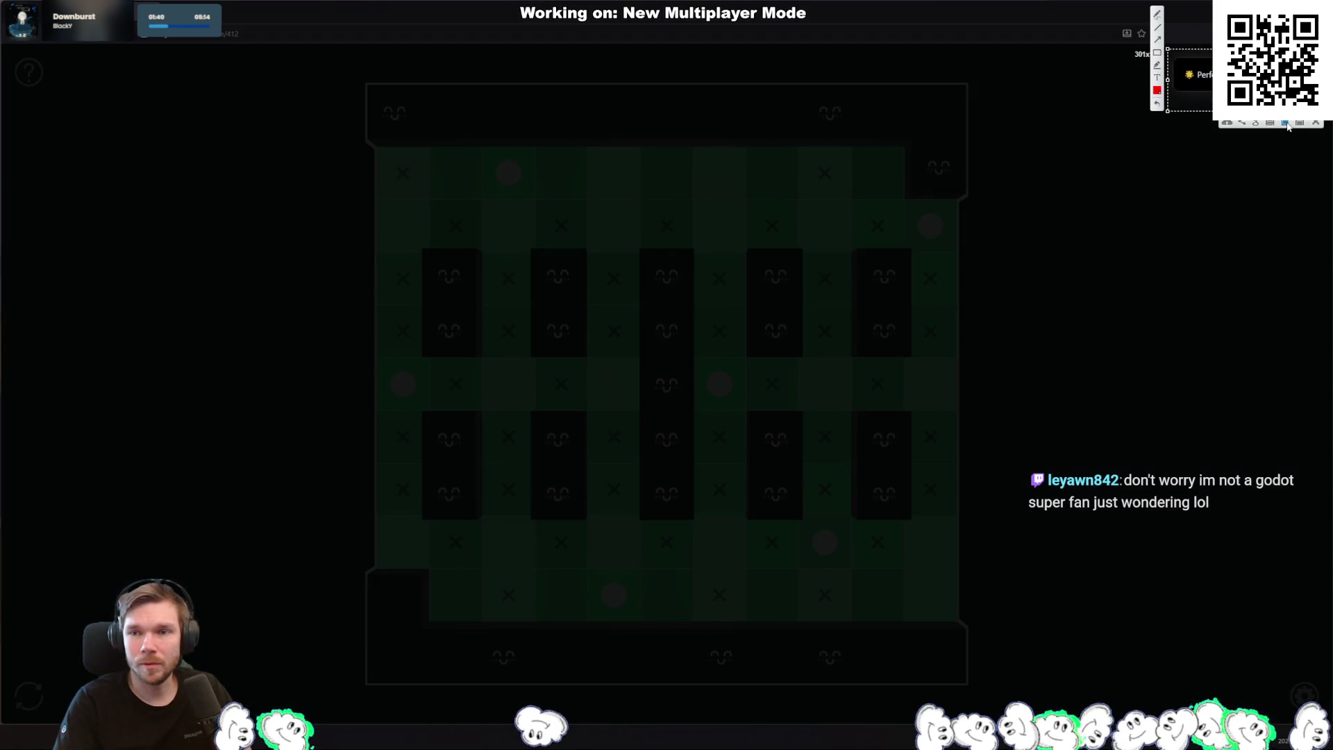
{"action": "left_click", "coordinate": [1284, 123]}
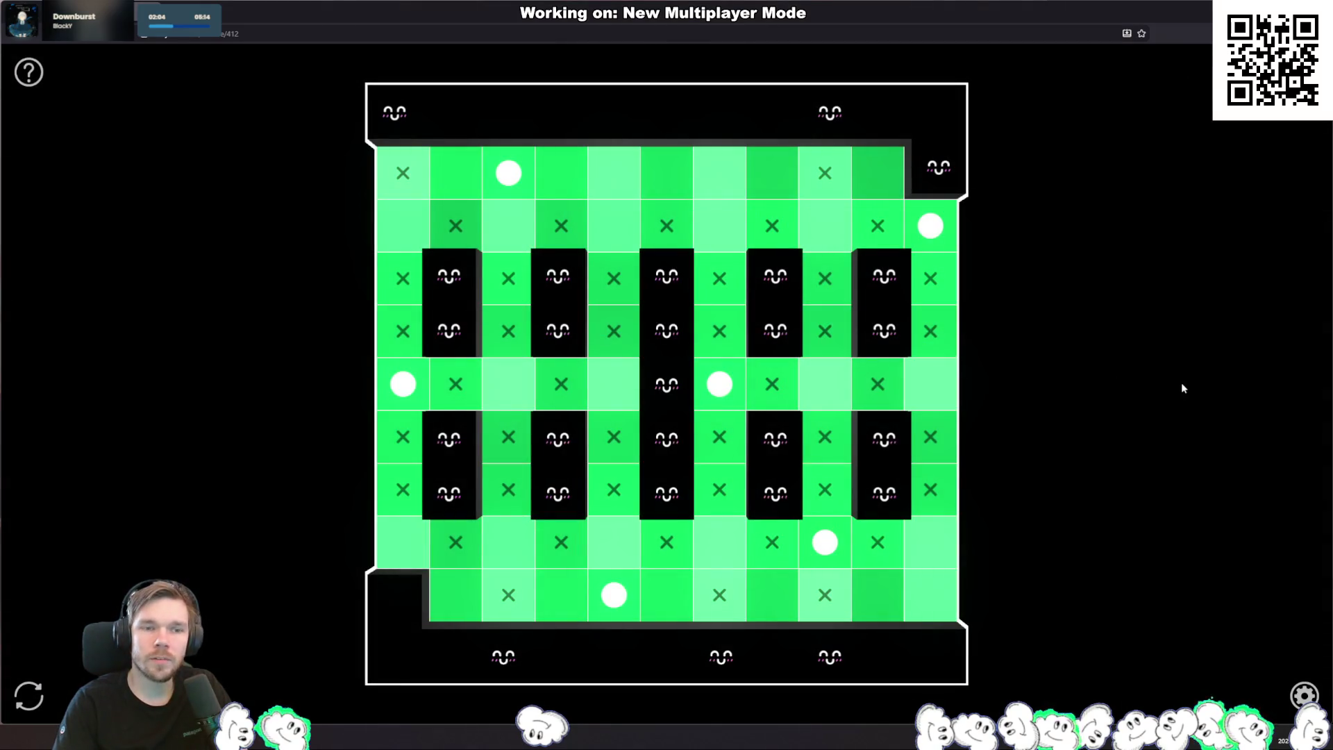
Step: Remove four lamps from the solved puzzle board
{"action": "left_click", "coordinate": [823, 543]}
{"action": "left_click", "coordinate": [718, 383]}
{"action": "left_click", "coordinate": [612, 593]}
{"action": "left_click", "coordinate": [400, 385]}
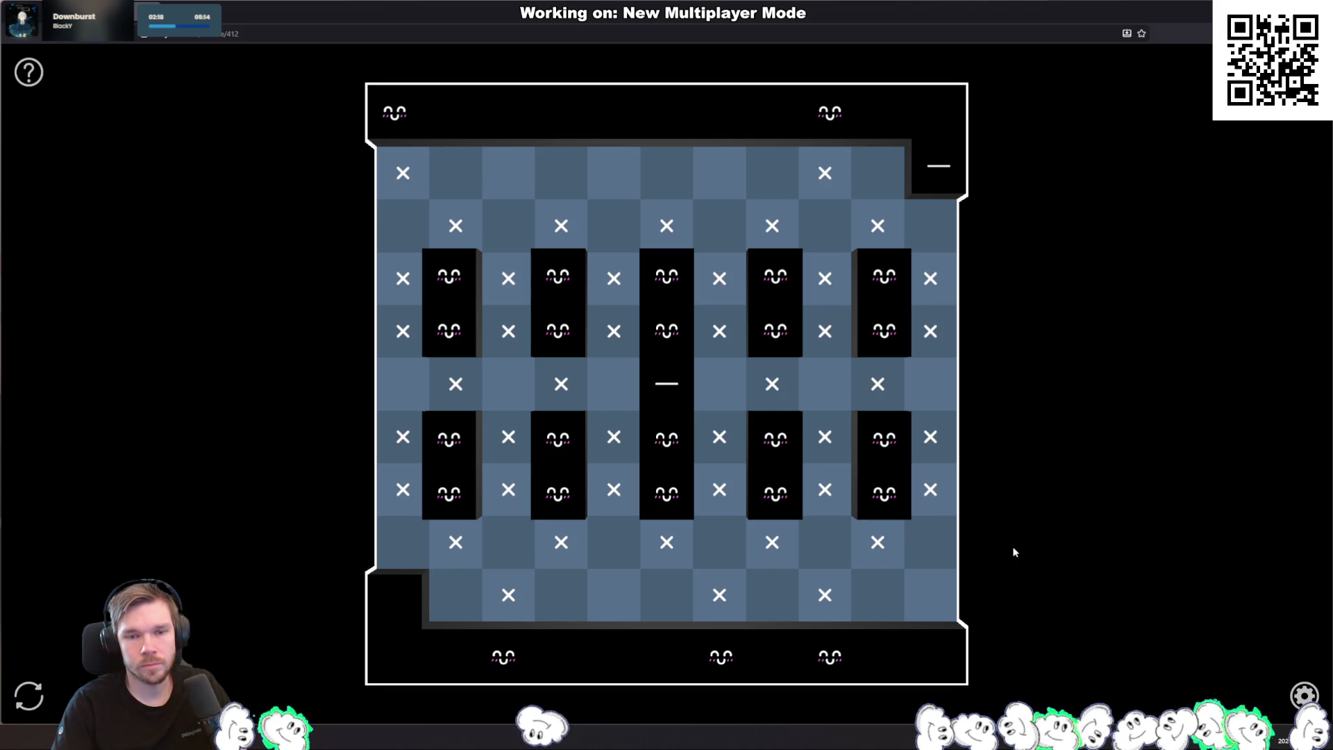
Step: Try lamps in the middle, lower and second rows, testing the corner cells
{"action": "left_click", "coordinate": [614, 384]}
{"action": "left_click", "coordinate": [508, 542]}
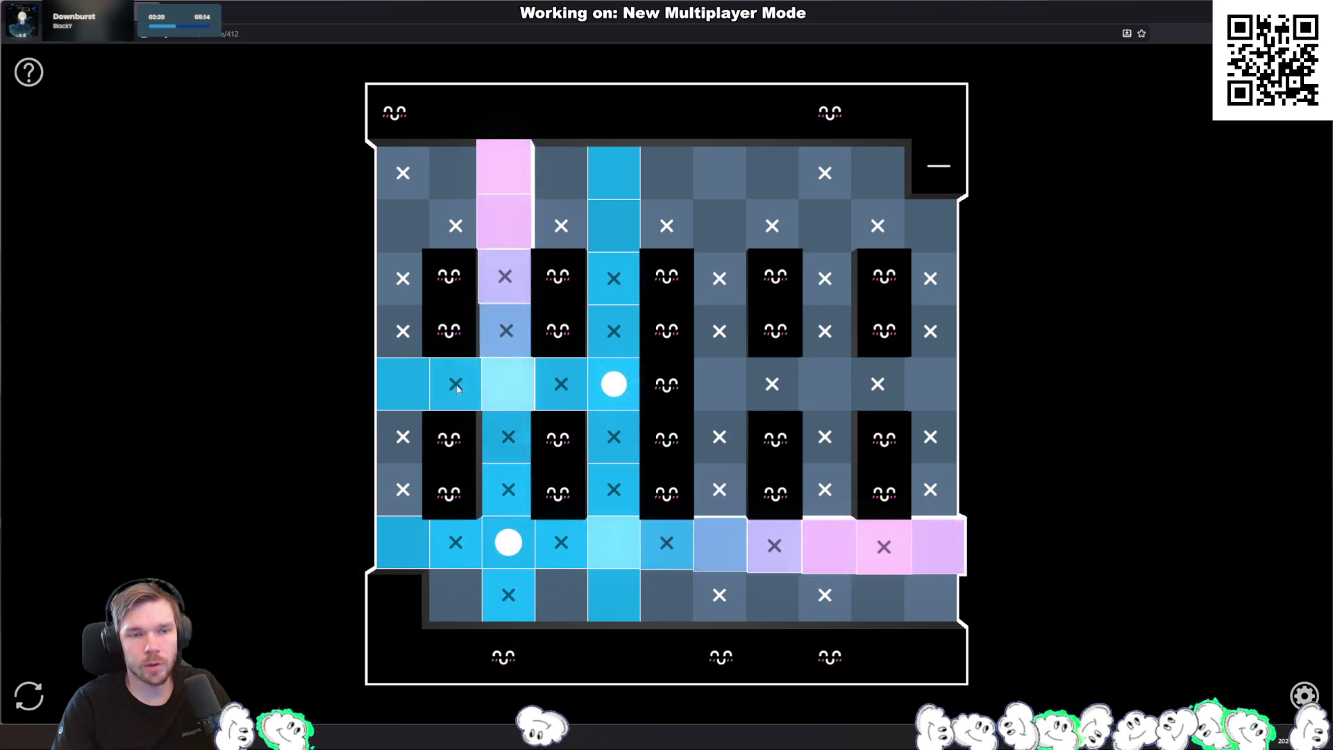
{"action": "left_click", "coordinate": [402, 226]}
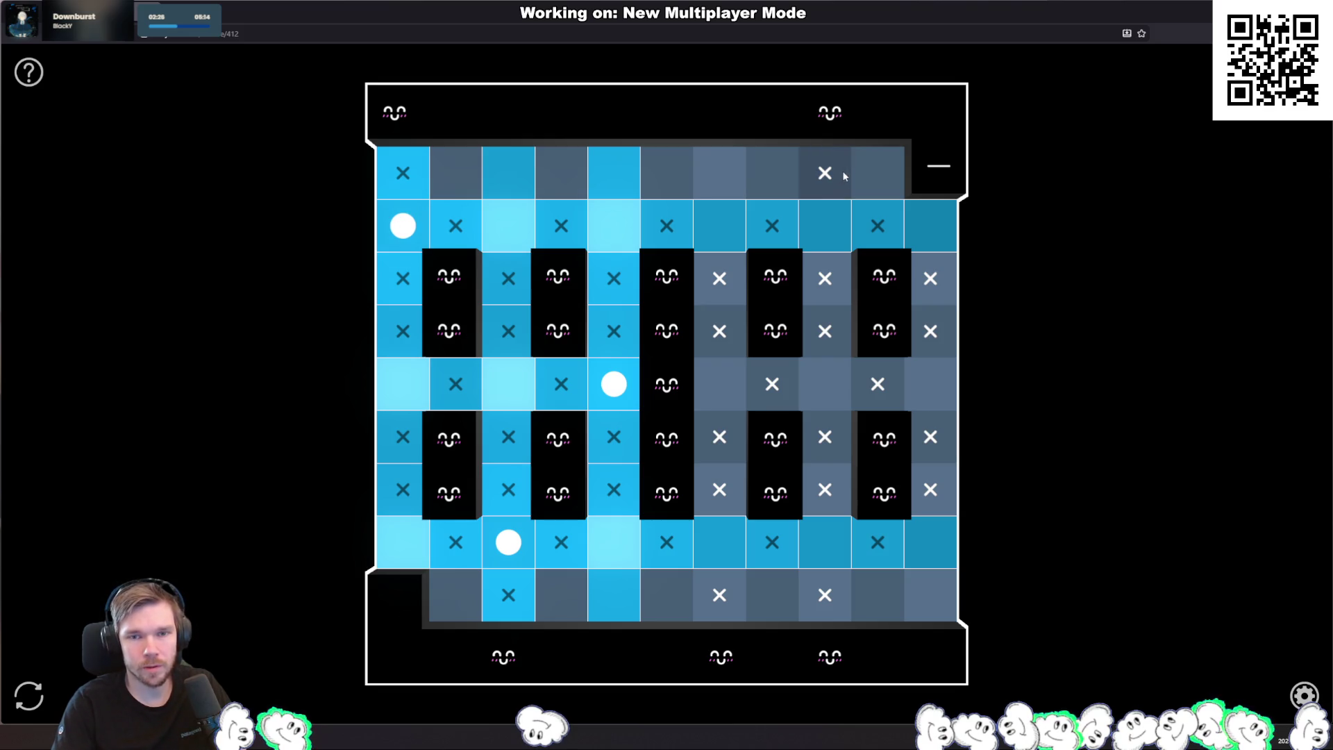
{"action": "left_click", "coordinate": [836, 399]}
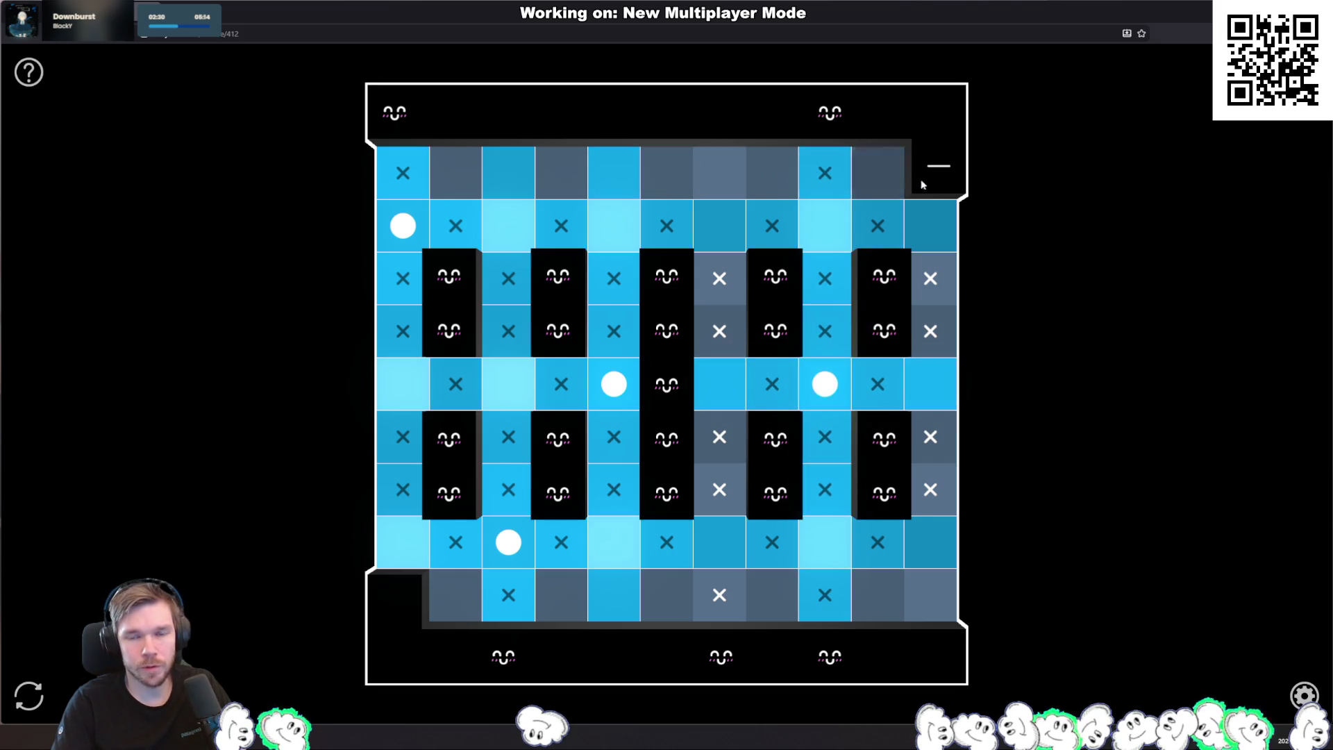
{"action": "left_click", "coordinate": [920, 583]}
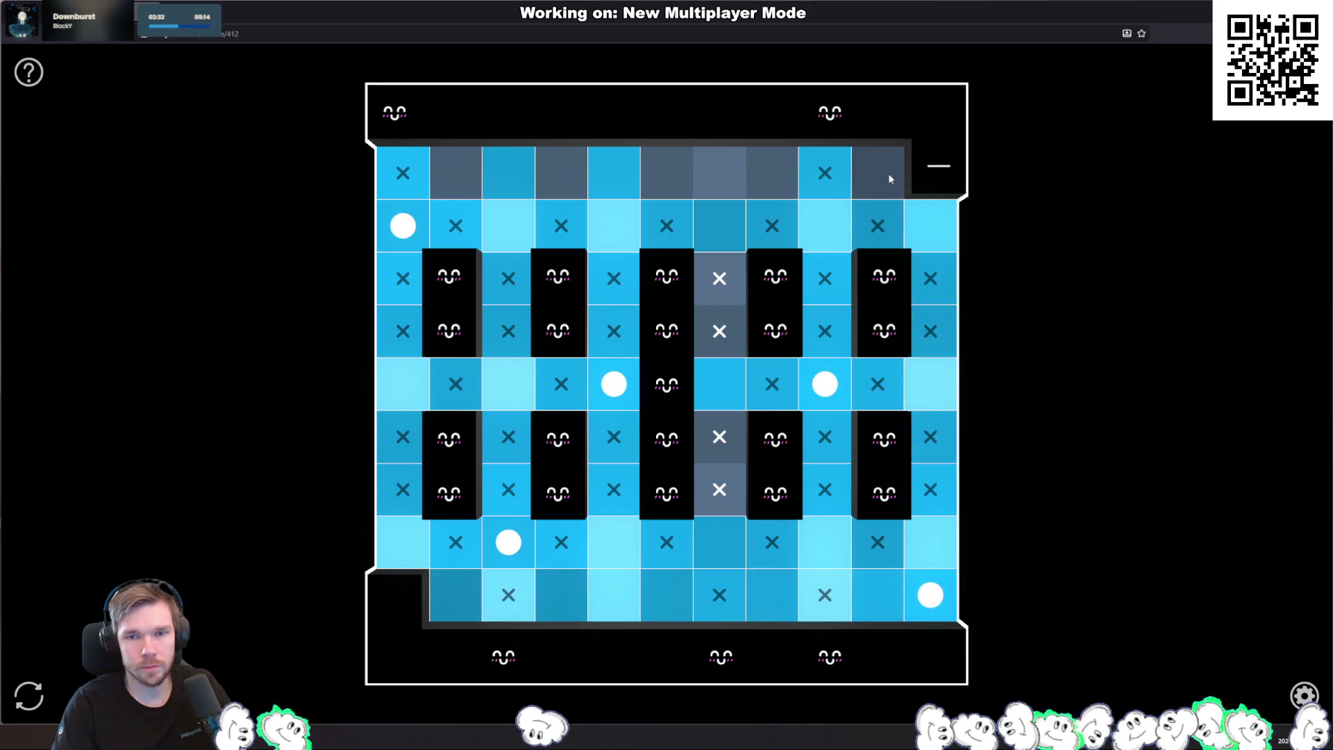
{"action": "left_click", "coordinate": [927, 554]}
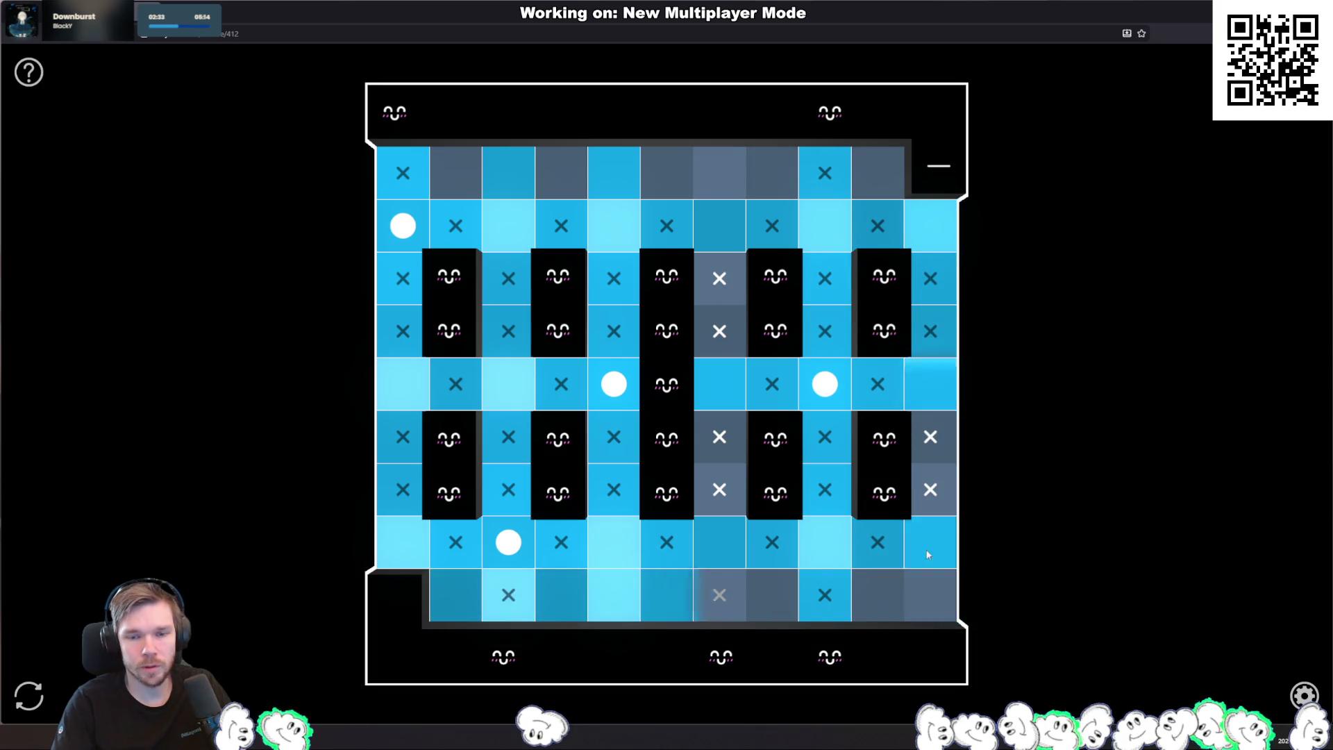
{"action": "left_click", "coordinate": [880, 172]}
{"action": "left_click", "coordinate": [898, 197]}
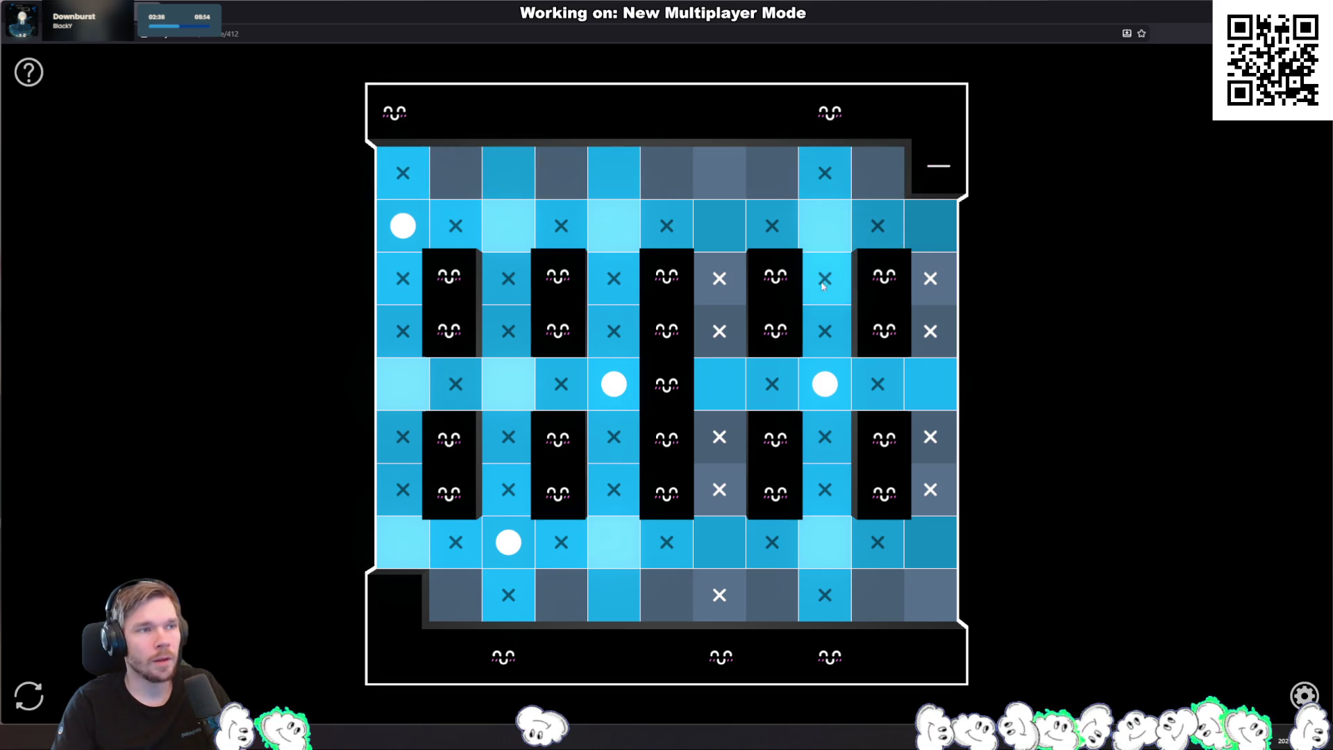
Step: Clear that attempt and place five new lamps until the whole board lights green
{"action": "left_click", "coordinate": [393, 225]}
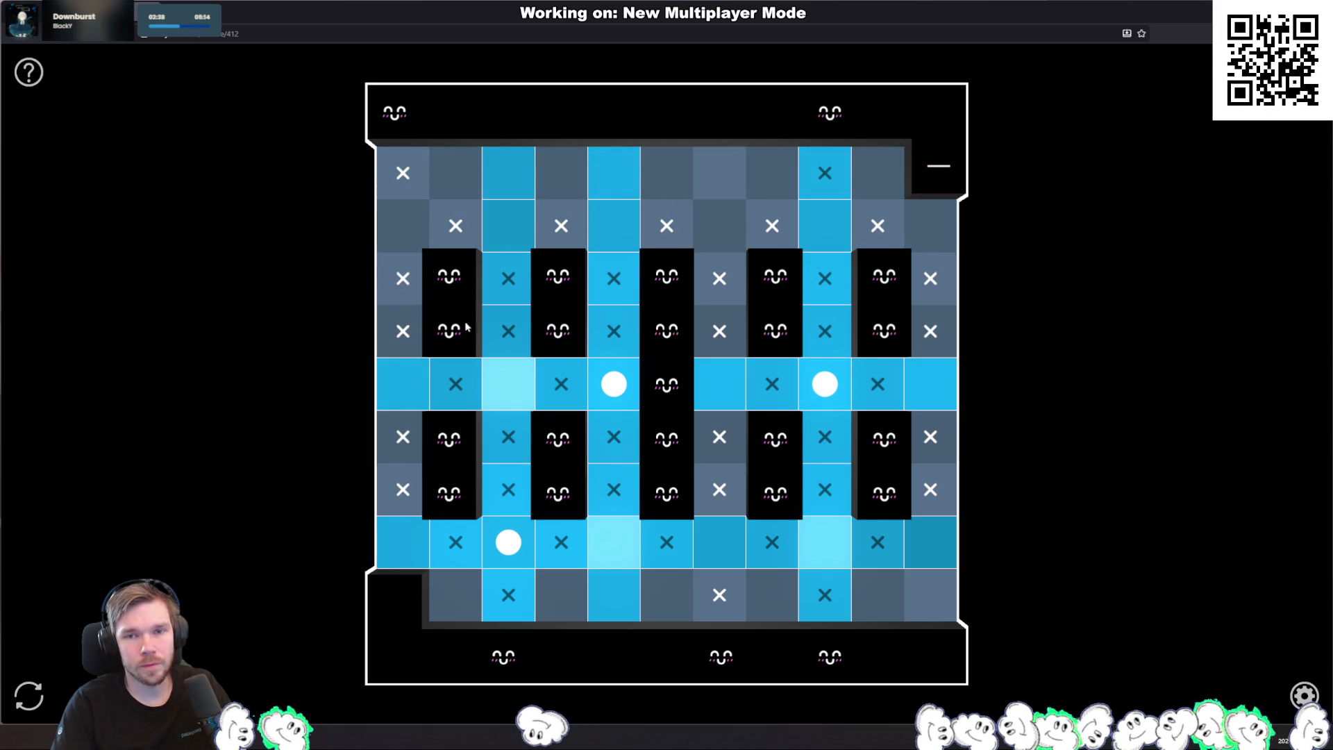
{"action": "left_click", "coordinate": [826, 390]}
{"action": "left_click", "coordinate": [608, 399]}
{"action": "left_click", "coordinate": [496, 558]}
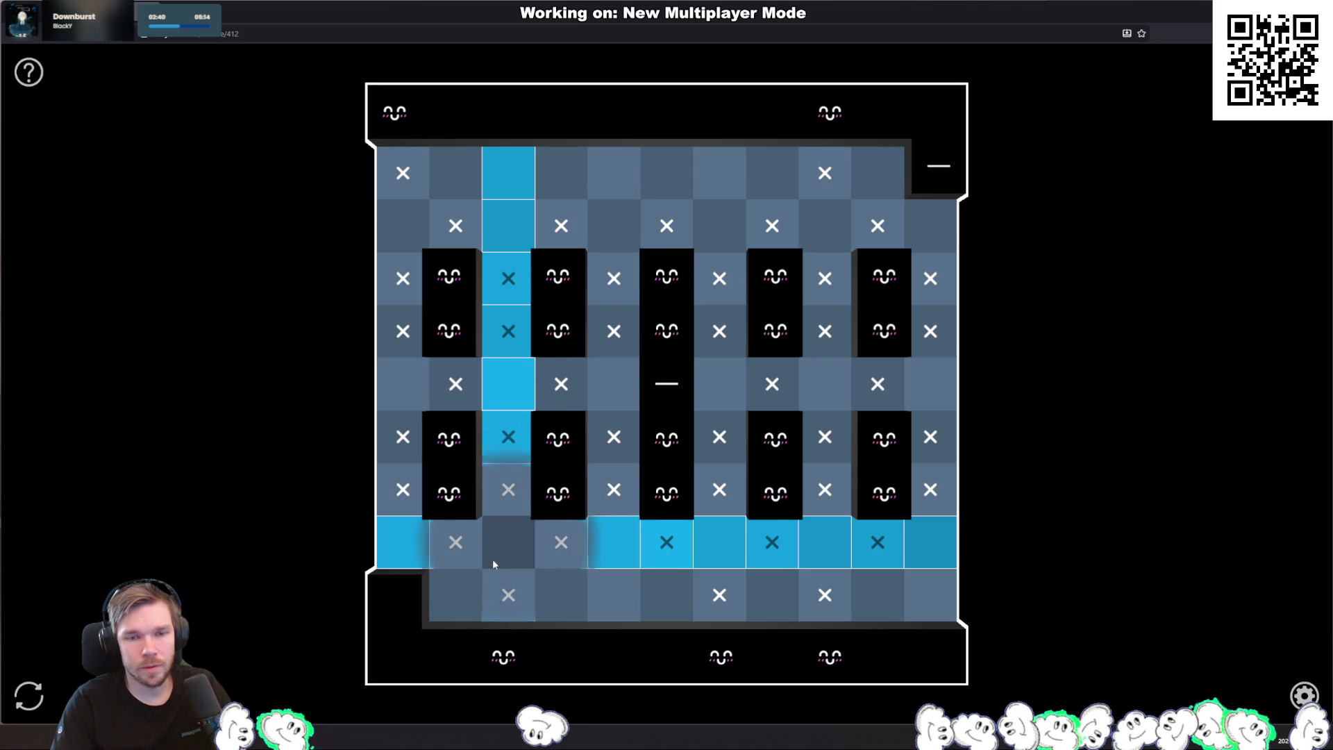
{"action": "left_click", "coordinate": [722, 392]}
{"action": "left_click", "coordinate": [824, 542]}
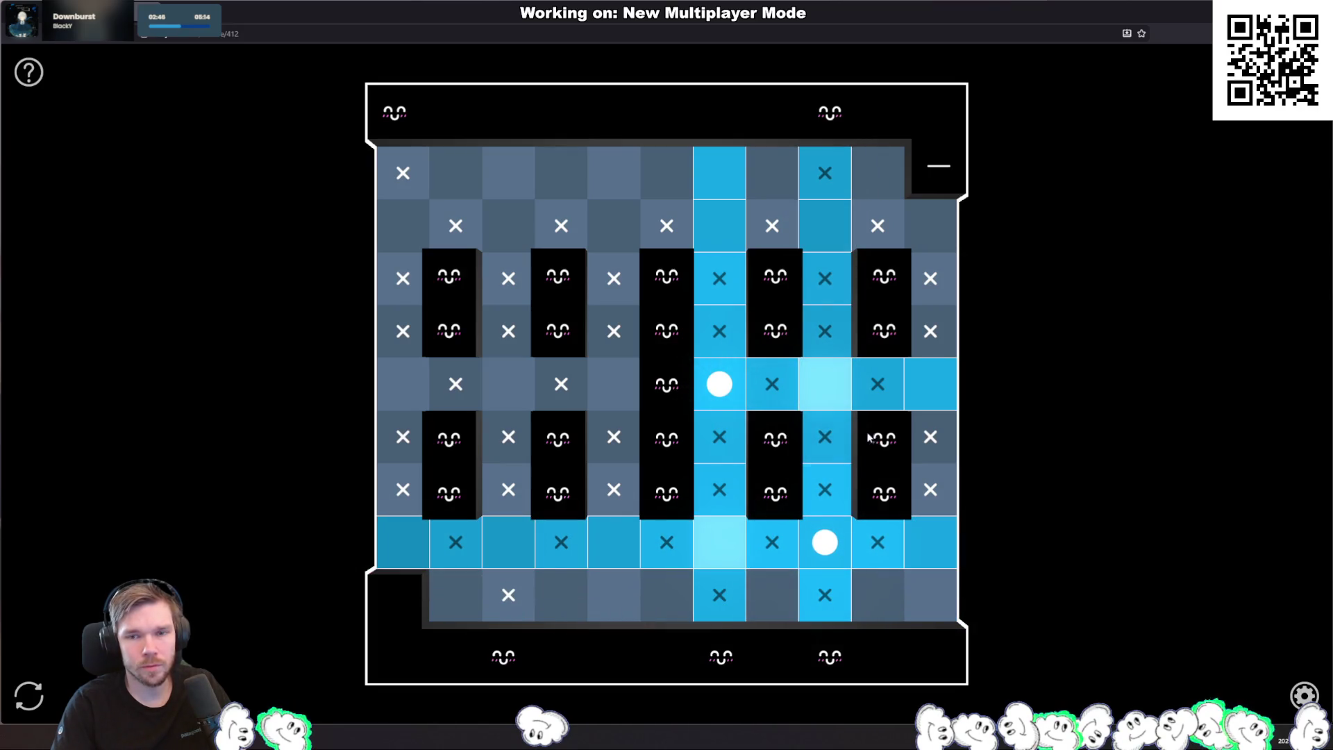
{"action": "left_click", "coordinate": [930, 226]}
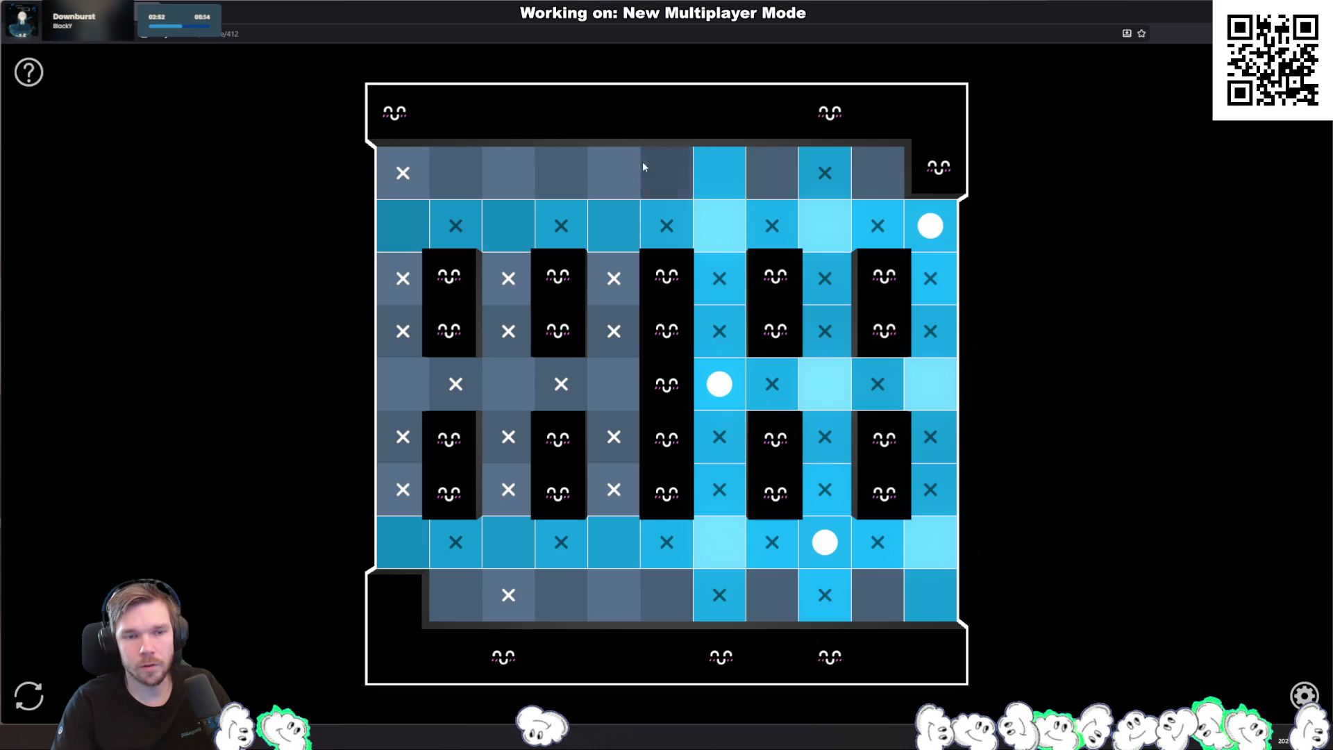
{"action": "left_click", "coordinate": [398, 405]}
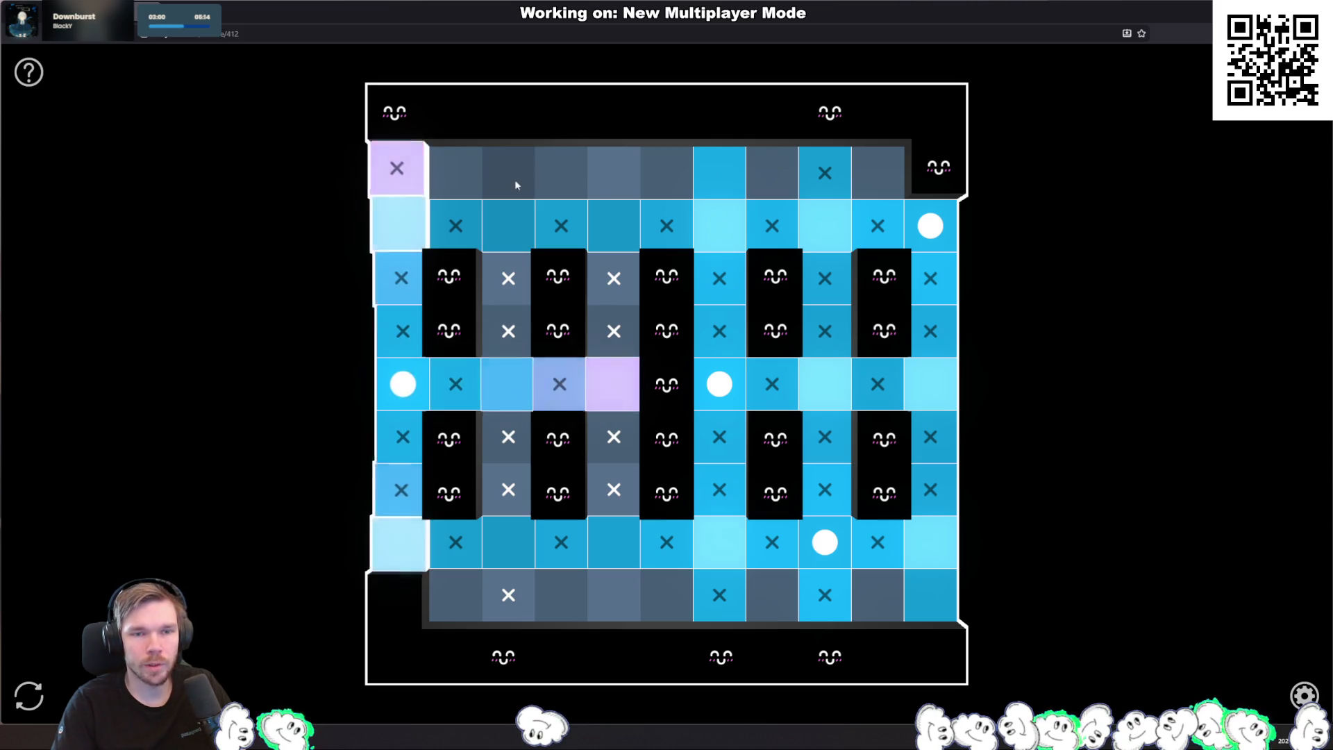
{"action": "left_click", "coordinate": [617, 603]}
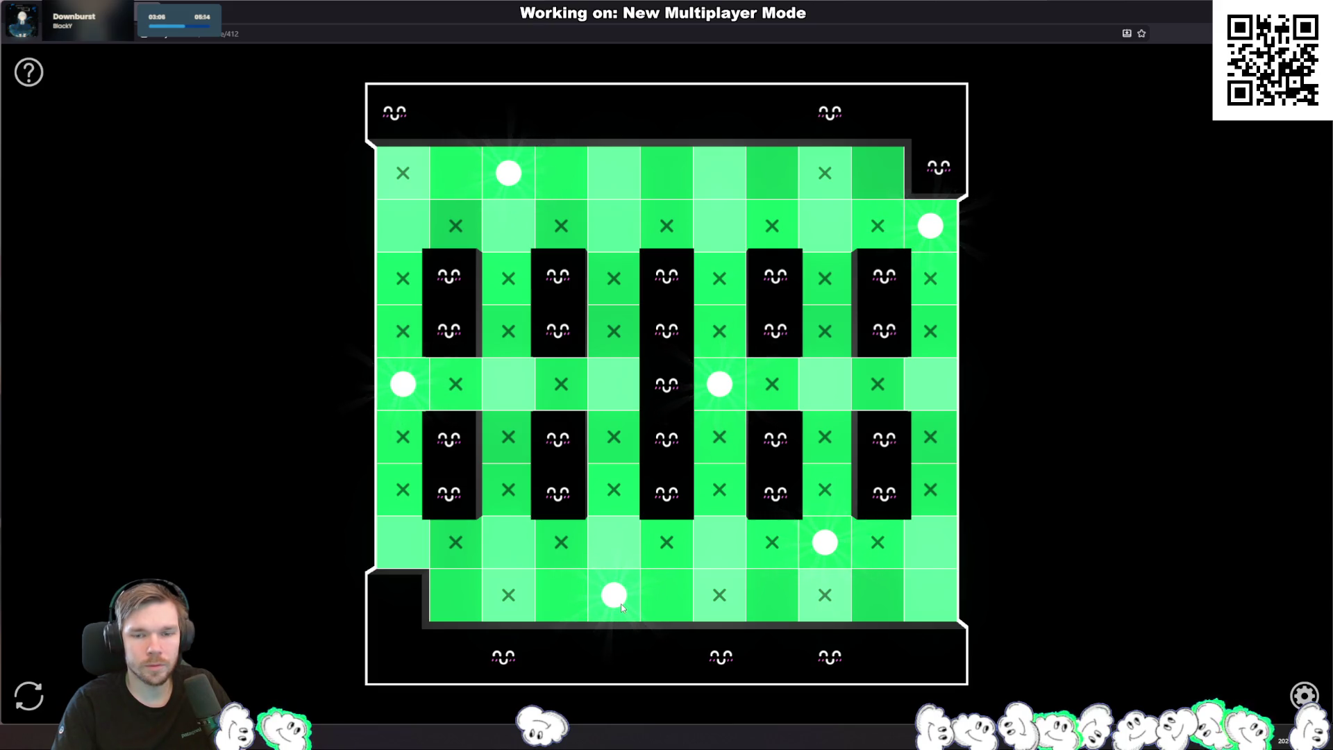
Step: Remove two lamps and test new lamps in the middle and second rows
{"action": "left_click", "coordinate": [620, 602]}
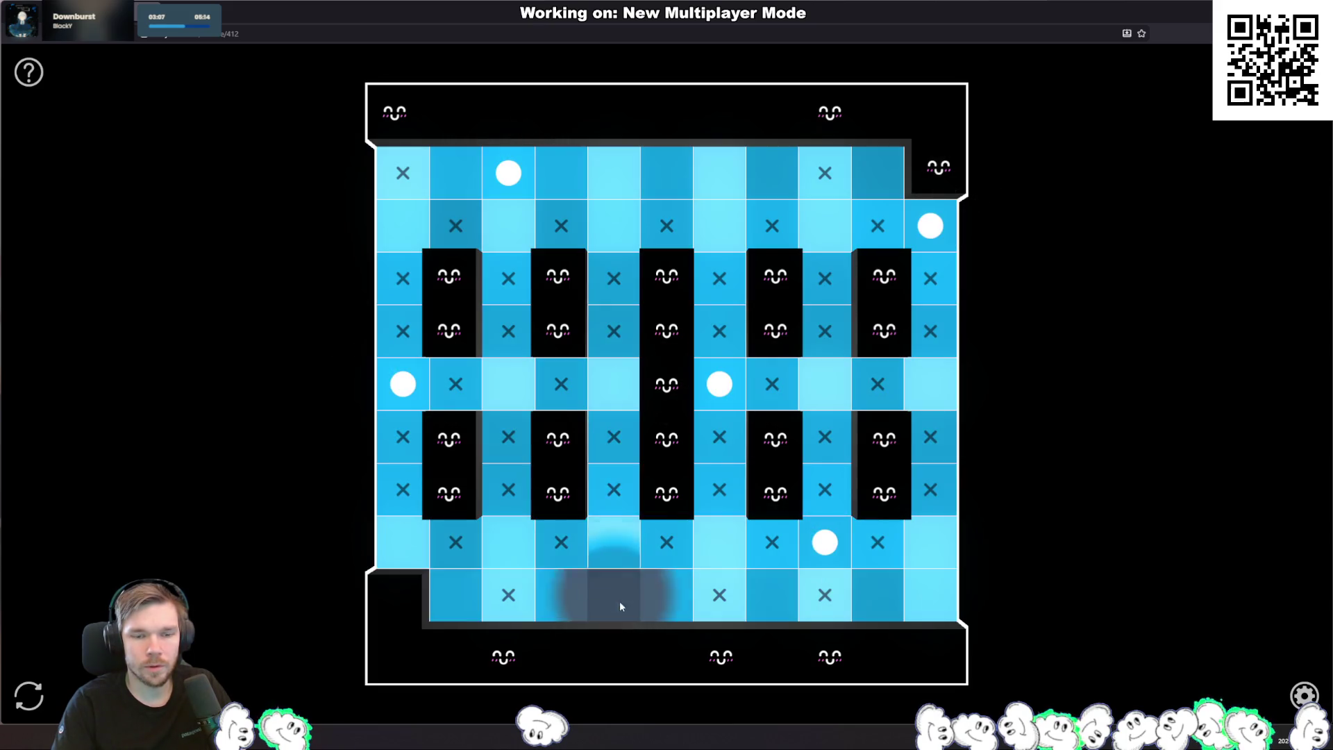
{"action": "left_click", "coordinate": [403, 384]}
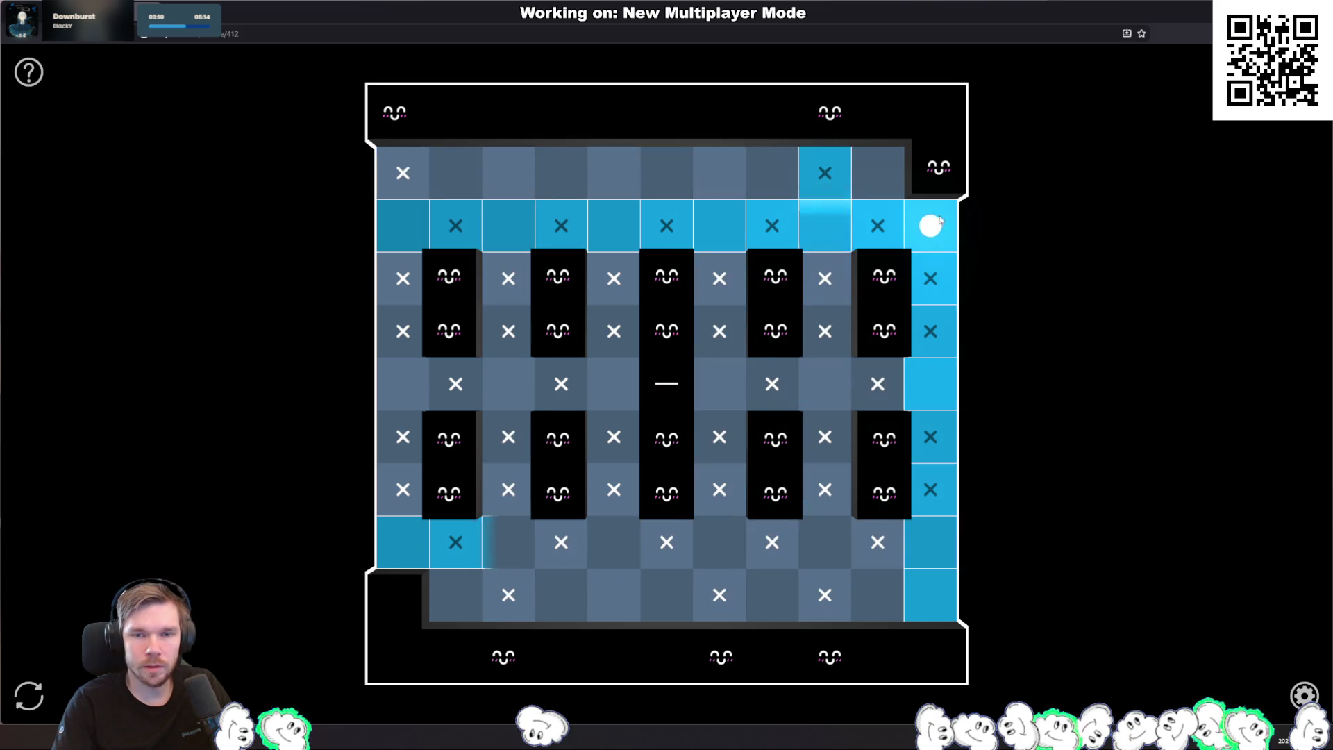
{"action": "left_click", "coordinate": [614, 384]}
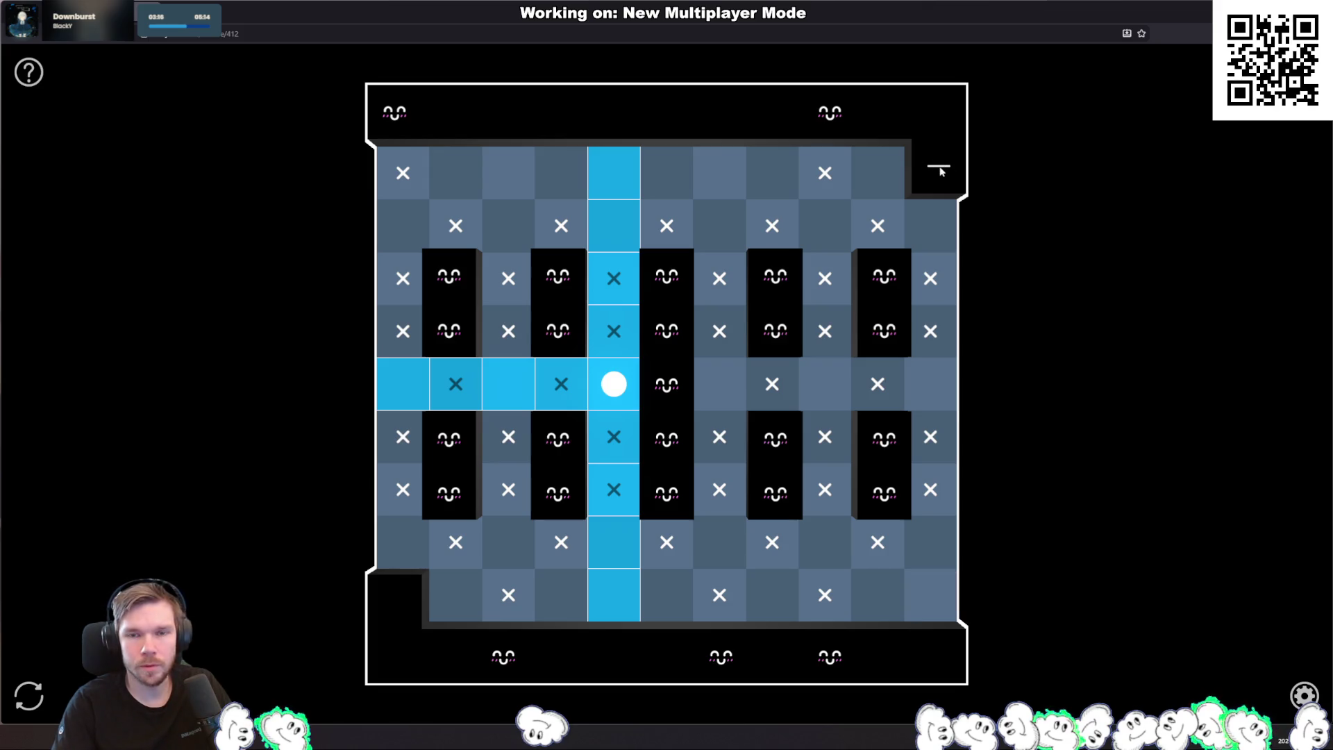
{"action": "left_click", "coordinate": [934, 223]}
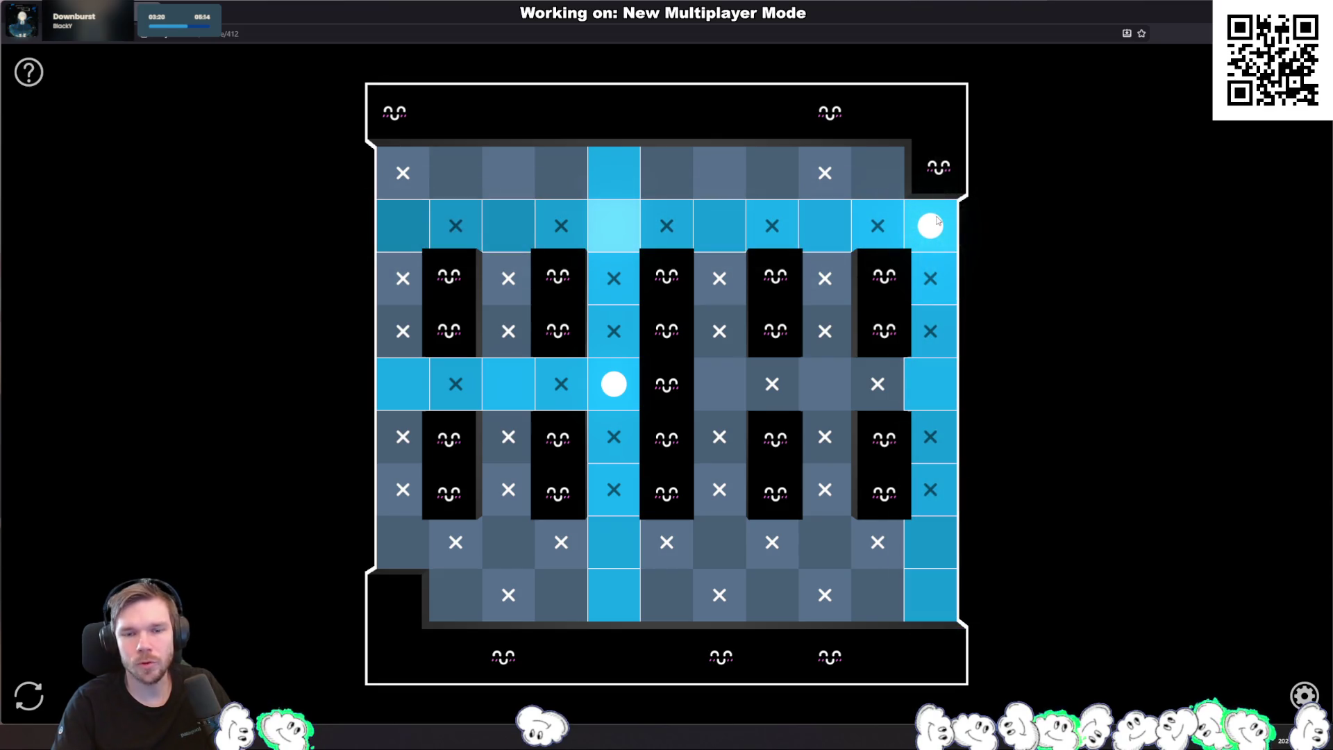
{"action": "left_click", "coordinate": [936, 220]}
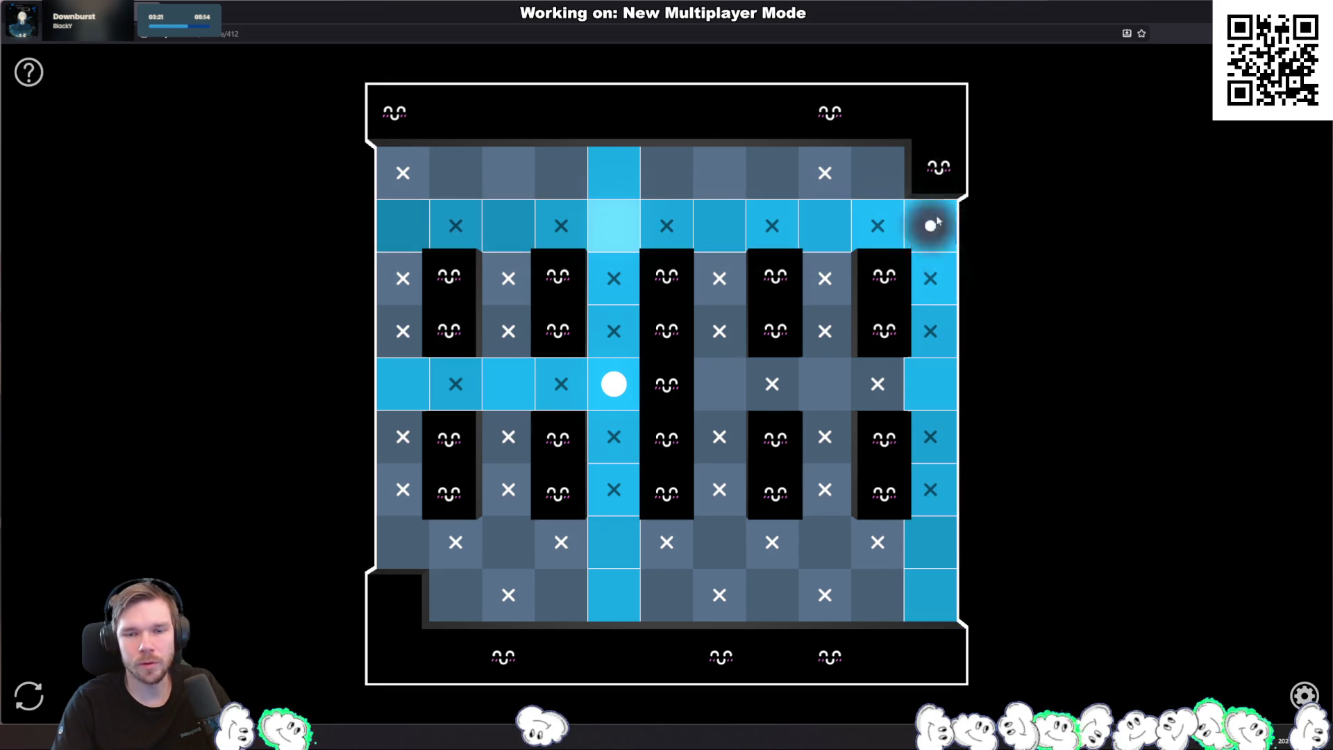
{"action": "left_click", "coordinate": [839, 388]}
{"action": "left_click", "coordinate": [822, 402]}
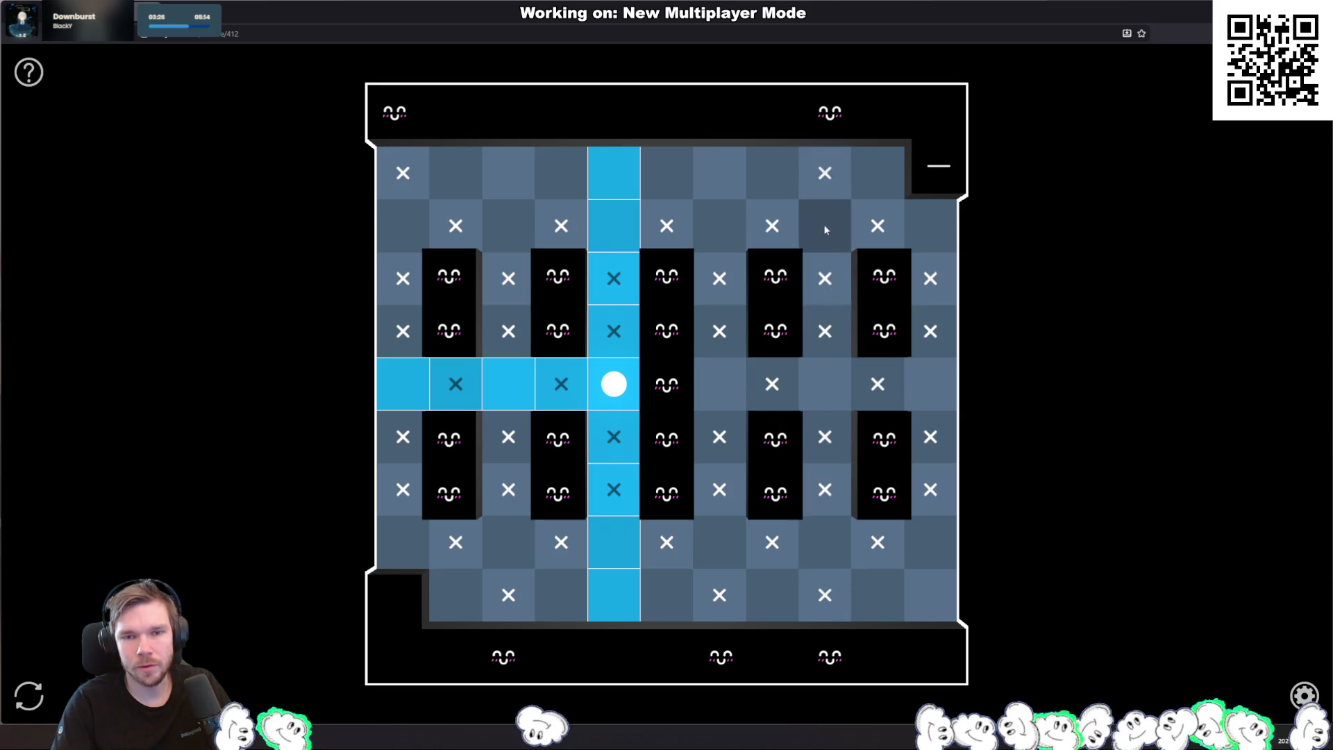
Step: Try lamps in the top, second and lower rows, then show the puzzle's information panel
{"action": "left_click", "coordinate": [825, 223]}
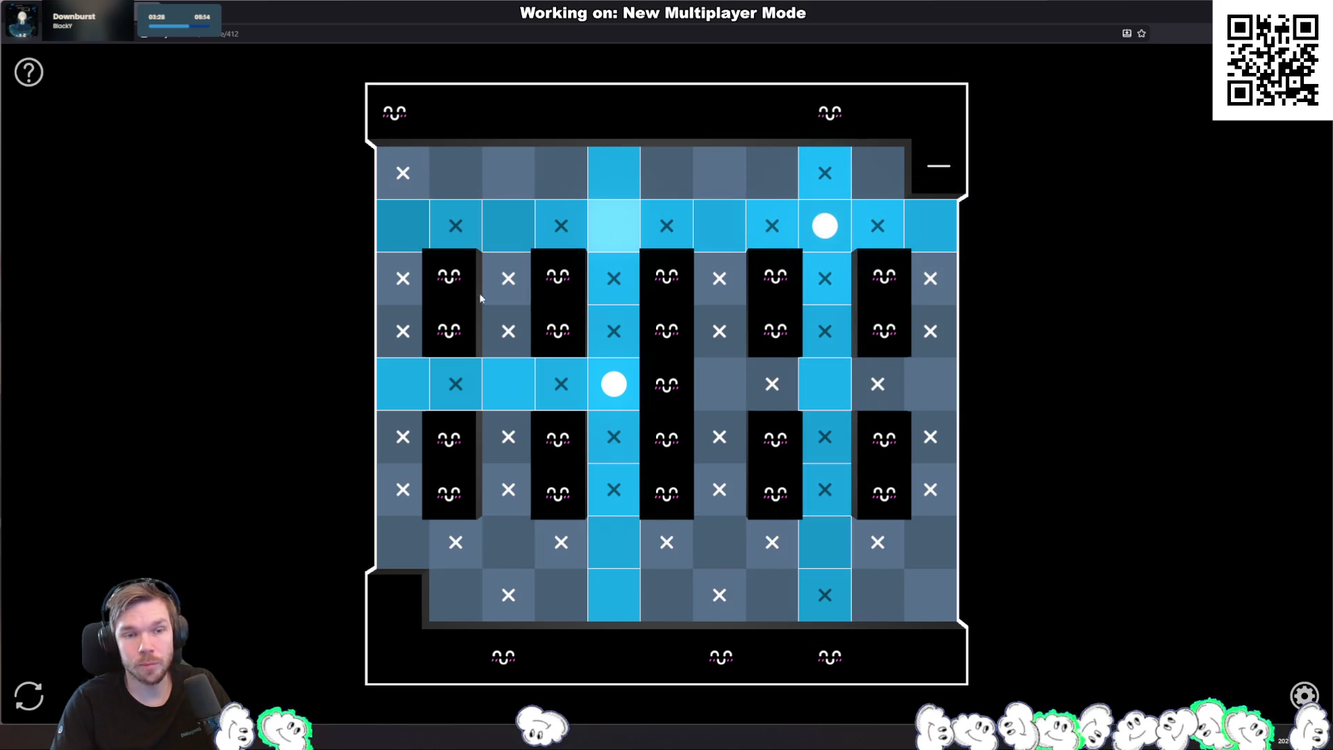
{"action": "left_click", "coordinate": [506, 169]}
{"action": "left_click", "coordinate": [406, 542]}
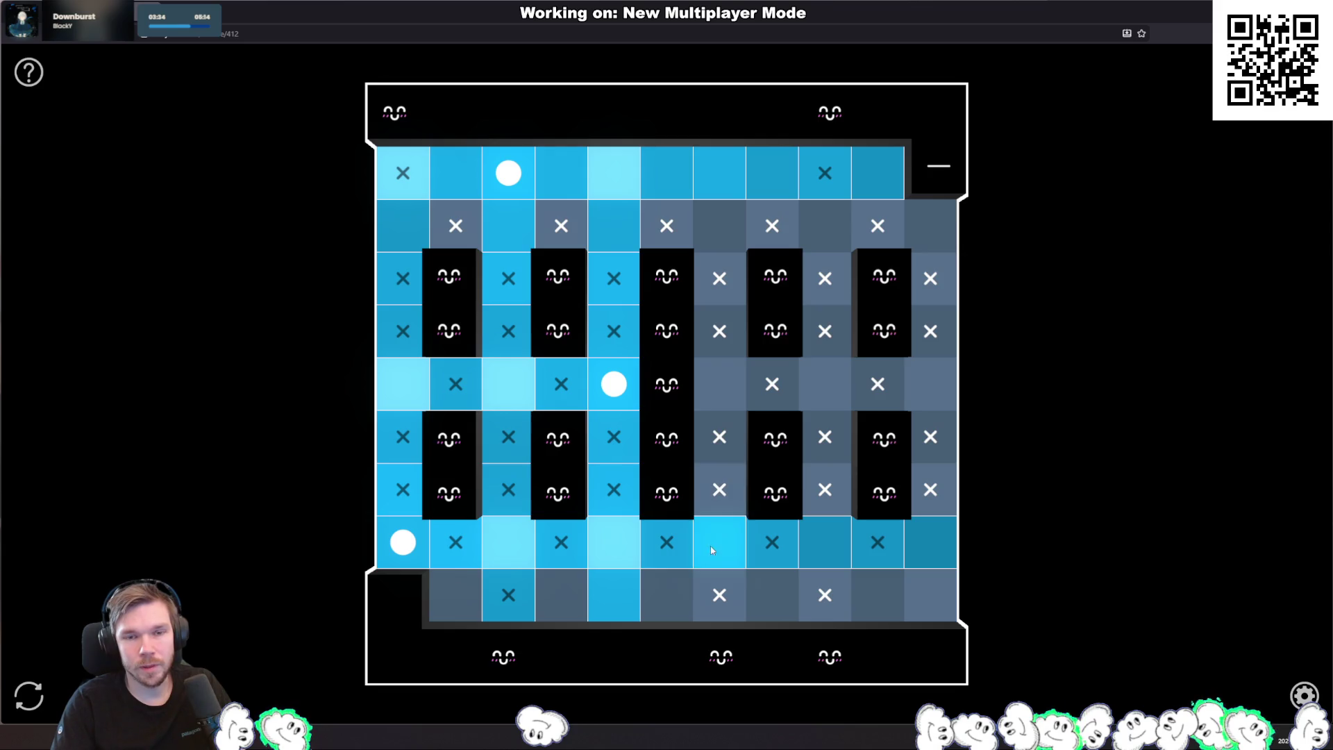
{"action": "left_click", "coordinate": [725, 226]}
{"action": "left_click", "coordinate": [821, 369]}
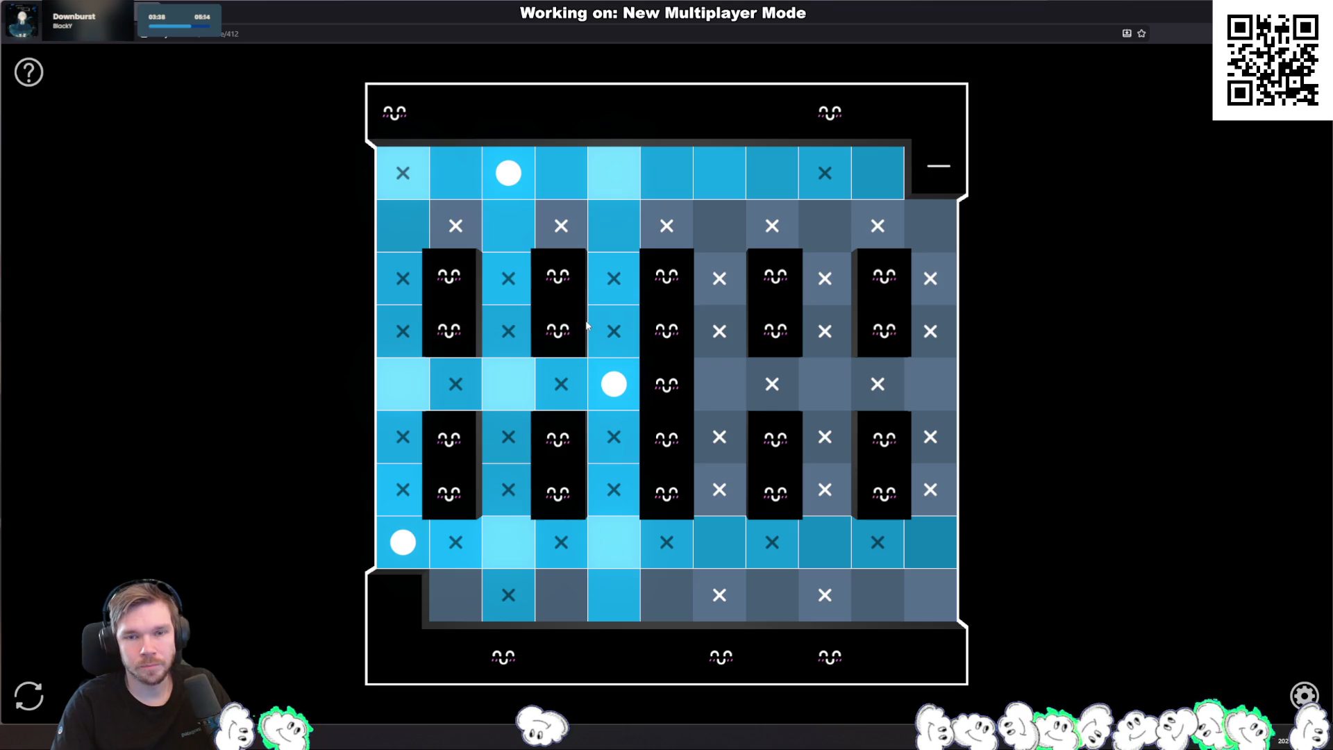
{"action": "left_click", "coordinate": [29, 71]}
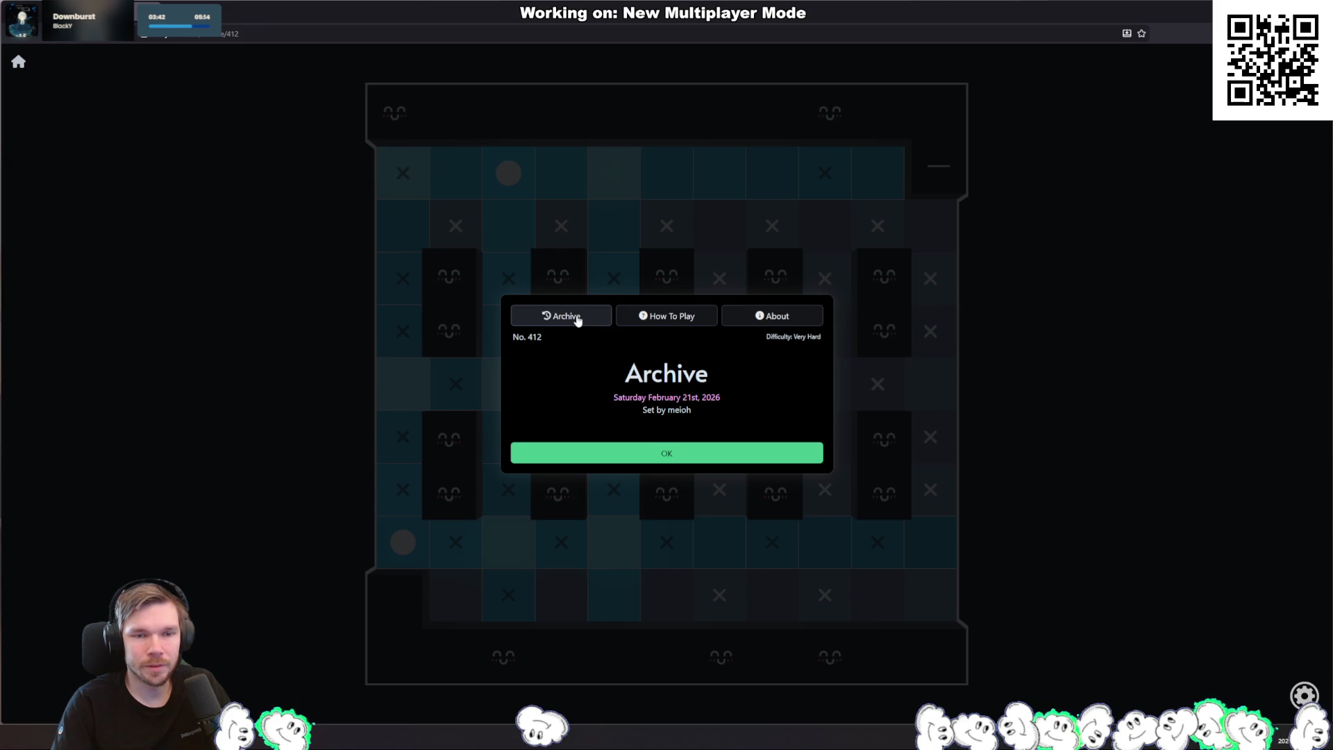
Step: Start puzzle No. 411 from the archive and mark a run of bottom cells with X
{"action": "left_click", "coordinate": [576, 317]}
{"action": "left_click", "coordinate": [659, 220]}
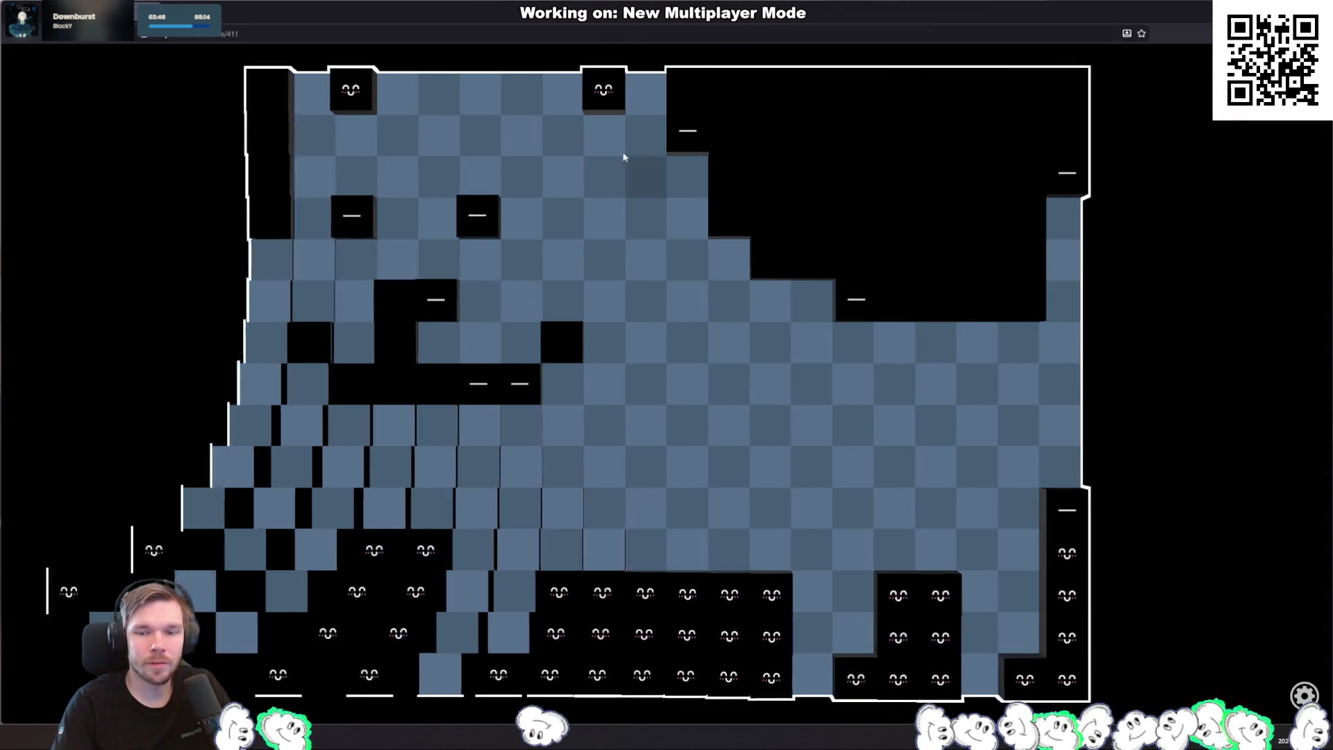
{"action": "mouse_move", "coordinate": [976, 673]}
{"action": "left_mouse_down"}
{"action": "mouse_move", "coordinate": [1019, 649]}
{"action": "mouse_move", "coordinate": [1024, 561]}
{"action": "mouse_move", "coordinate": [967, 598]}
{"action": "mouse_move", "coordinate": [902, 572]}
{"action": "mouse_move", "coordinate": [857, 633]}
{"action": "mouse_move", "coordinate": [809, 646]}
{"action": "mouse_move", "coordinate": [649, 555]}
{"action": "mouse_move", "coordinate": [482, 680]}
{"action": "mouse_move", "coordinate": [464, 522]}
{"action": "mouse_move", "coordinate": [368, 519]}
{"action": "mouse_move", "coordinate": [354, 628]}
{"action": "mouse_move", "coordinate": [299, 546]}
{"action": "mouse_move", "coordinate": [300, 512]}
{"action": "left_mouse_up"}
Step: Clear the stray X marks in the lower rows and mark a right-side cell lamp-free
{"action": "left_click", "coordinate": [315, 508]}
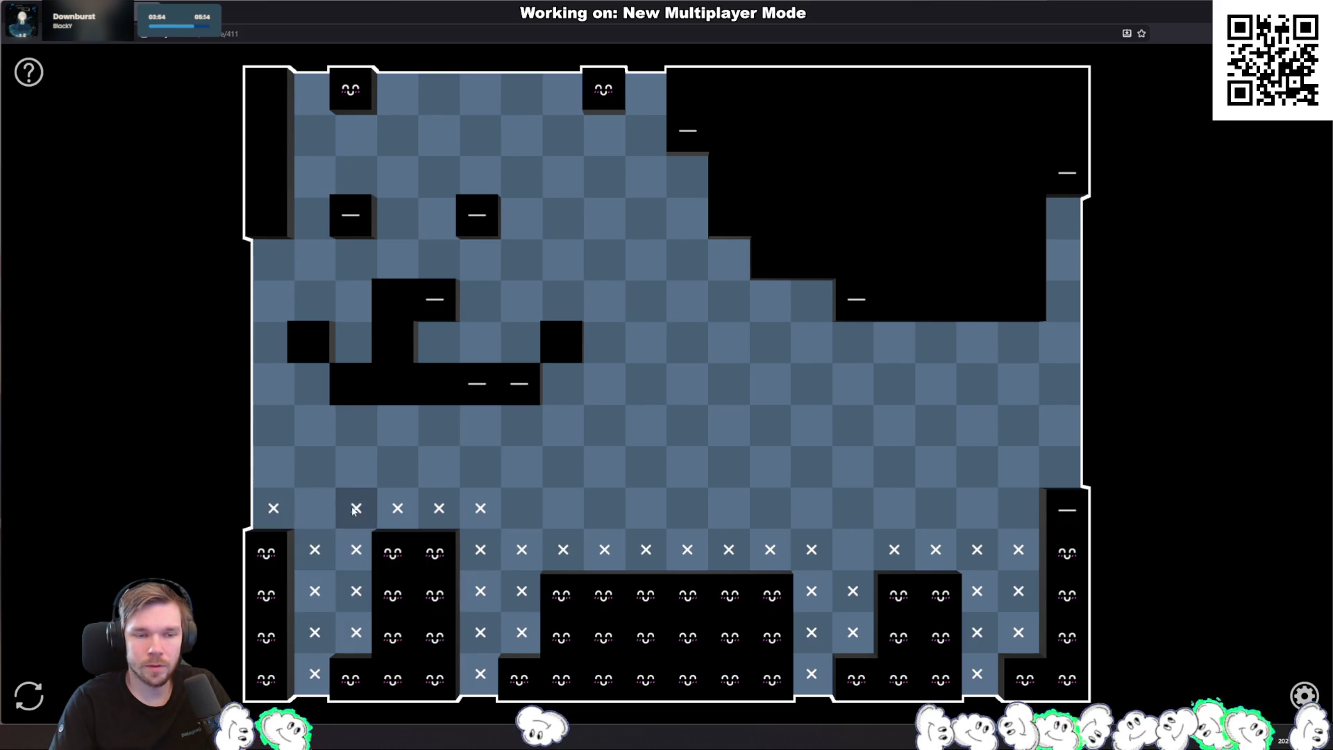
{"action": "left_click", "coordinate": [356, 508]}
{"action": "left_click", "coordinate": [480, 507]}
{"action": "right_click", "coordinate": [522, 549]}
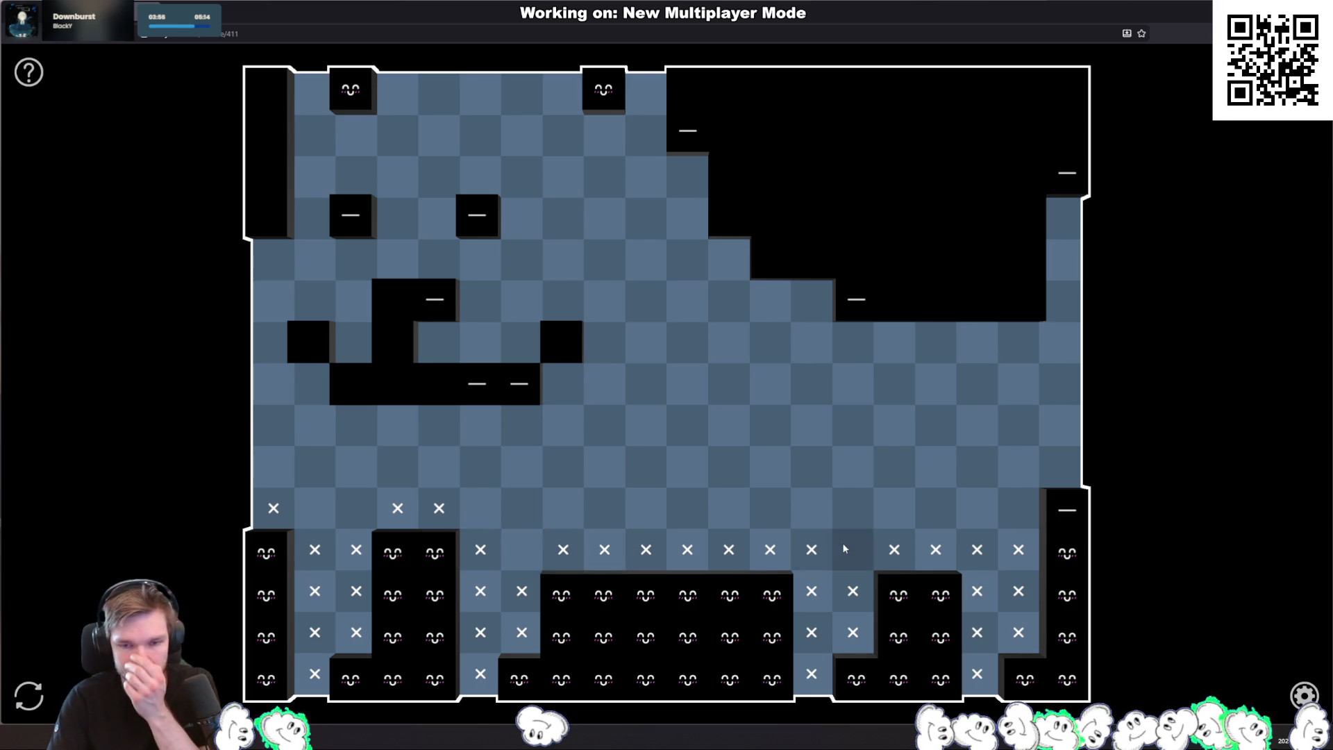
{"action": "right_click", "coordinate": [811, 549]}
{"action": "left_click", "coordinate": [976, 549]}
{"action": "left_click", "coordinate": [982, 552]}
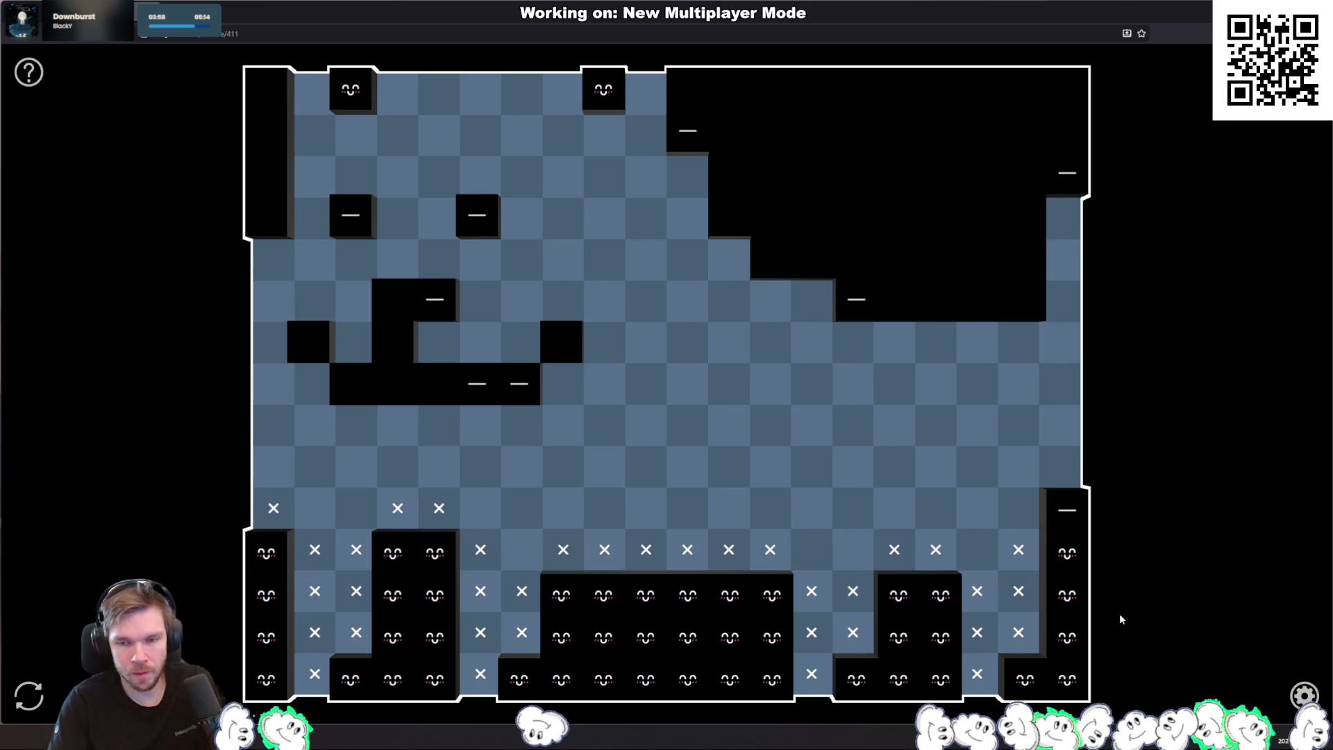
{"action": "right_click", "coordinate": [1015, 477]}
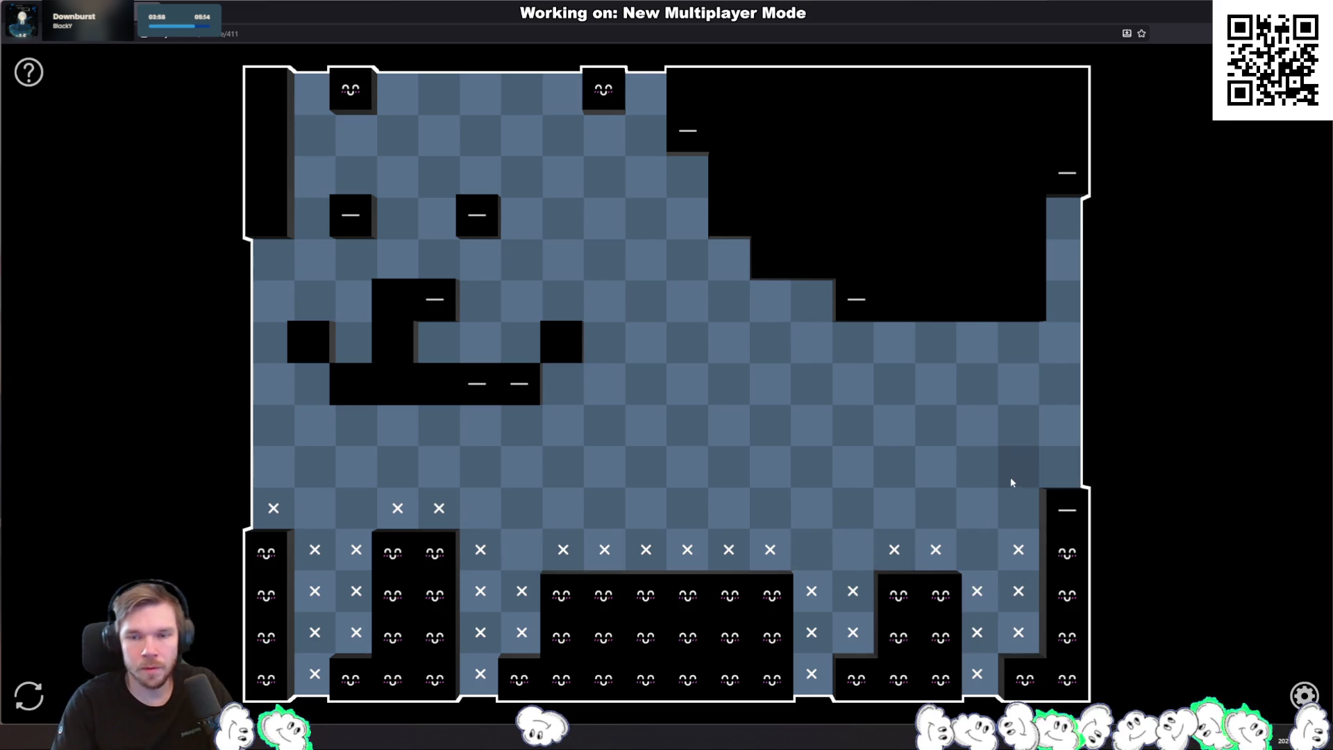
Step: Mark several cells in the middle and along the top rows with X
{"action": "right_click", "coordinate": [816, 333]}
{"action": "right_click", "coordinate": [647, 170]}
{"action": "right_click", "coordinate": [646, 94]}
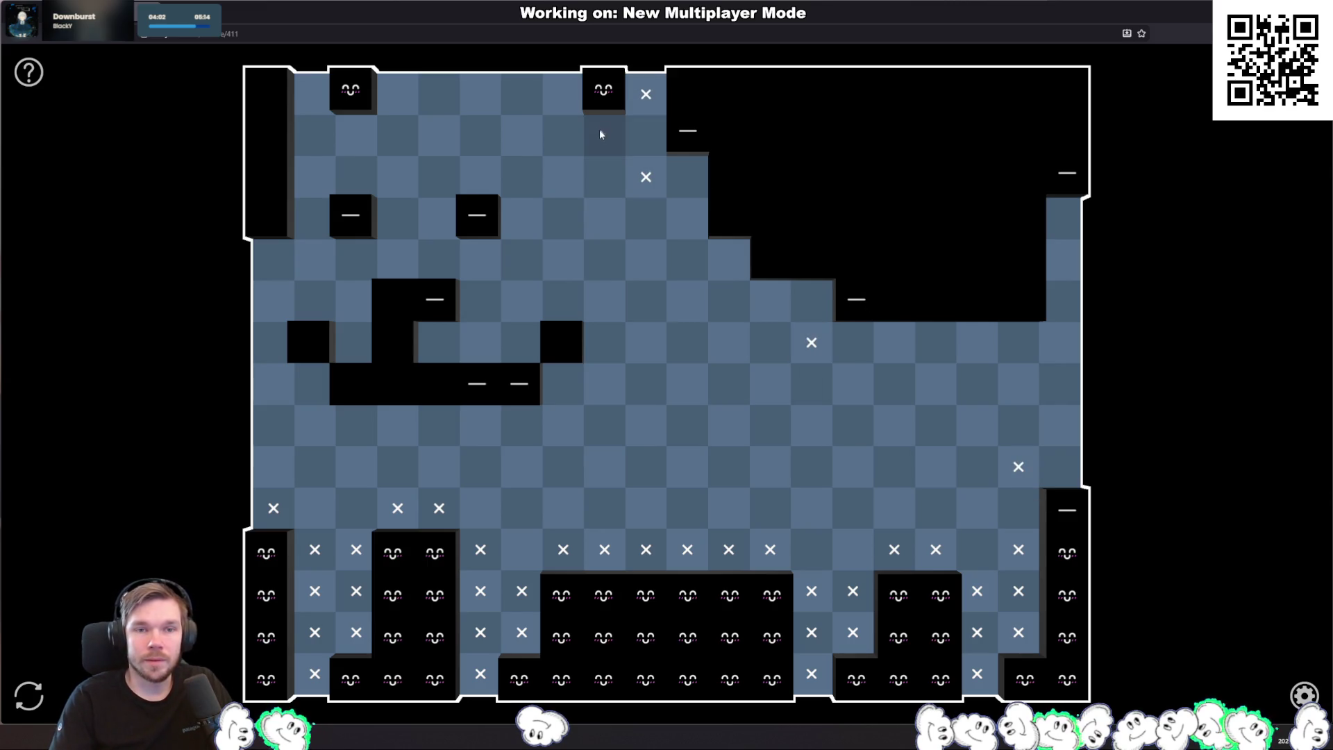
{"action": "right_click", "coordinate": [604, 135]}
{"action": "right_click", "coordinate": [563, 93]}
{"action": "right_click", "coordinate": [356, 136]}
{"action": "right_click", "coordinate": [403, 101]}
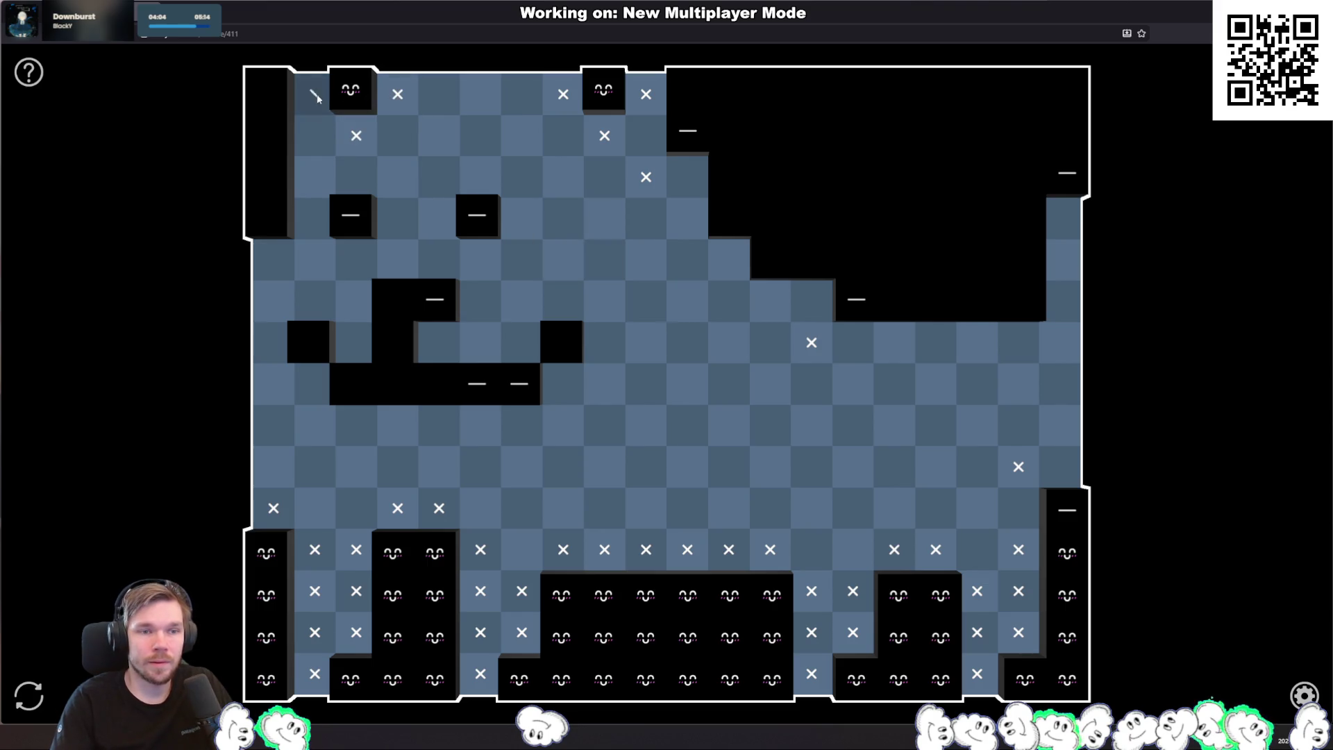
{"action": "right_click", "coordinate": [312, 94]}
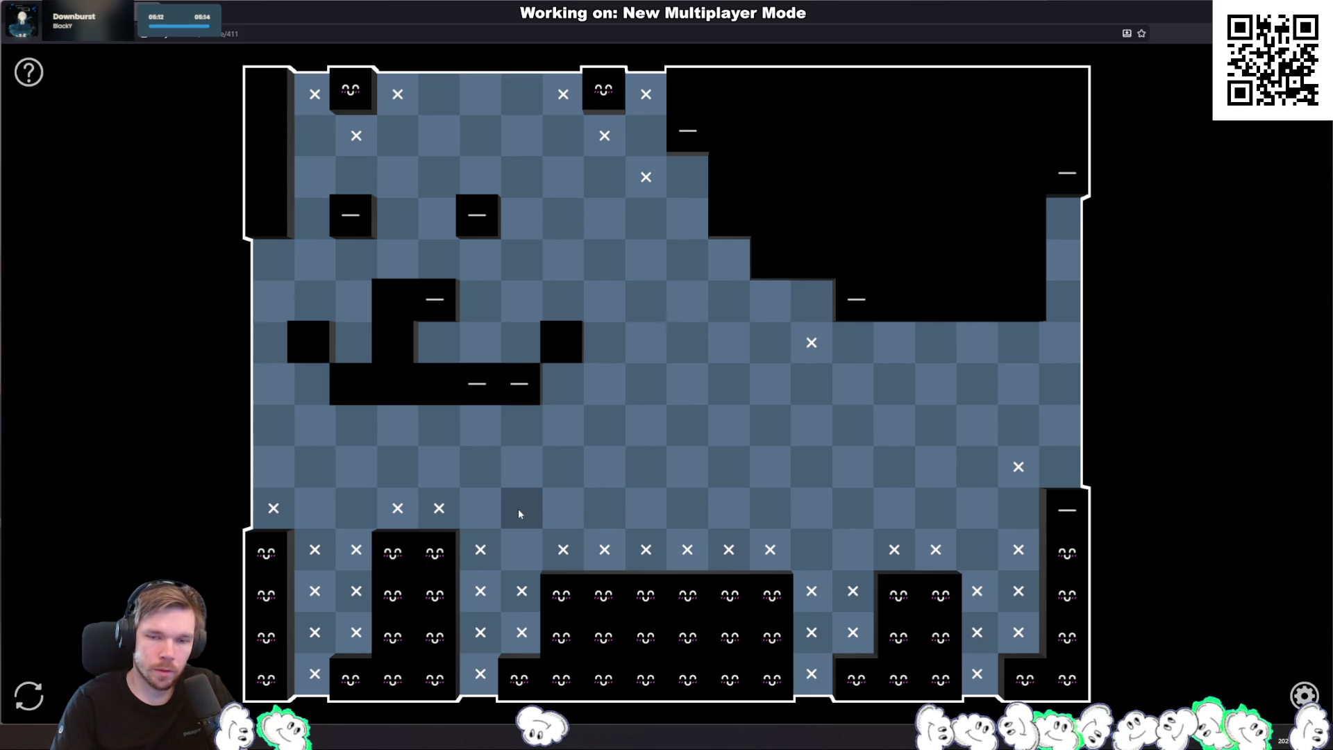
Step: Fill the lower-middle rows with X marks, fixing a wrongly marked cell
{"action": "left_click_drag", "start_coordinate": [519, 511], "coordinate": [887, 509]}
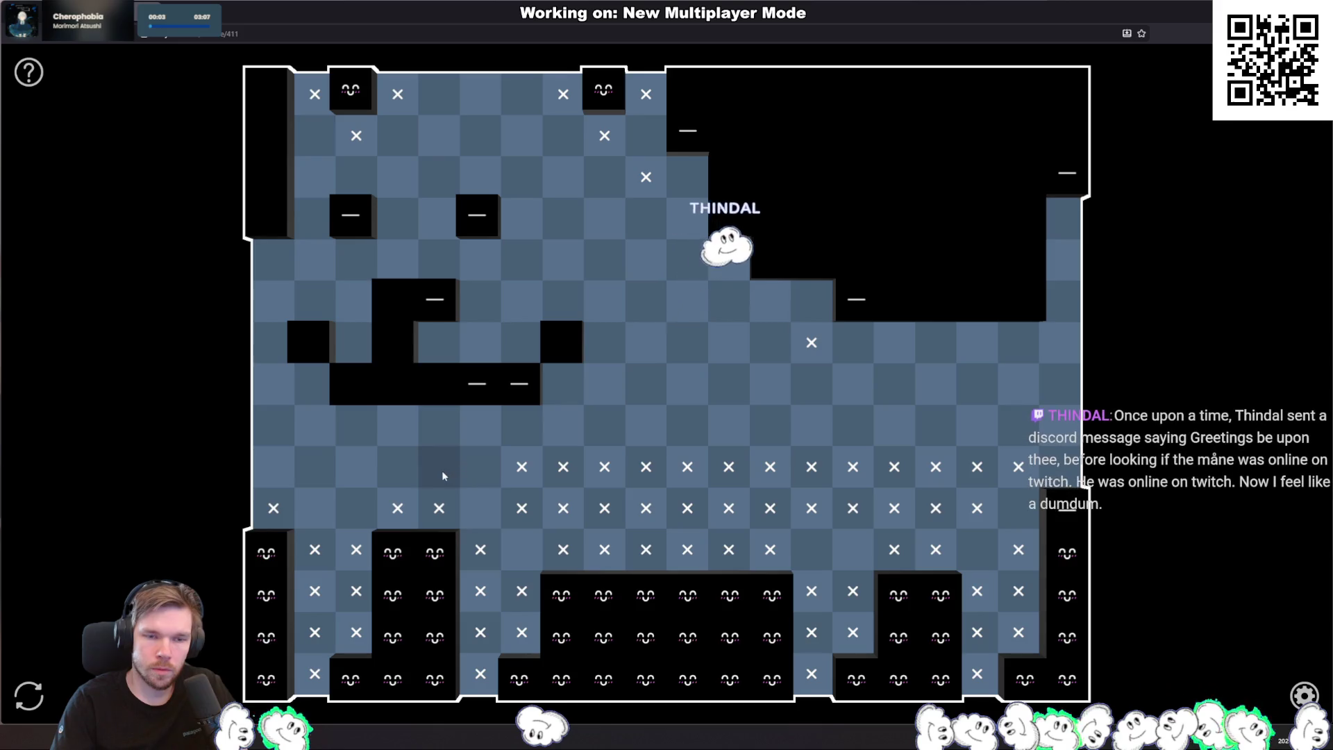
{"action": "left_click_drag", "start_coordinate": [442, 470], "coordinate": [373, 469]}
{"action": "left_click", "coordinate": [286, 470]}
{"action": "left_click", "coordinate": [357, 464]}
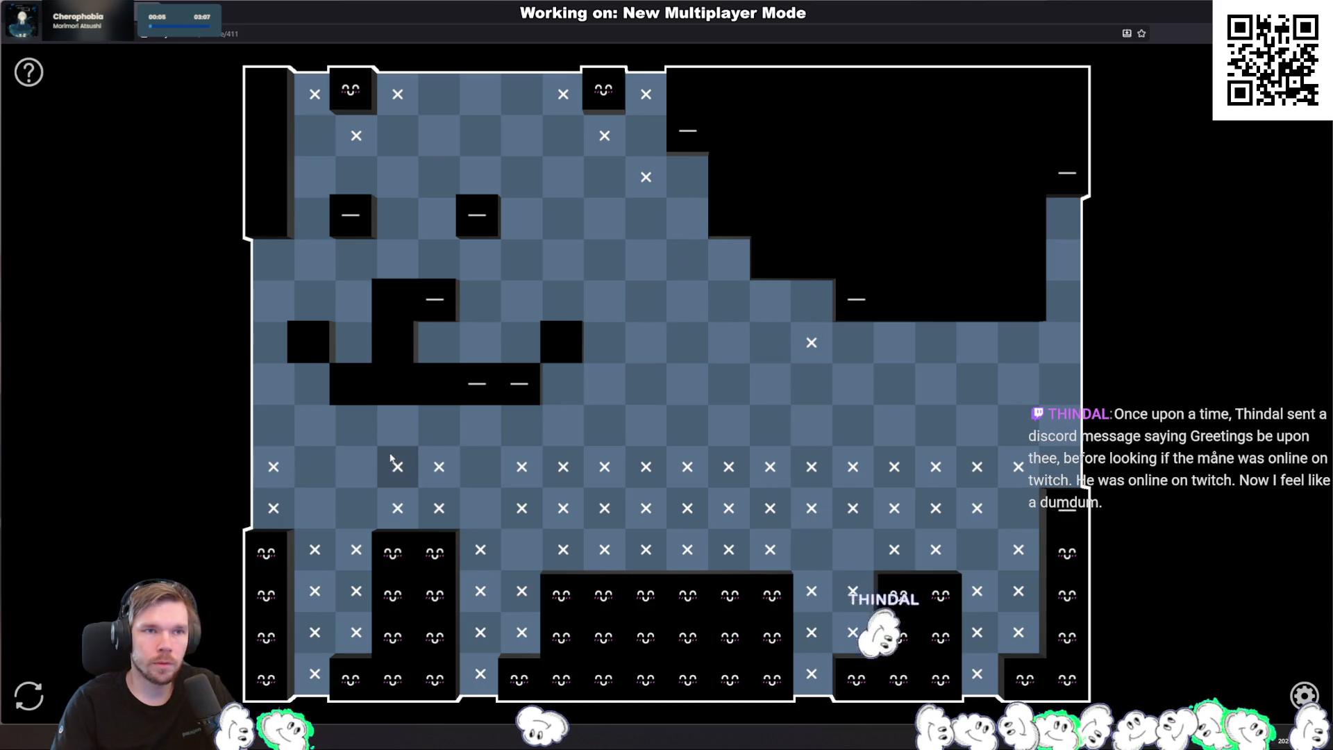
{"action": "left_click", "coordinate": [275, 427]}
{"action": "left_click", "coordinate": [394, 424]}
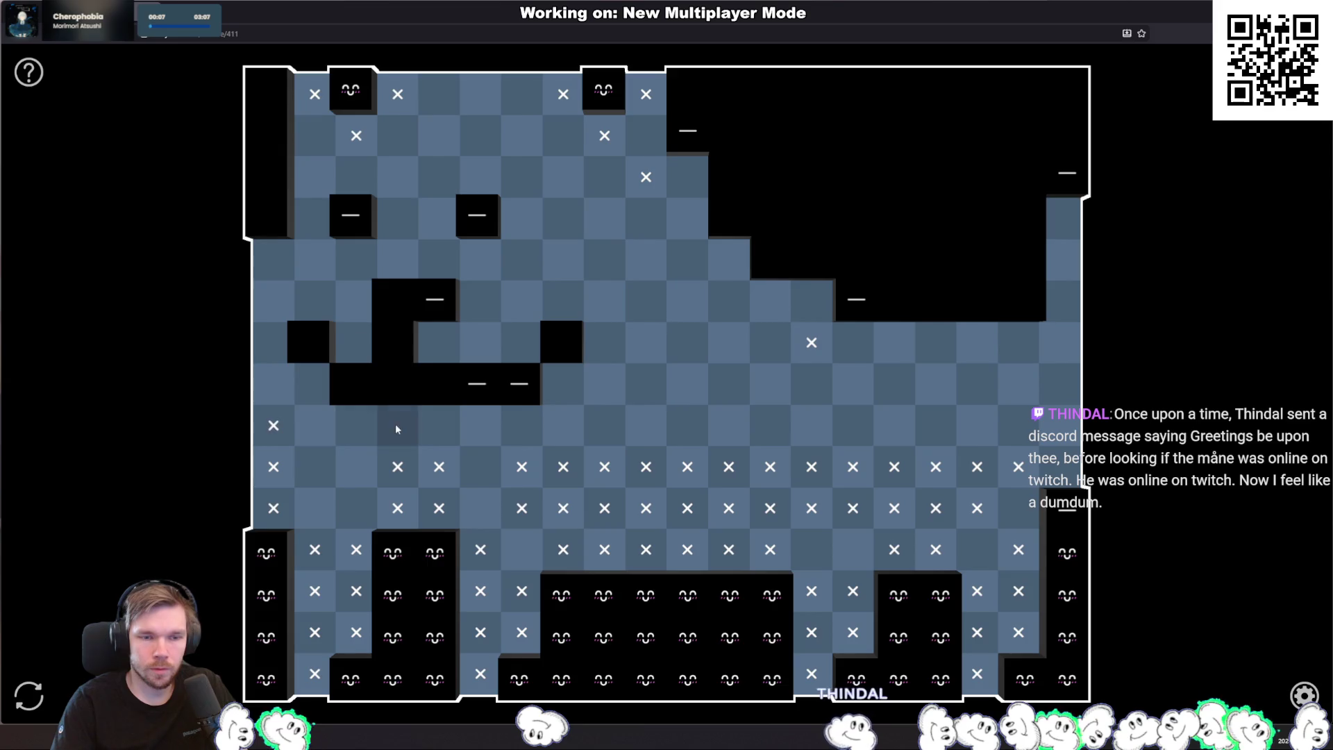
{"action": "left_click", "coordinate": [439, 427]}
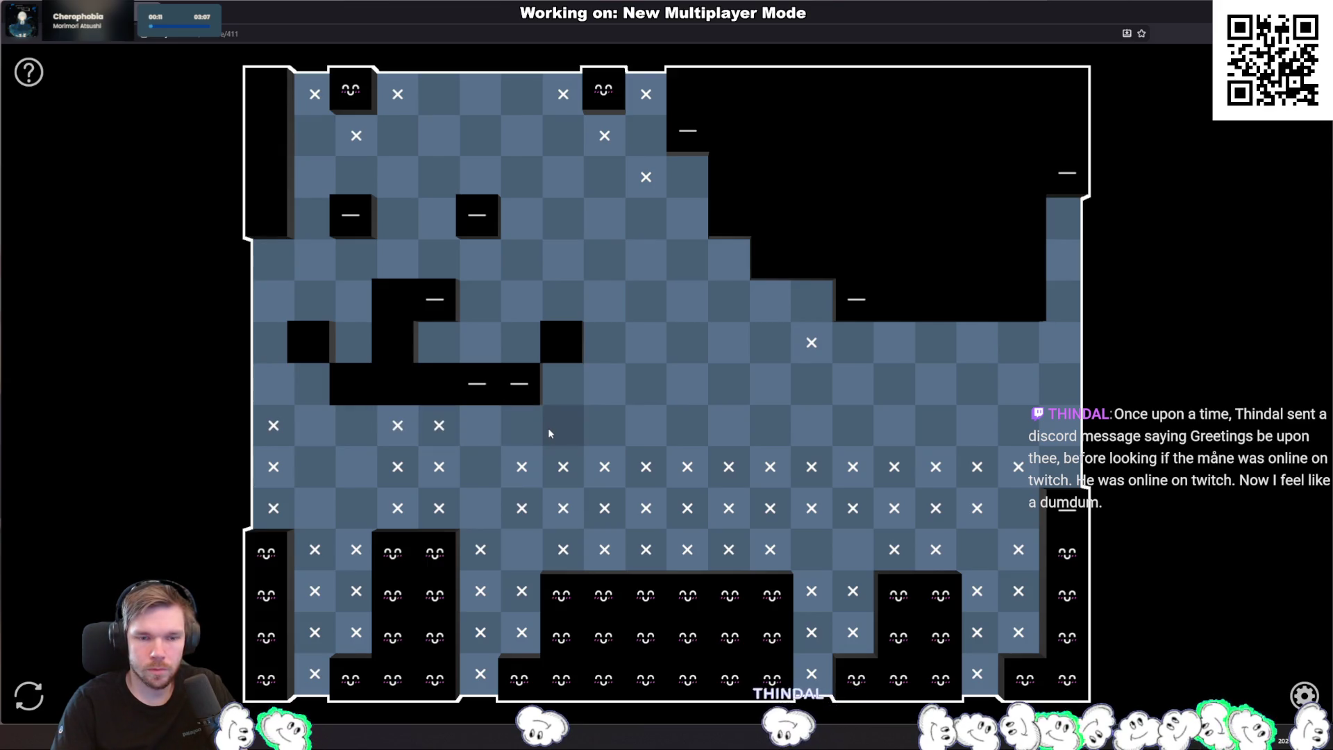
{"action": "left_click", "coordinate": [535, 426]}
{"action": "left_click_drag", "start_coordinate": [583, 426], "coordinate": [1060, 426]}
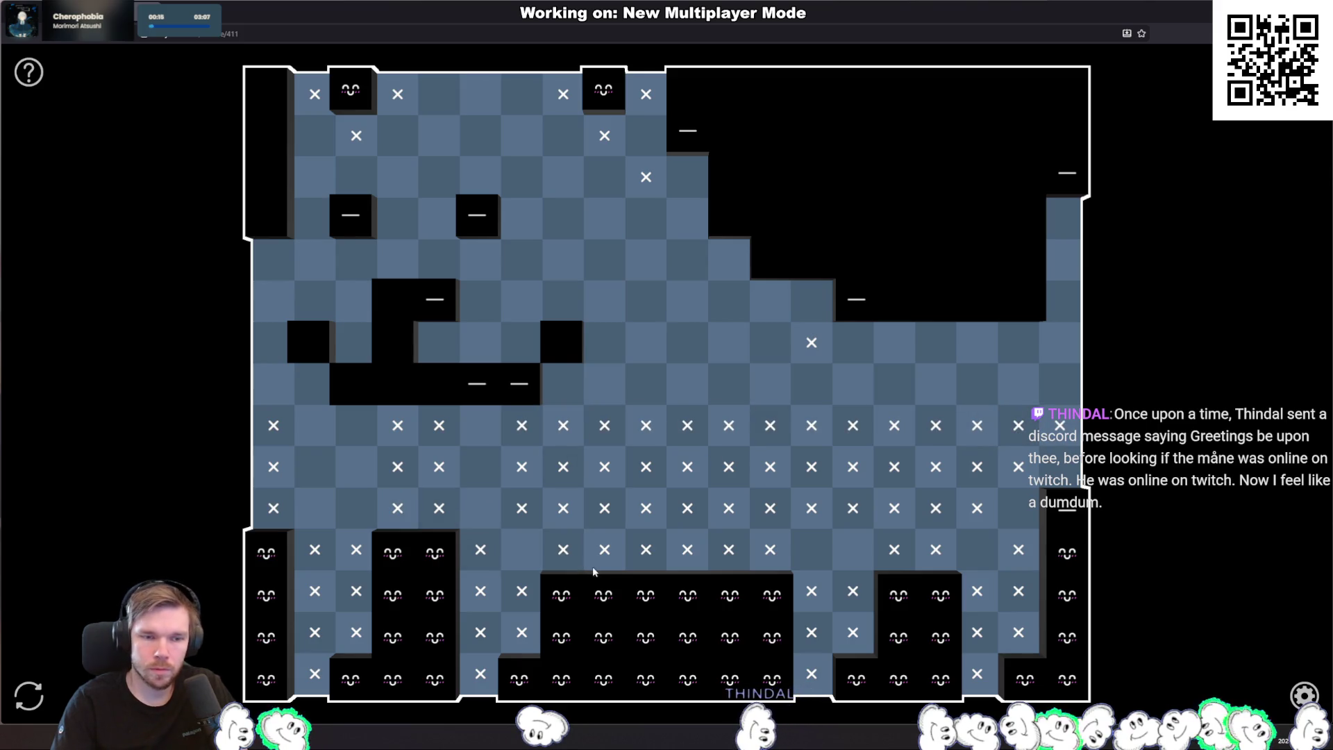
Step: Place lamps in the bottom corridor, left side, upper-left area and right-hand column
{"action": "double_click", "coordinate": [521, 550]}
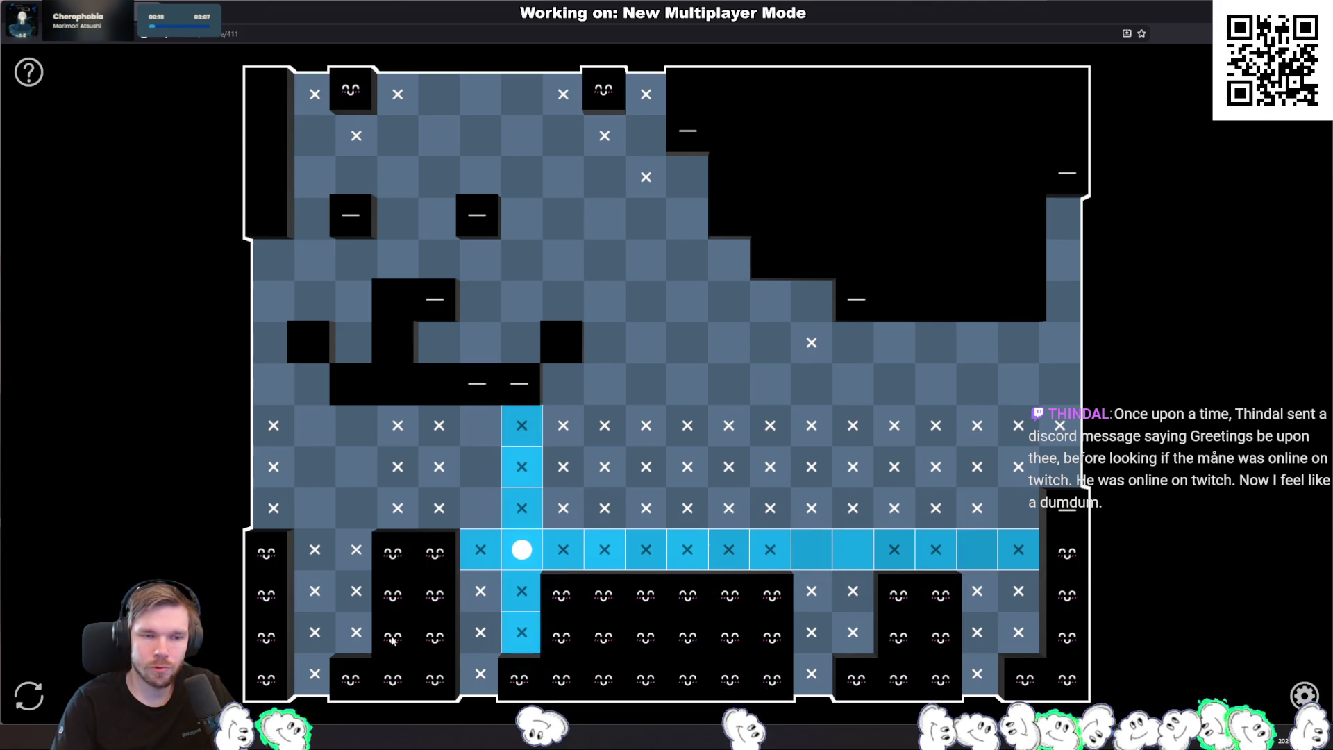
{"action": "double_click", "coordinate": [356, 508]}
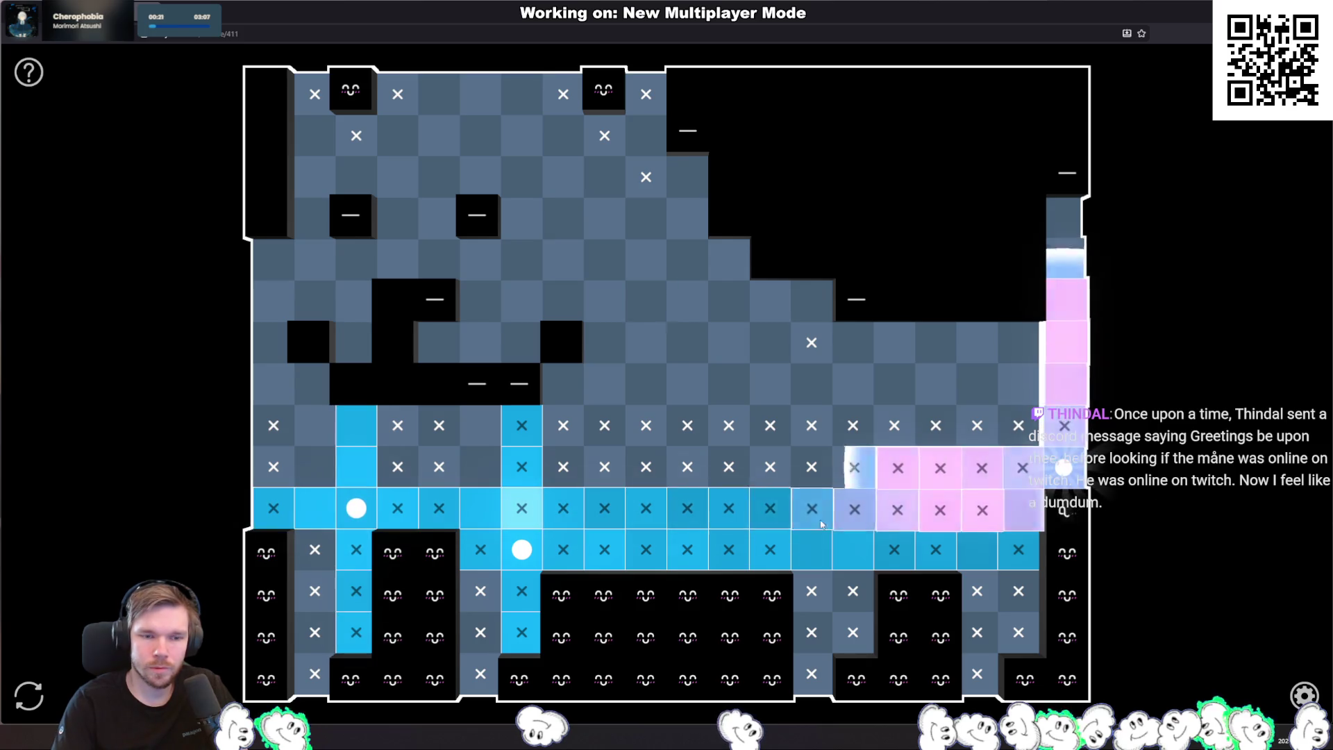
{"action": "left_click", "coordinate": [316, 423]}
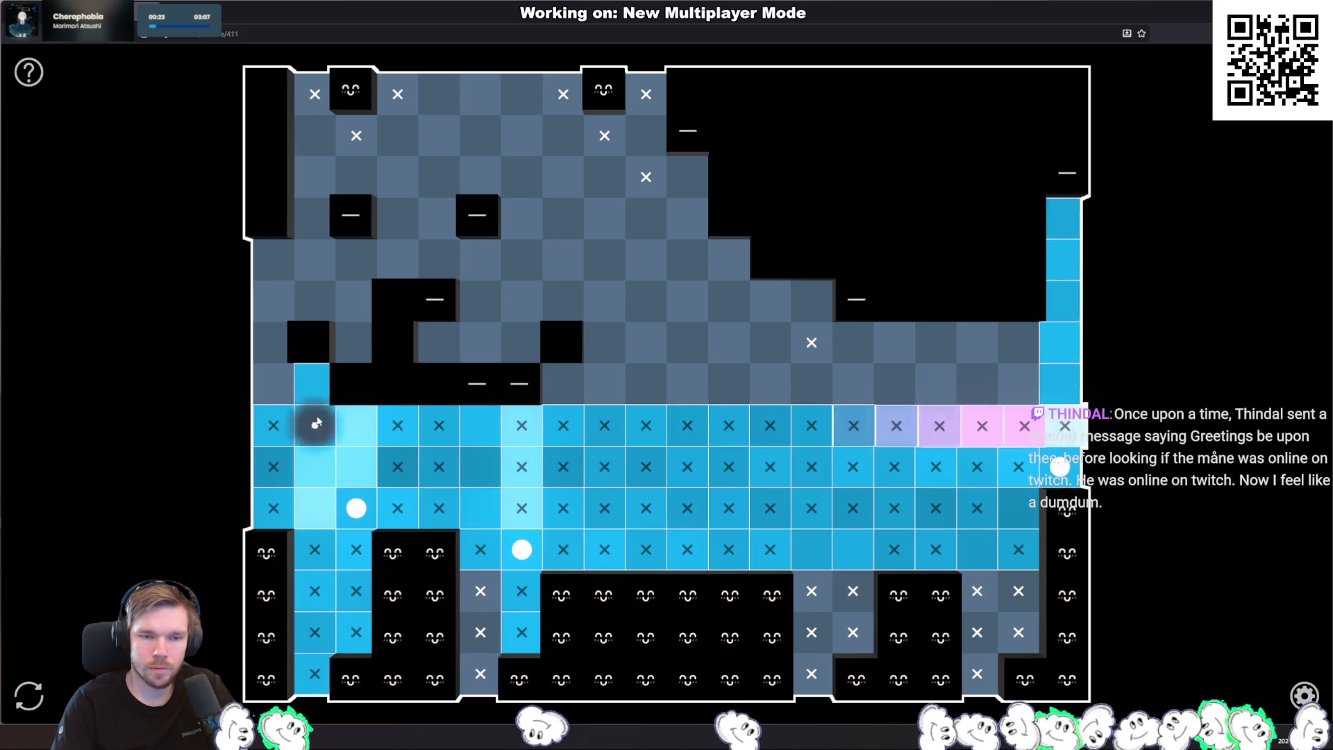
{"action": "double_click", "coordinate": [480, 425]}
{"action": "double_click", "coordinate": [315, 384]}
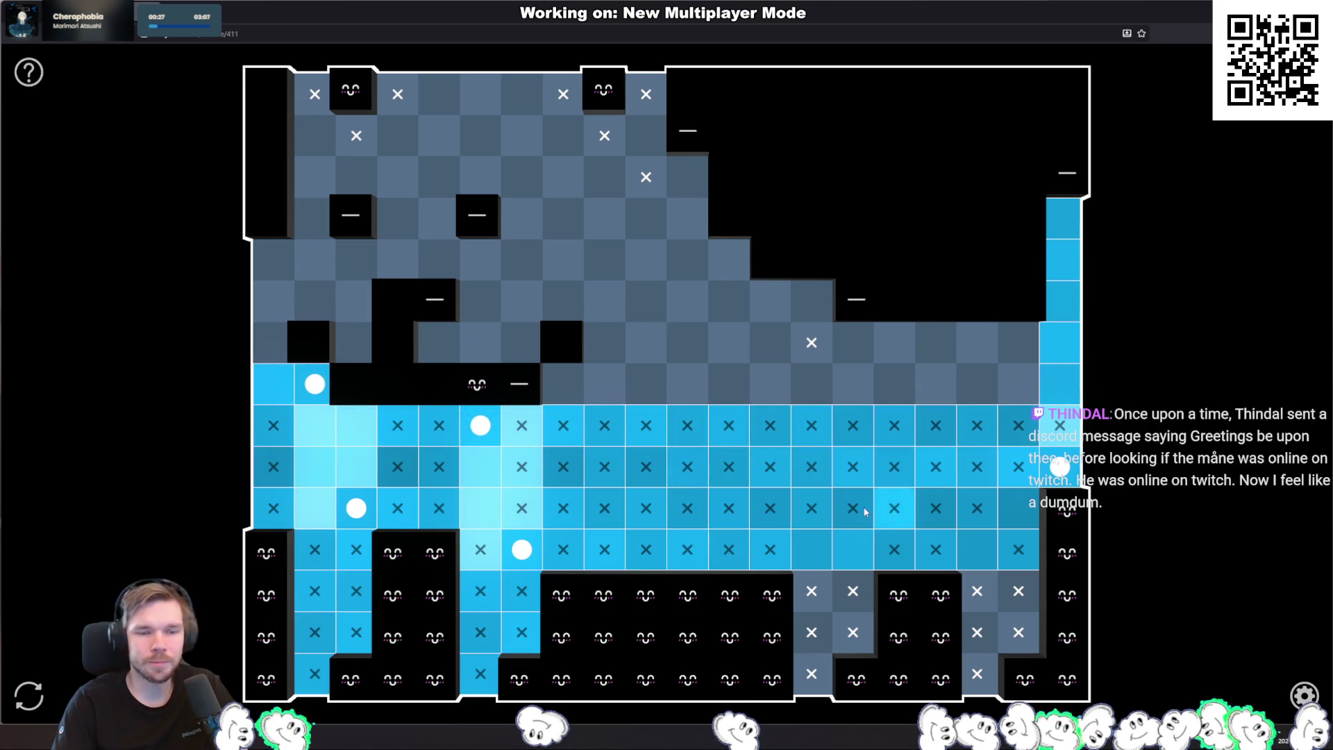
{"action": "left_click", "coordinate": [478, 342]}
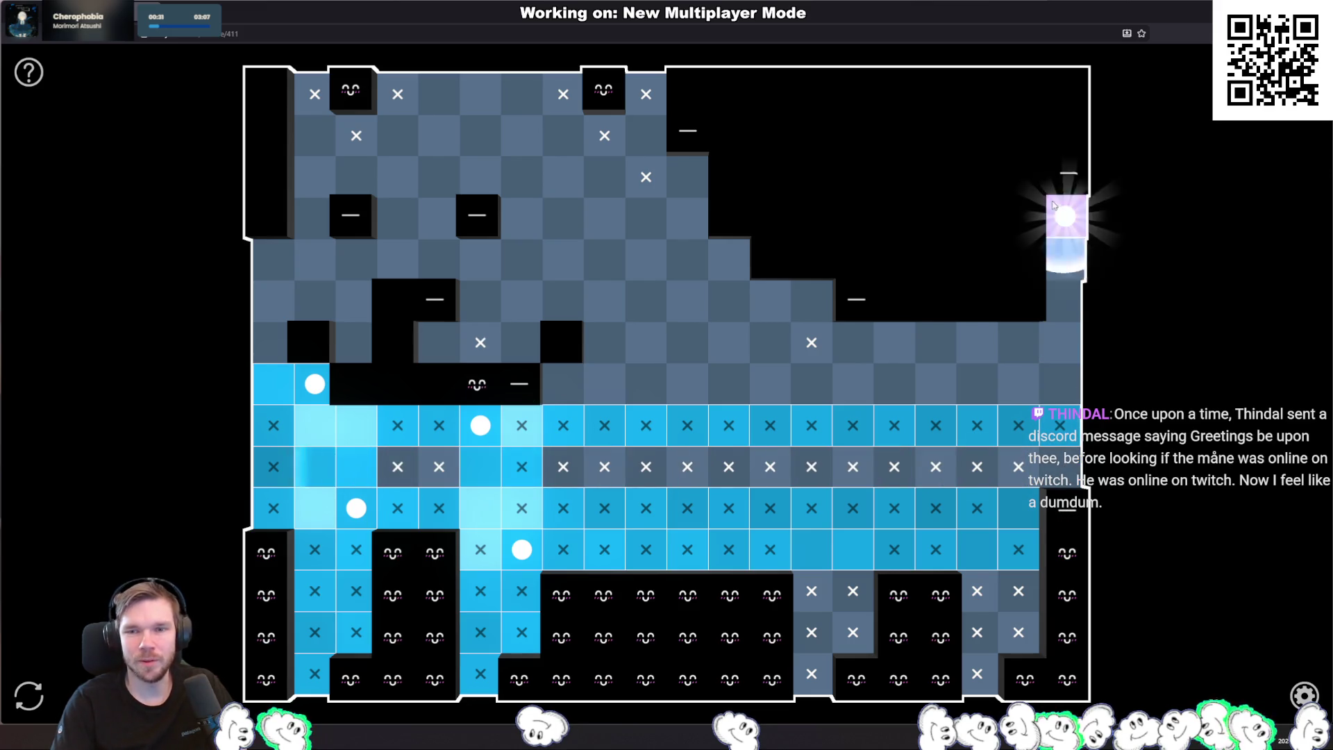
{"action": "left_click", "coordinate": [1022, 511]}
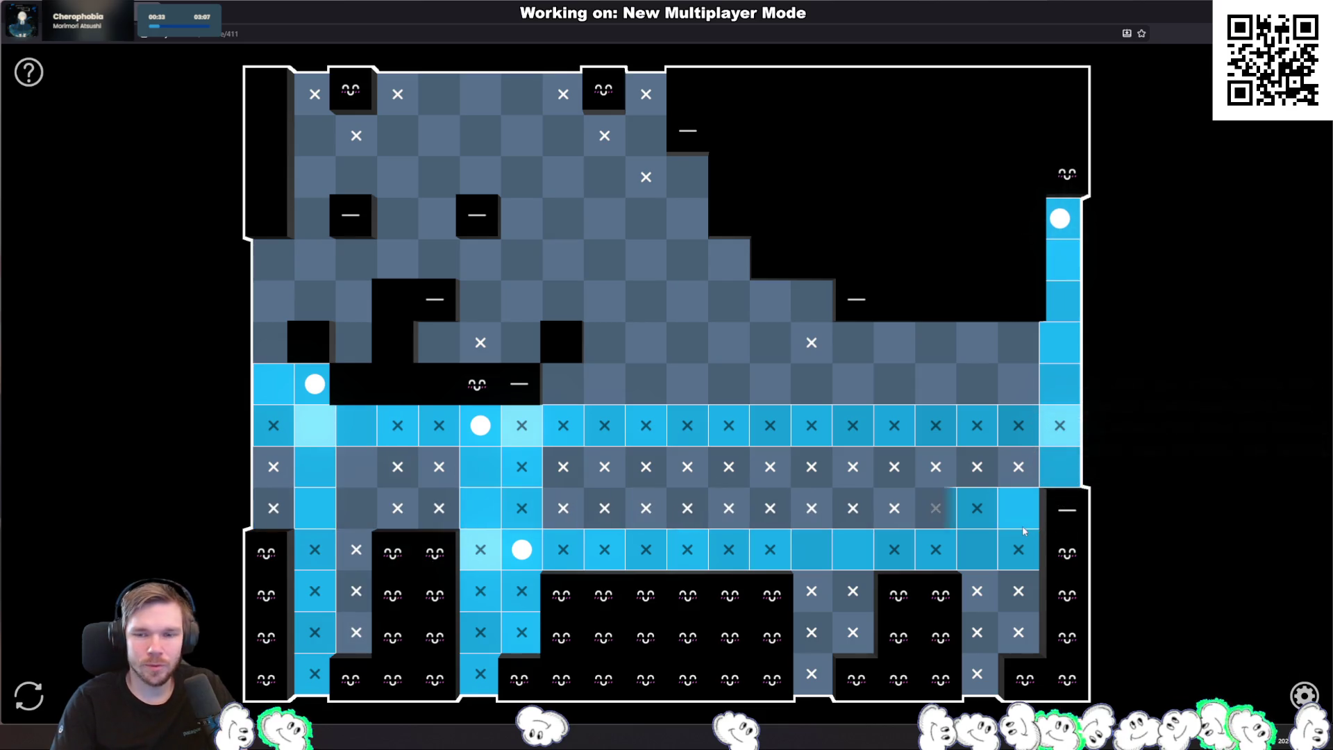
{"action": "left_click", "coordinate": [356, 467]}
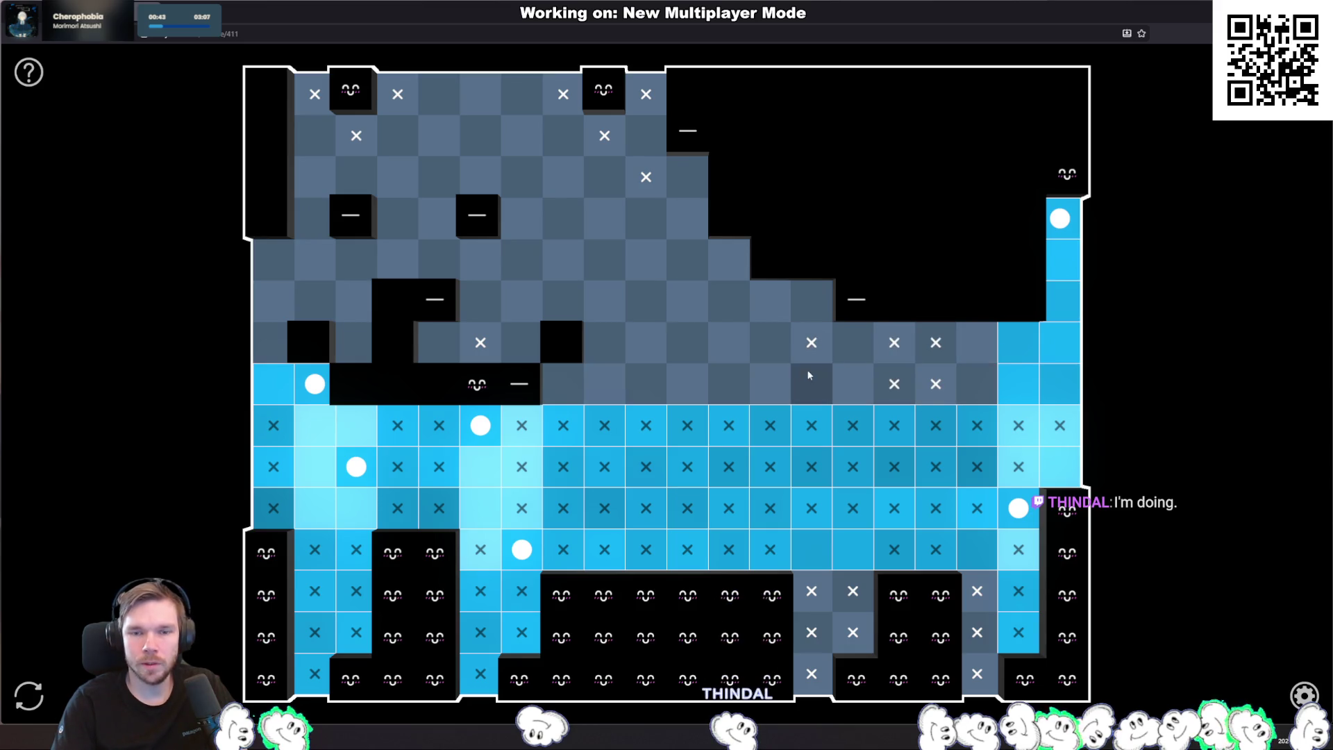
{"action": "left_click_drag", "start_coordinate": [812, 383], "coordinate": [572, 391]}
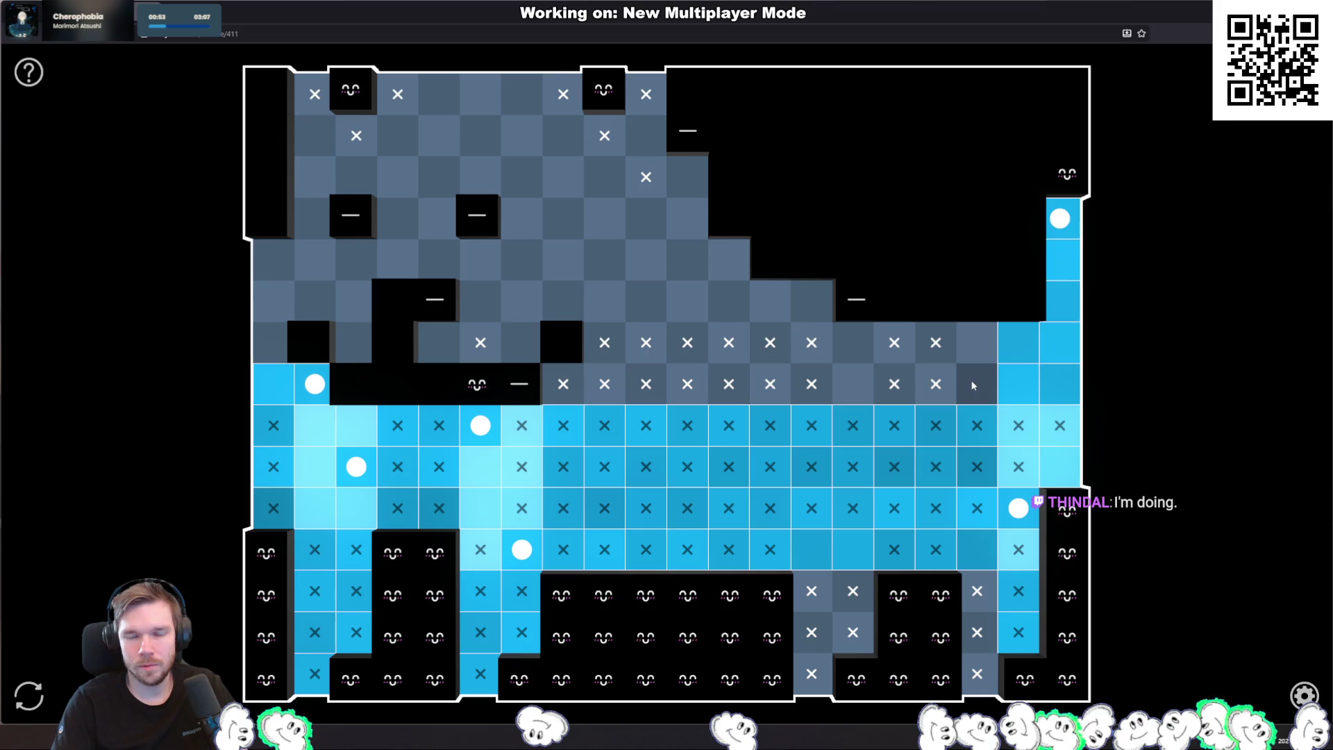
Step: Place eleven lamps across the middle and upper rows, including beside the top-left clue blocks
{"action": "left_click", "coordinate": [813, 301]}
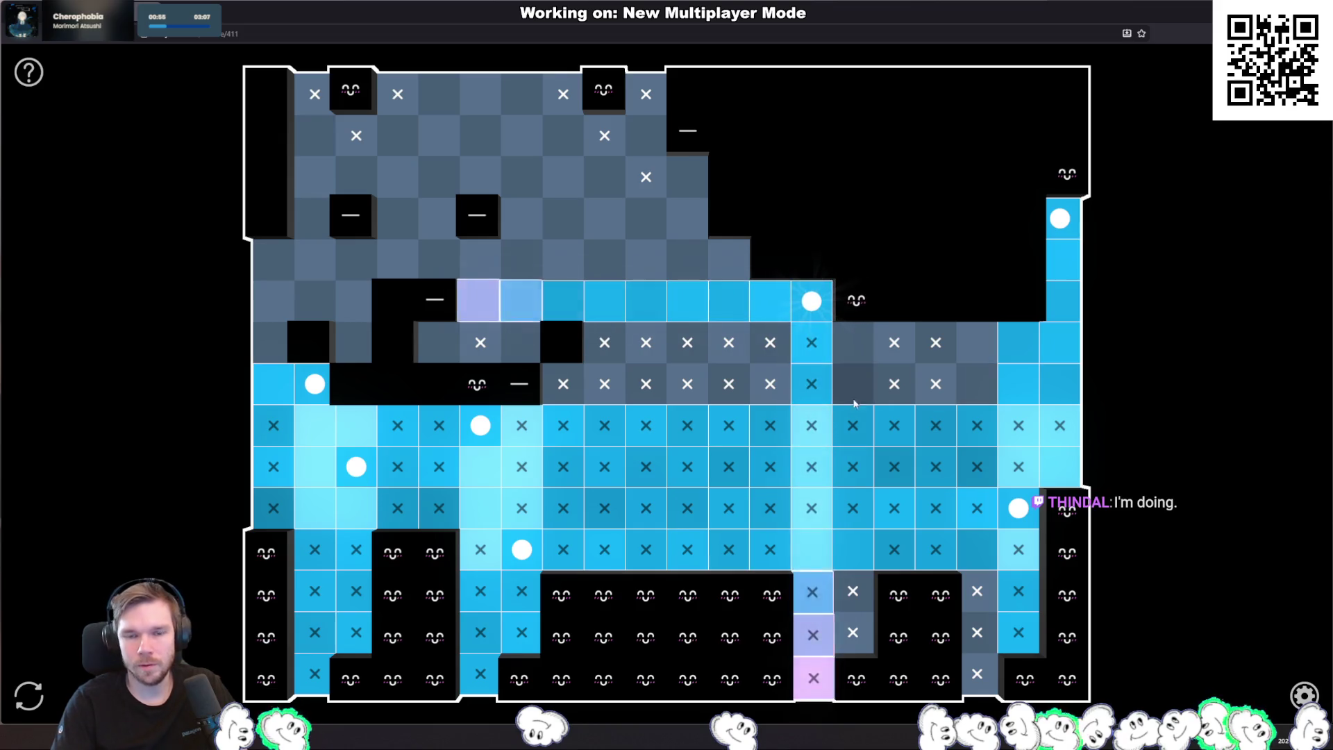
{"action": "left_click", "coordinate": [972, 343]}
{"action": "left_click", "coordinate": [522, 342]}
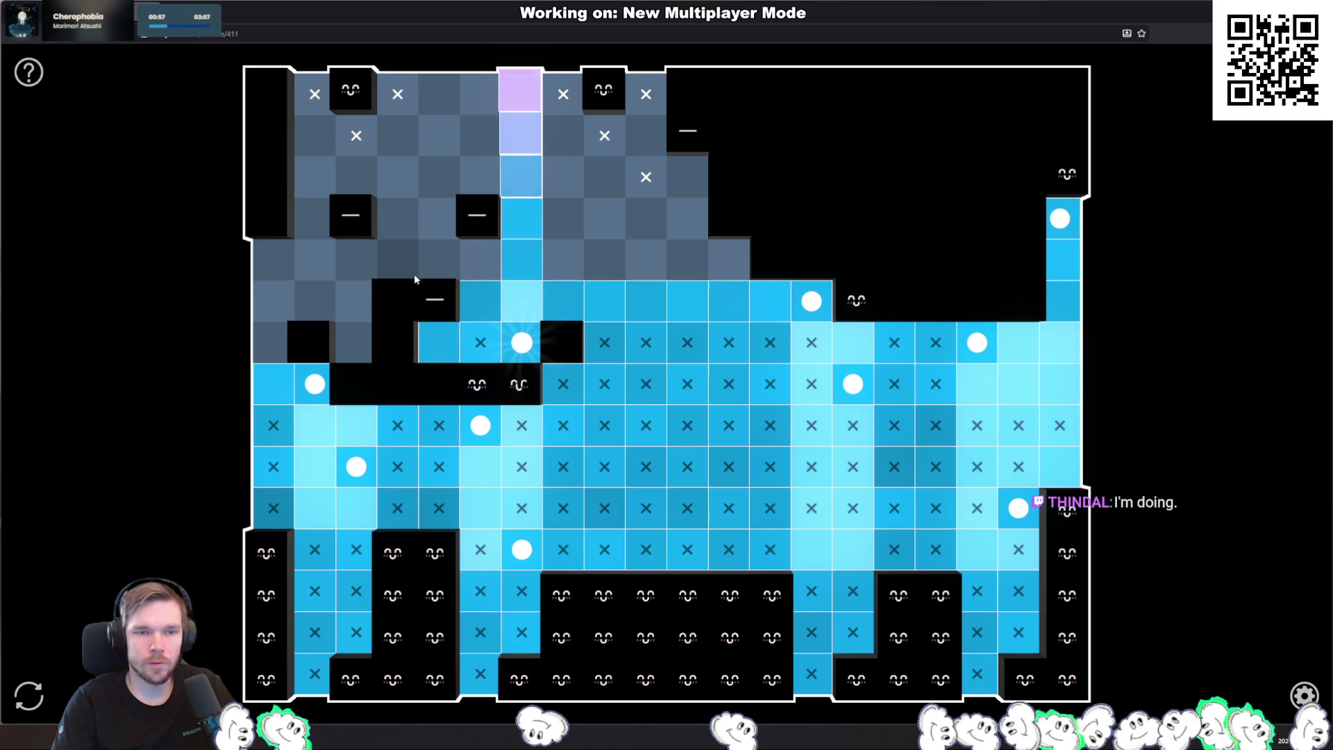
{"action": "left_click", "coordinate": [438, 263]}
{"action": "left_click", "coordinate": [481, 177]}
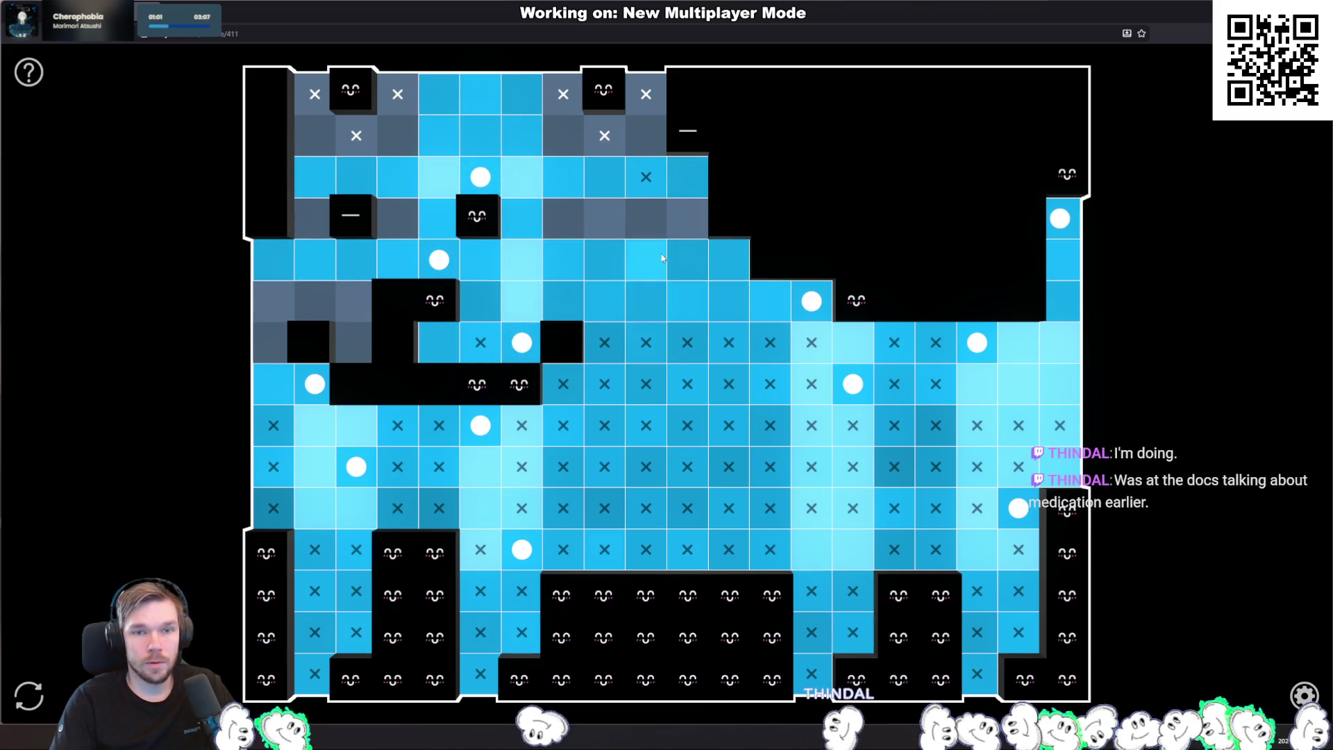
{"action": "left_click", "coordinate": [645, 135]}
{"action": "left_click", "coordinate": [562, 219]}
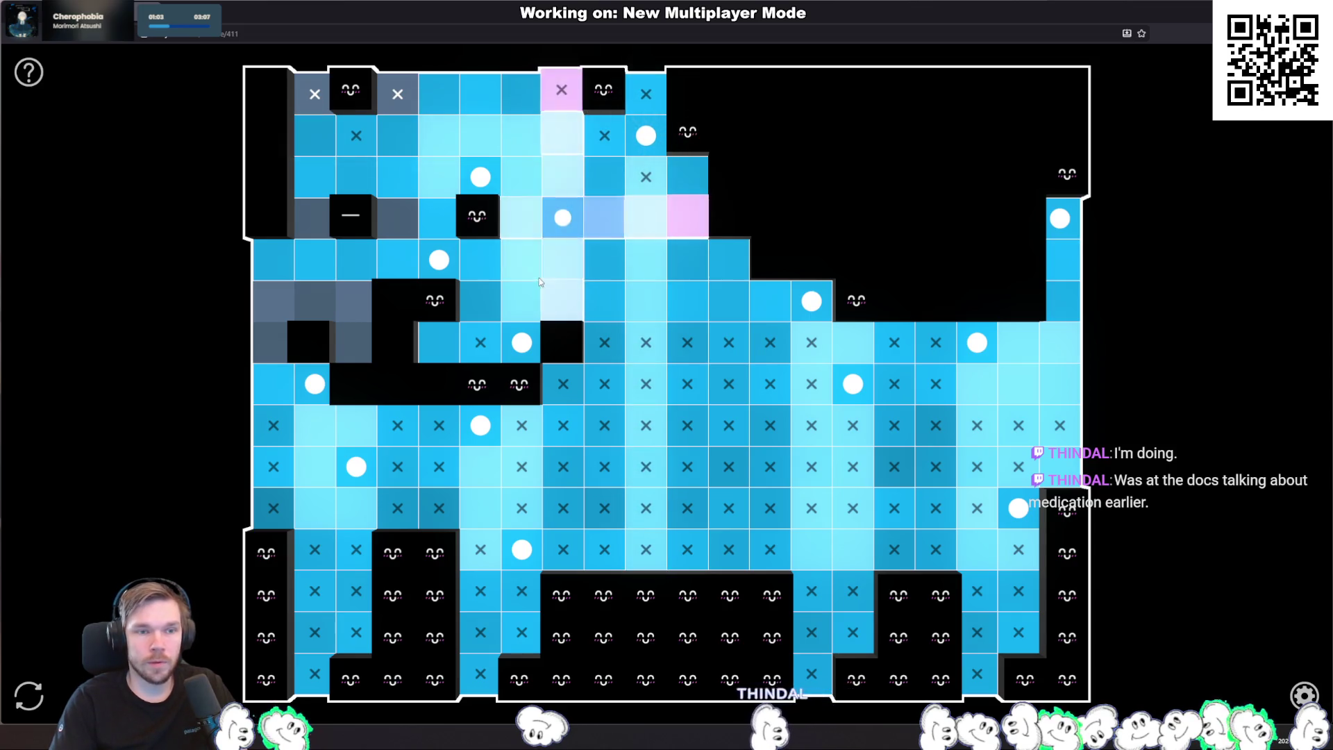
{"action": "left_click", "coordinate": [397, 219]}
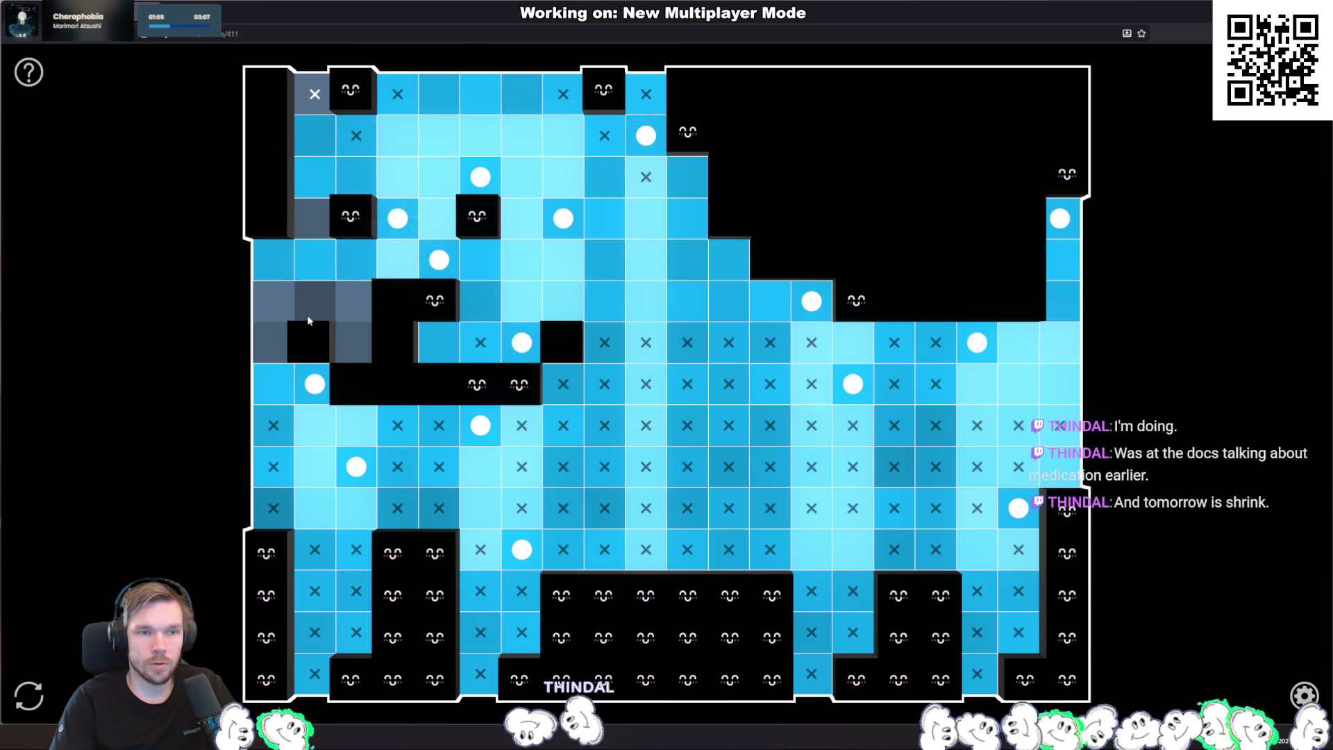
{"action": "left_click", "coordinate": [315, 301]}
{"action": "left_click", "coordinate": [356, 342]}
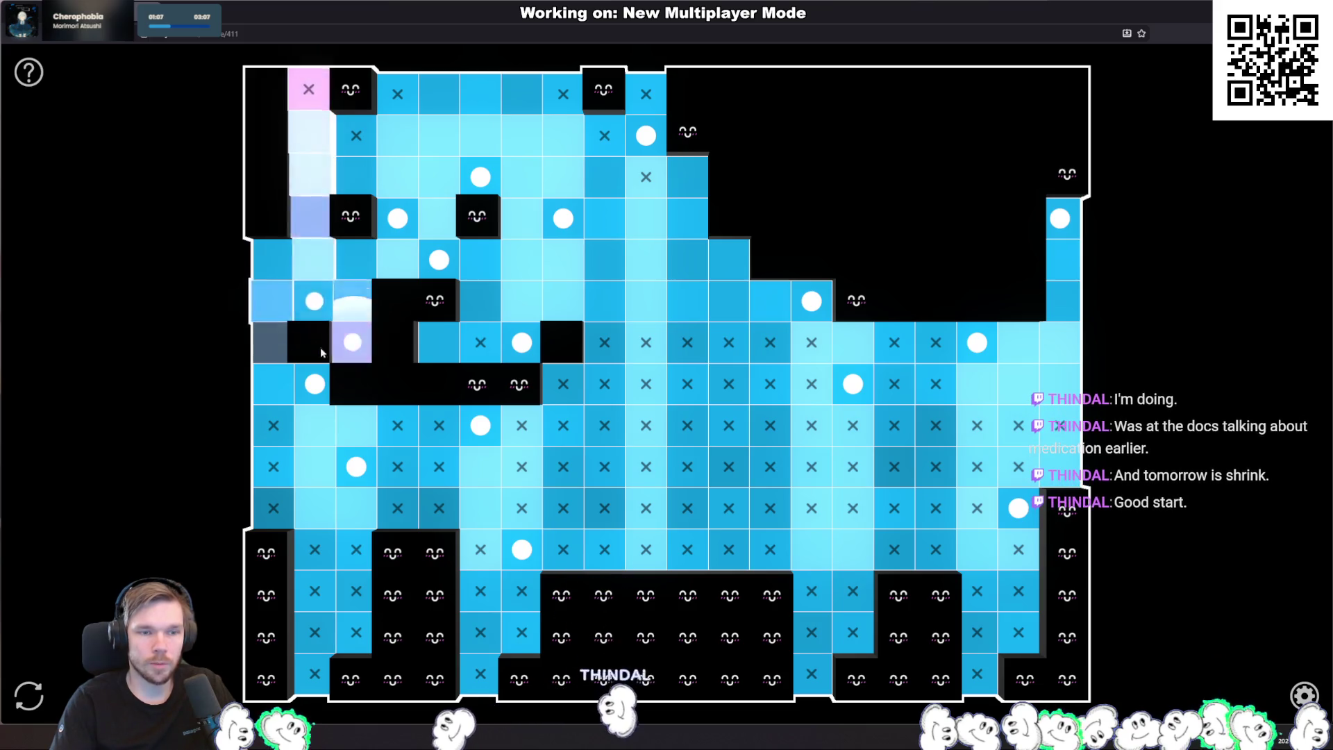
{"action": "left_click", "coordinate": [269, 341]}
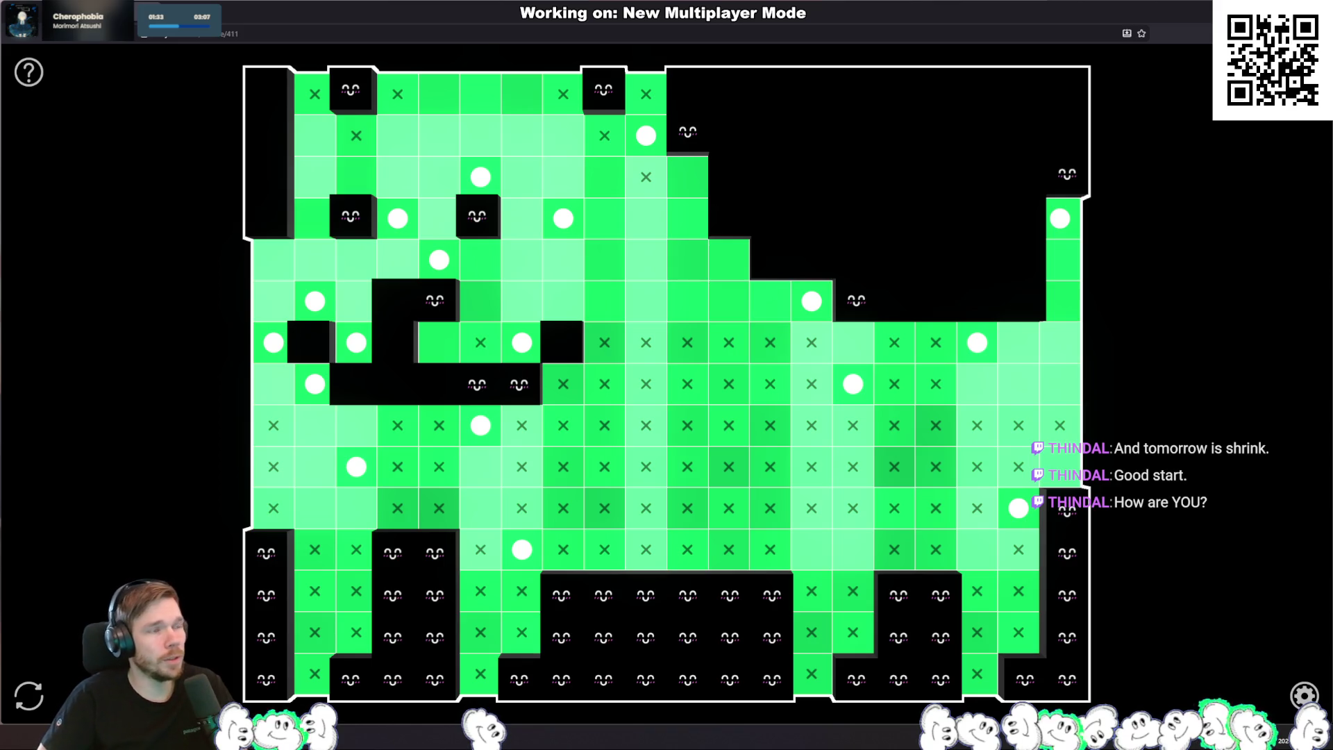
{"action": "left_click", "coordinate": [1271, 122]}
{"action": "left_click", "coordinate": [1243, 123]}
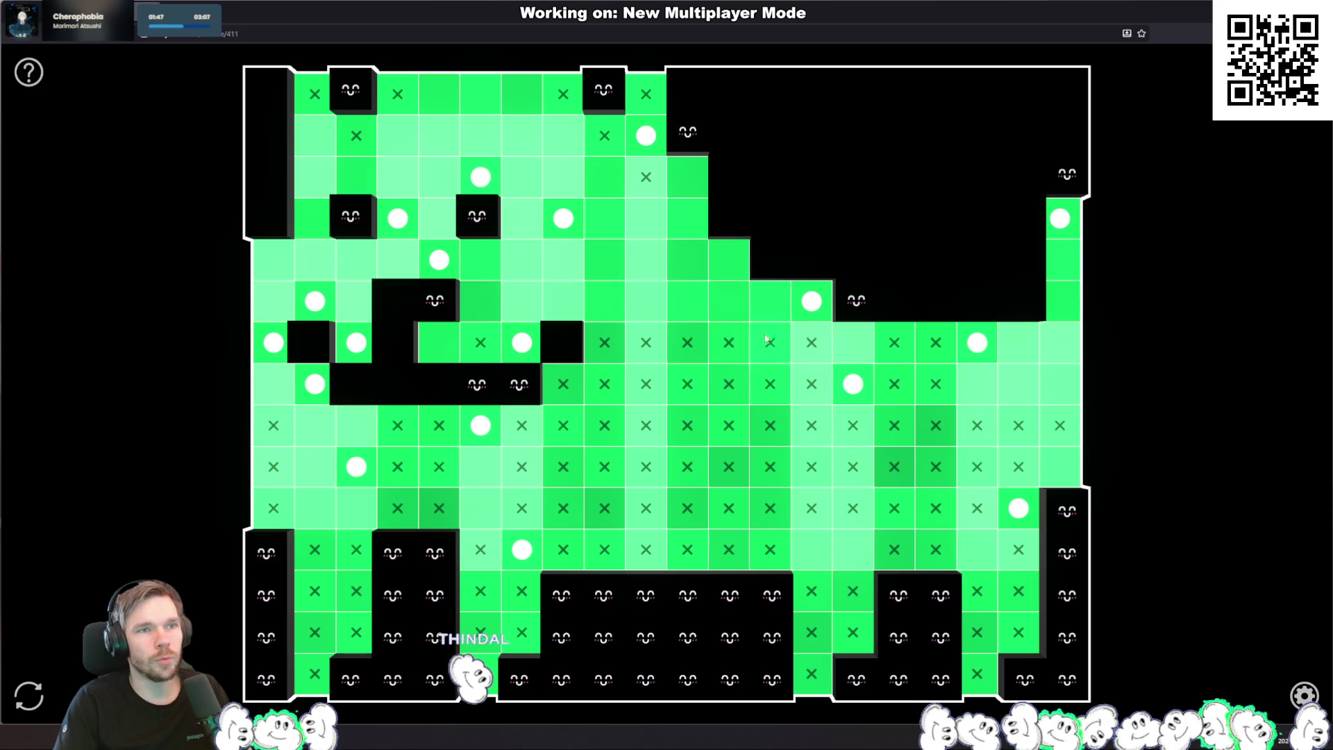
{"action": "key", "text": "alt+Tab"}
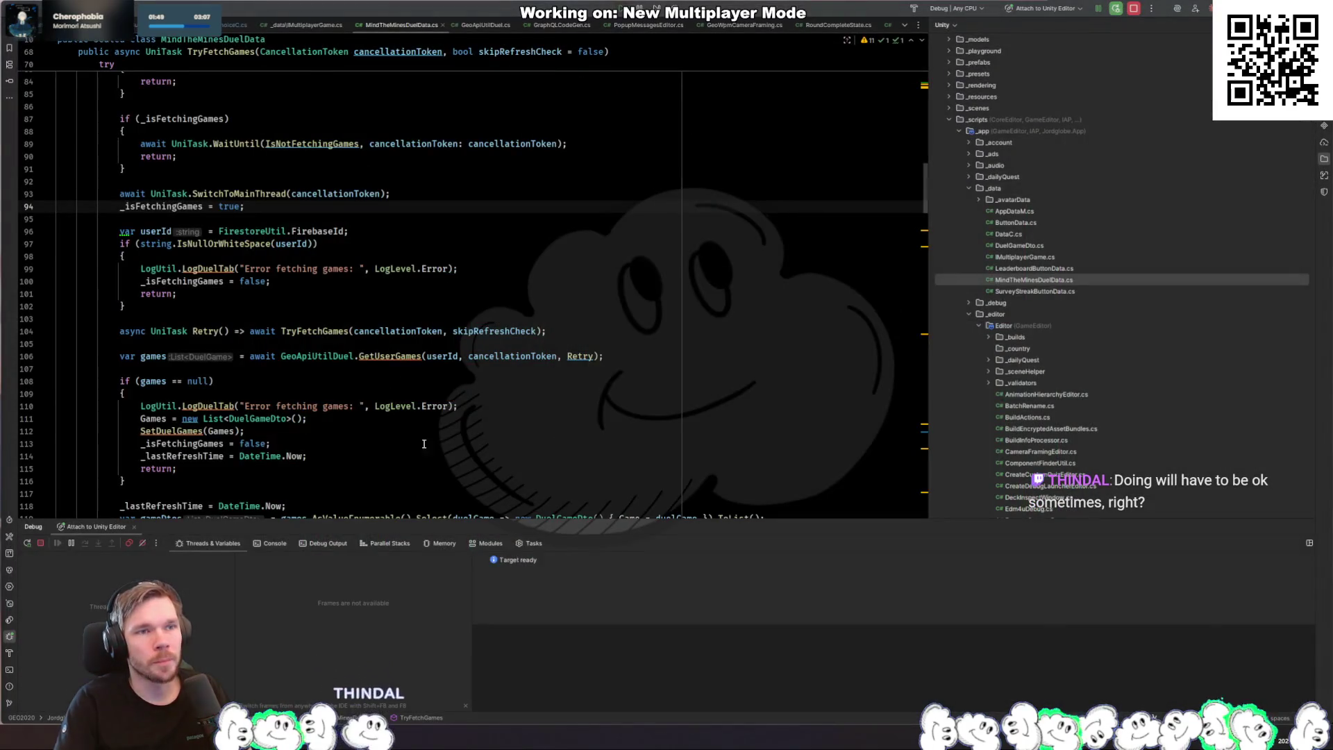
{"action": "left_click", "coordinate": [426, 431]}
{"action": "left_click", "coordinate": [643, 354]}
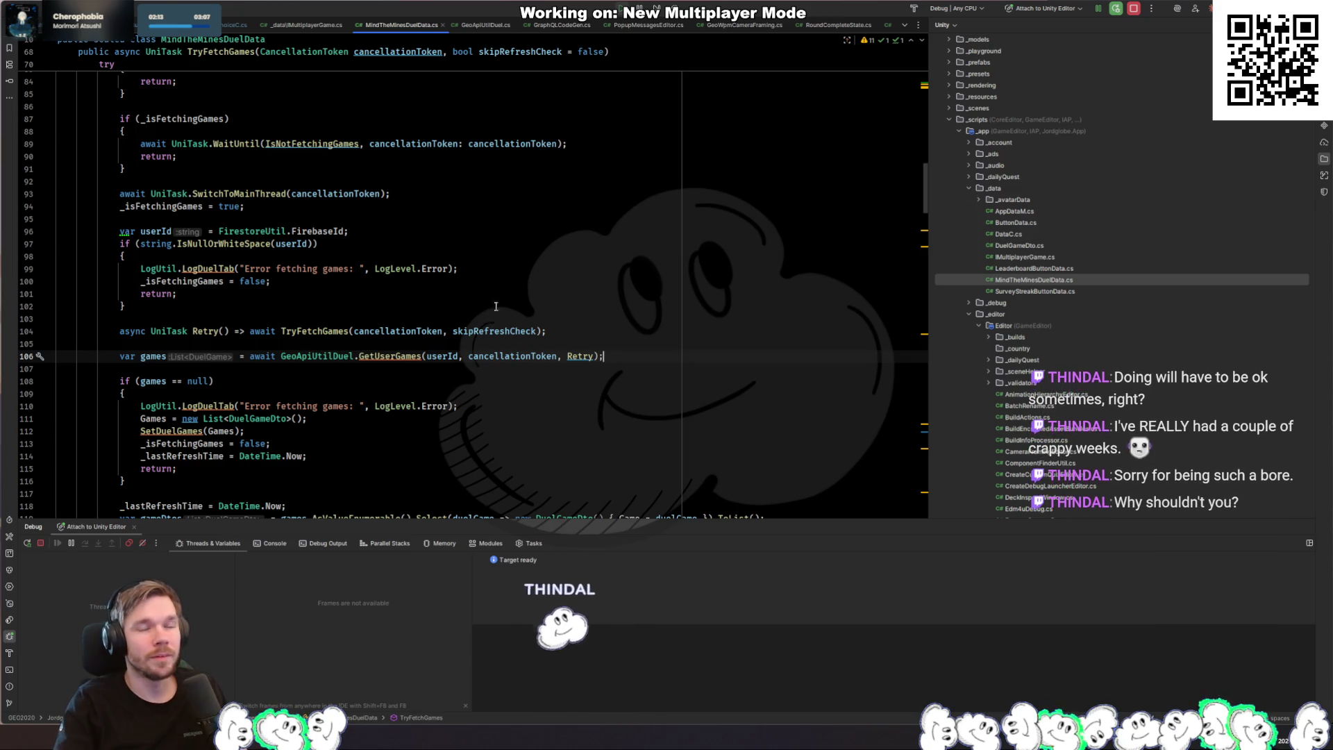
{"action": "left_click", "coordinate": [568, 246]}
{"action": "left_click", "coordinate": [500, 259]}
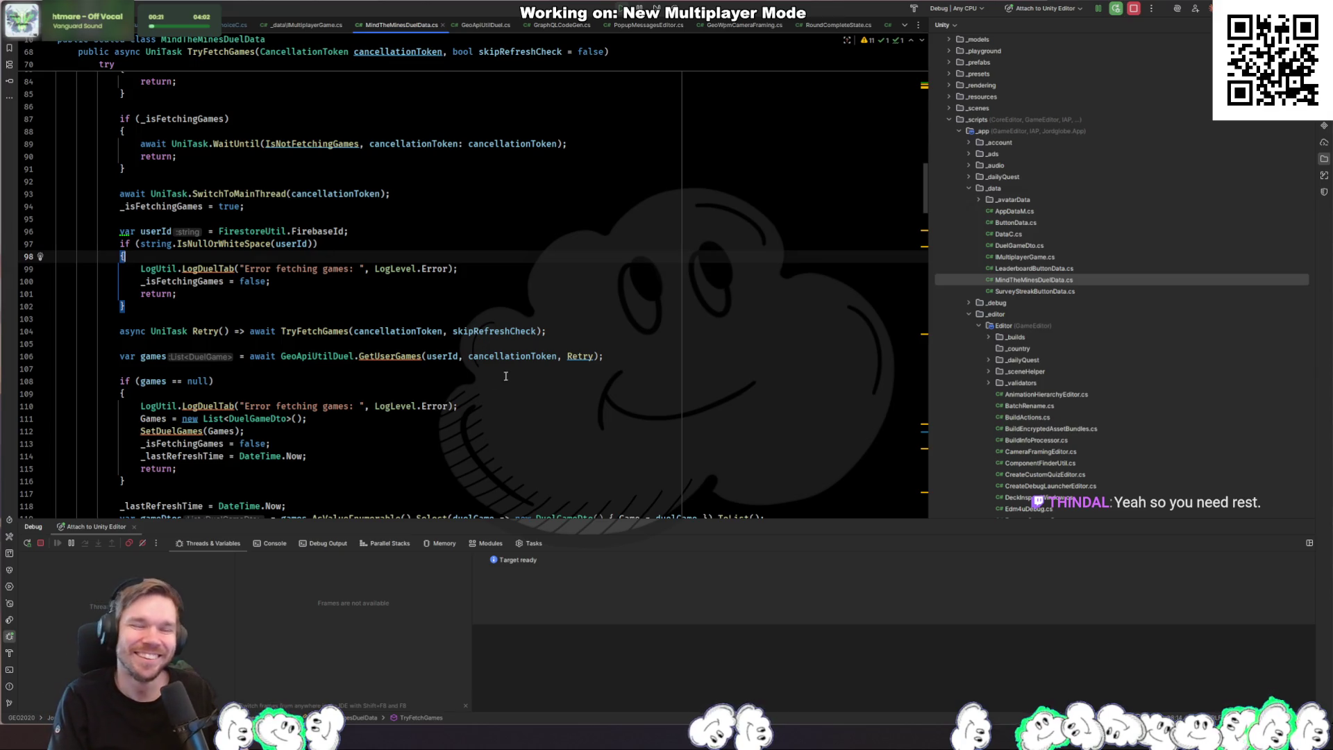
Step: Switch from Rider to the Unity Editor, where the game runs in play mode
{"action": "key", "text": "alt+Tab"}
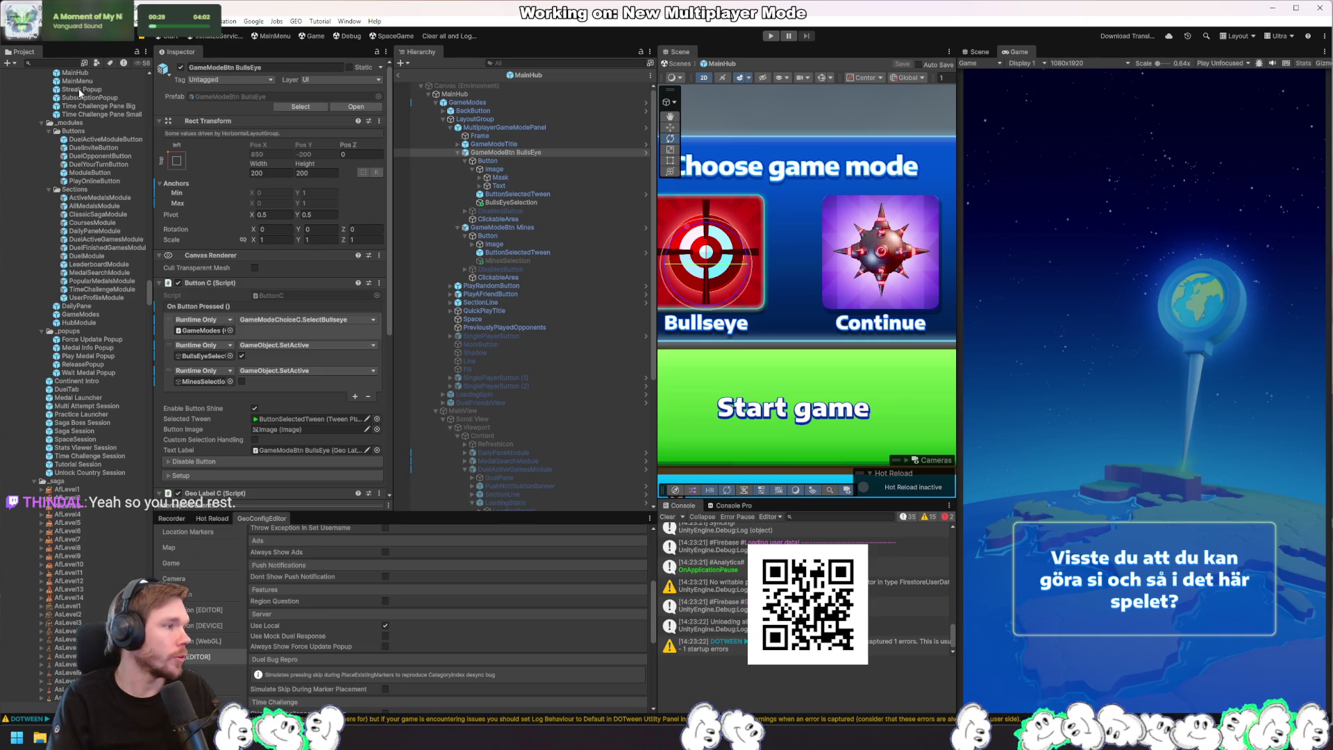
Step: Open BullseyeSession in prefab mode from the prefab search list
{"action": "key", "text": "ctrl+tab"}
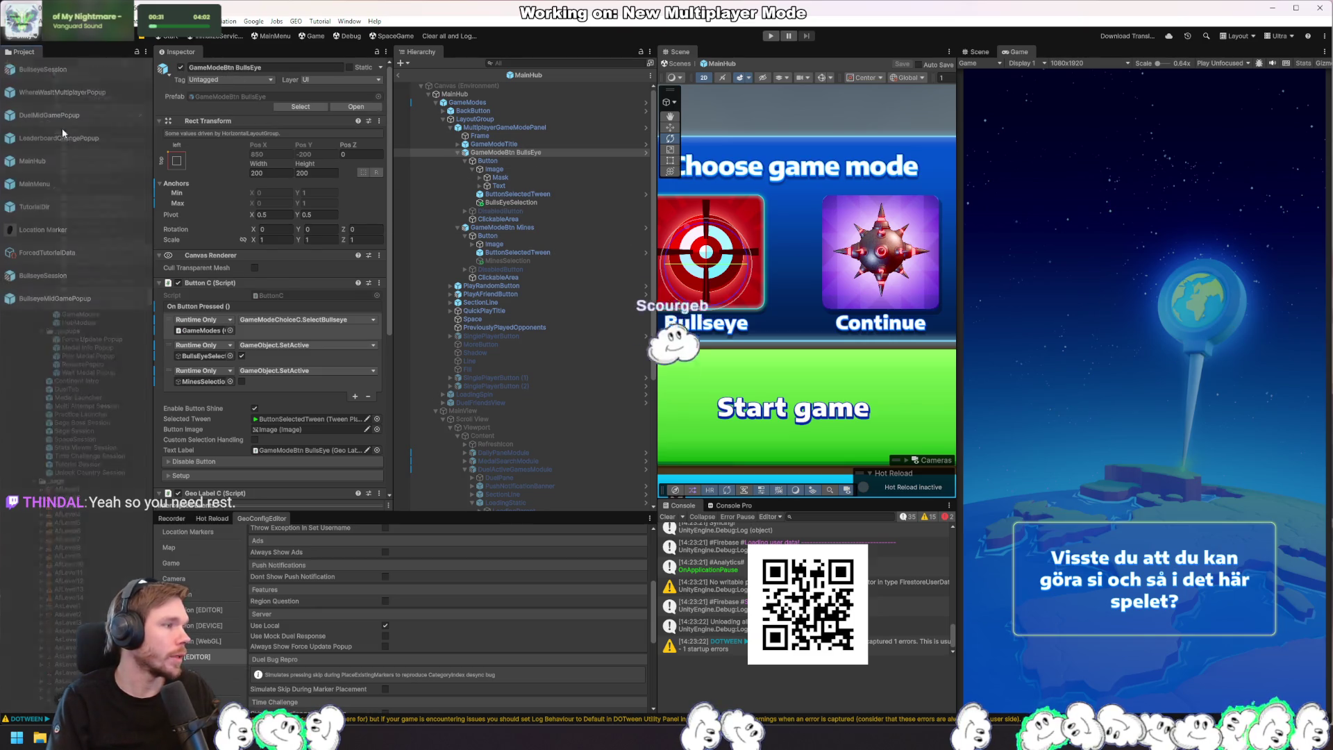
{"action": "left_click", "coordinate": [70, 276]}
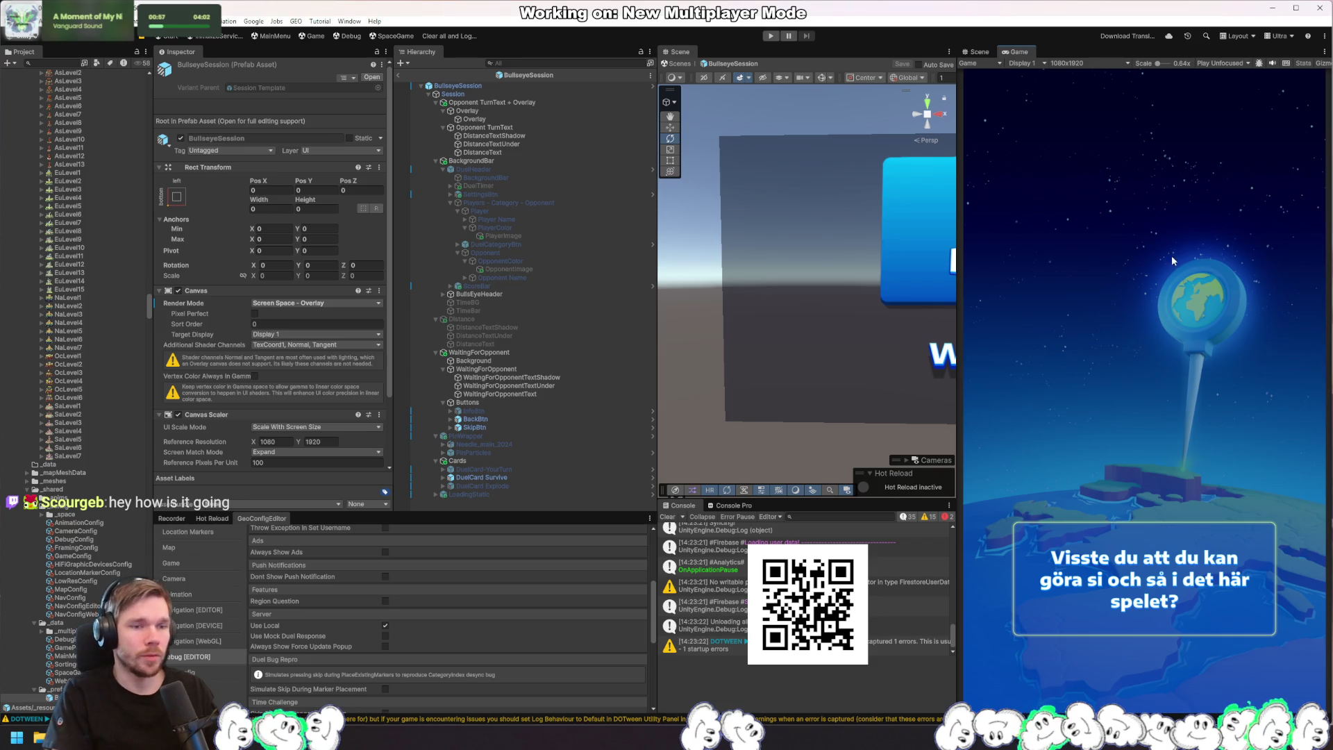
Step: Find the header's opponent-side UI objects down to the Players - Category - Opponent row
{"action": "scroll", "coordinate": [736, 270], "scroll_direction": "down", "scroll_amount": 10}
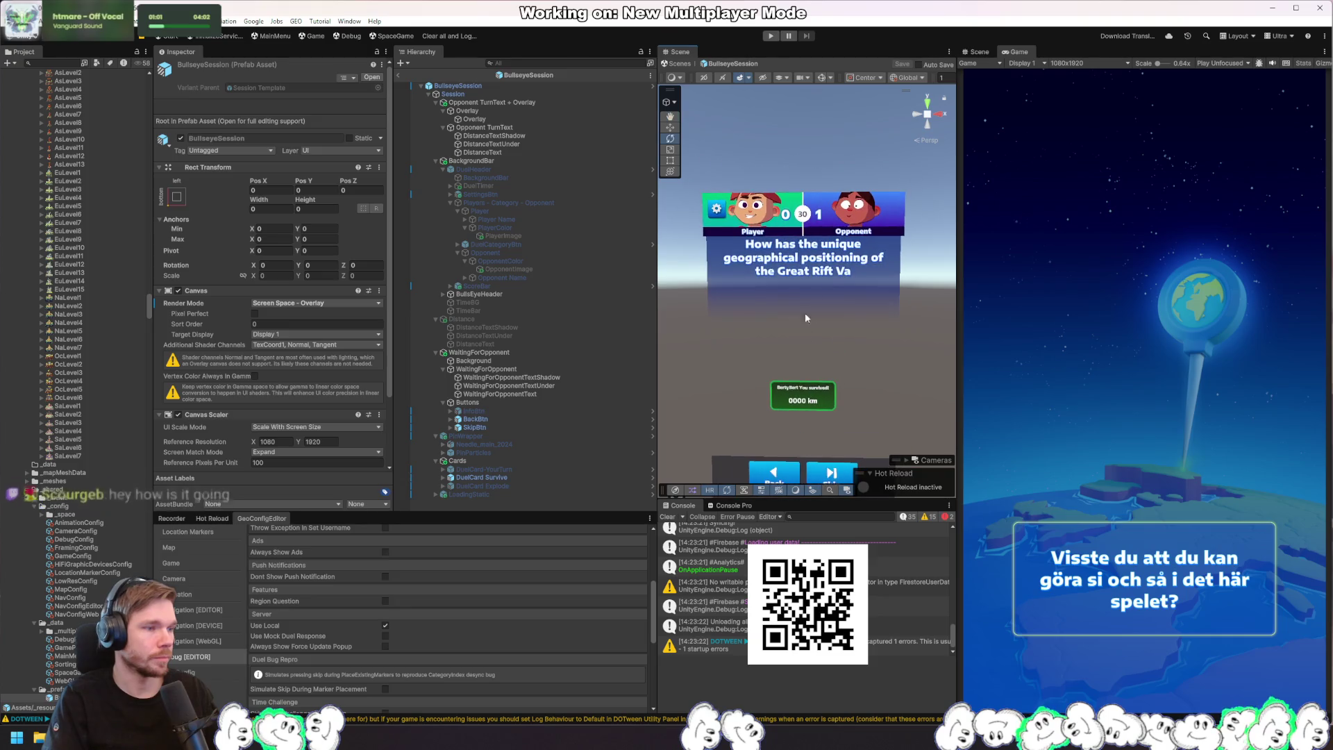
{"action": "right_click", "coordinate": [822, 220]}
{"action": "mouse_move", "coordinate": [874, 233]}
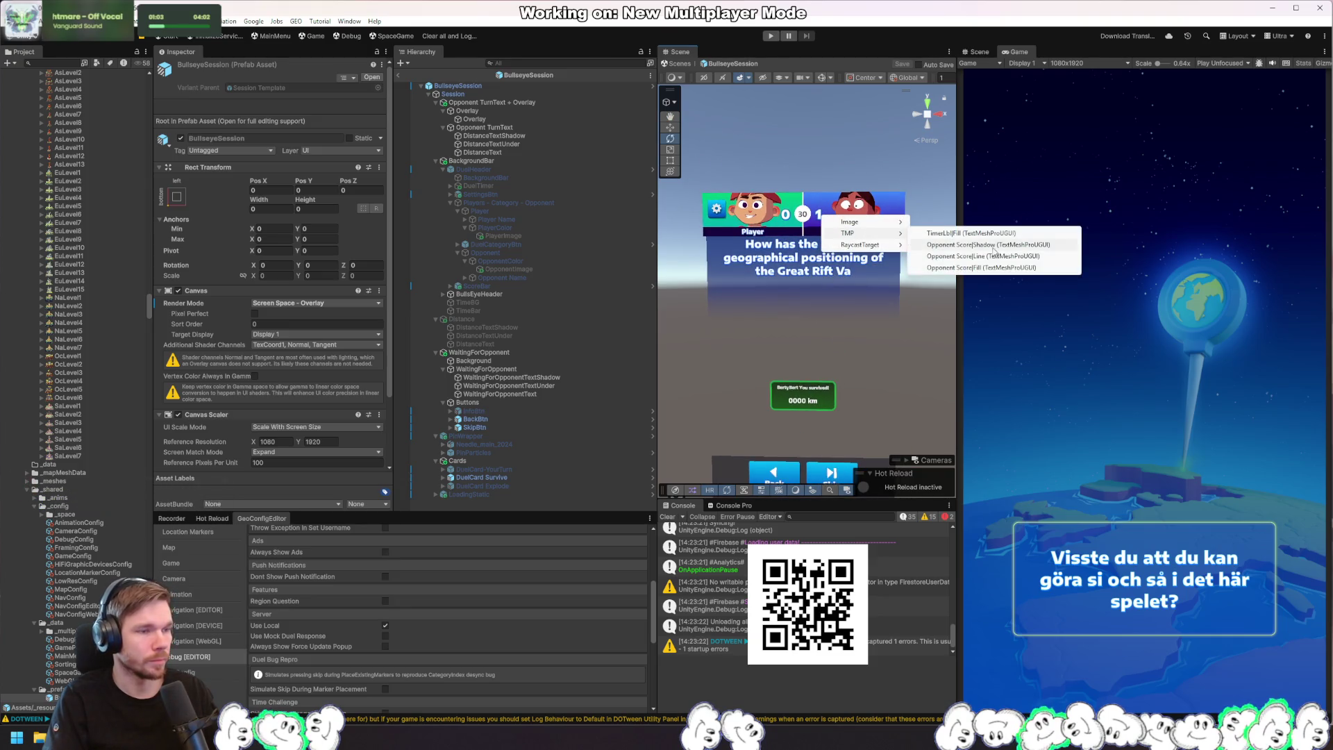
{"action": "left_click", "coordinate": [1009, 246]}
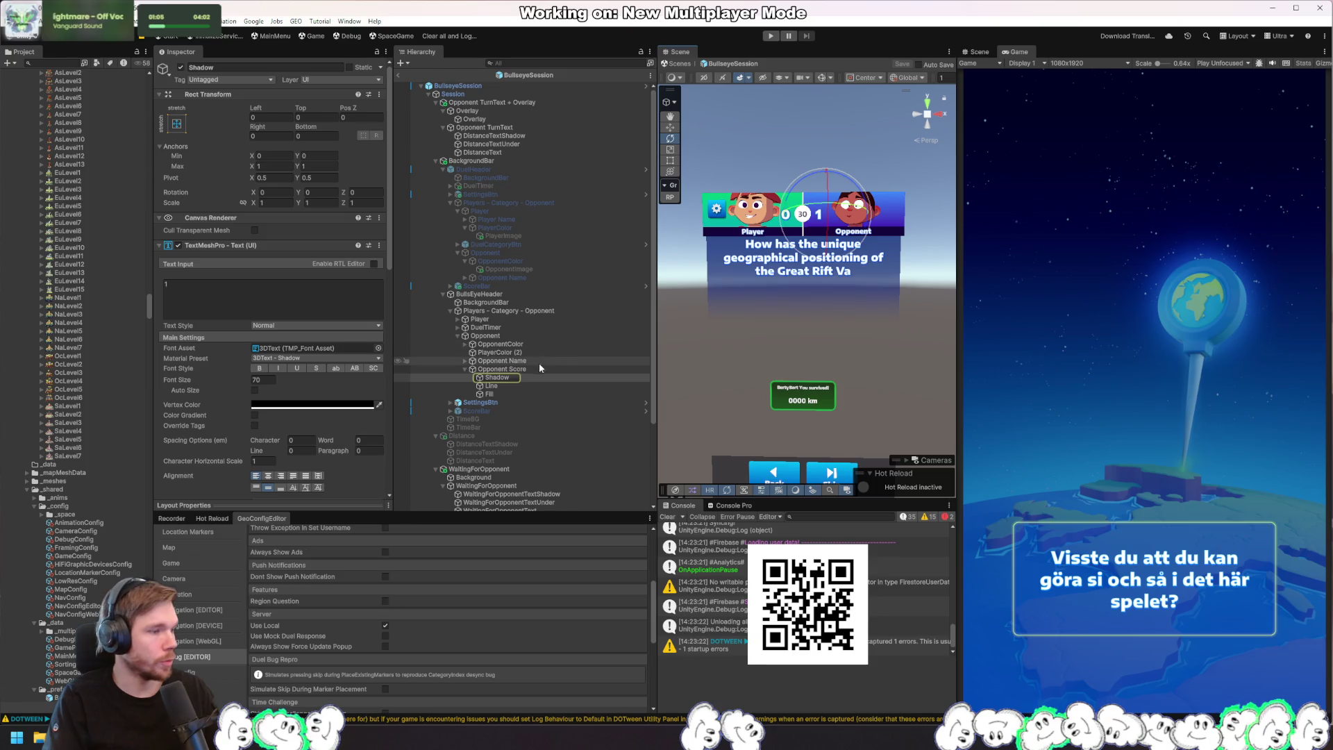
{"action": "left_click", "coordinate": [531, 334]}
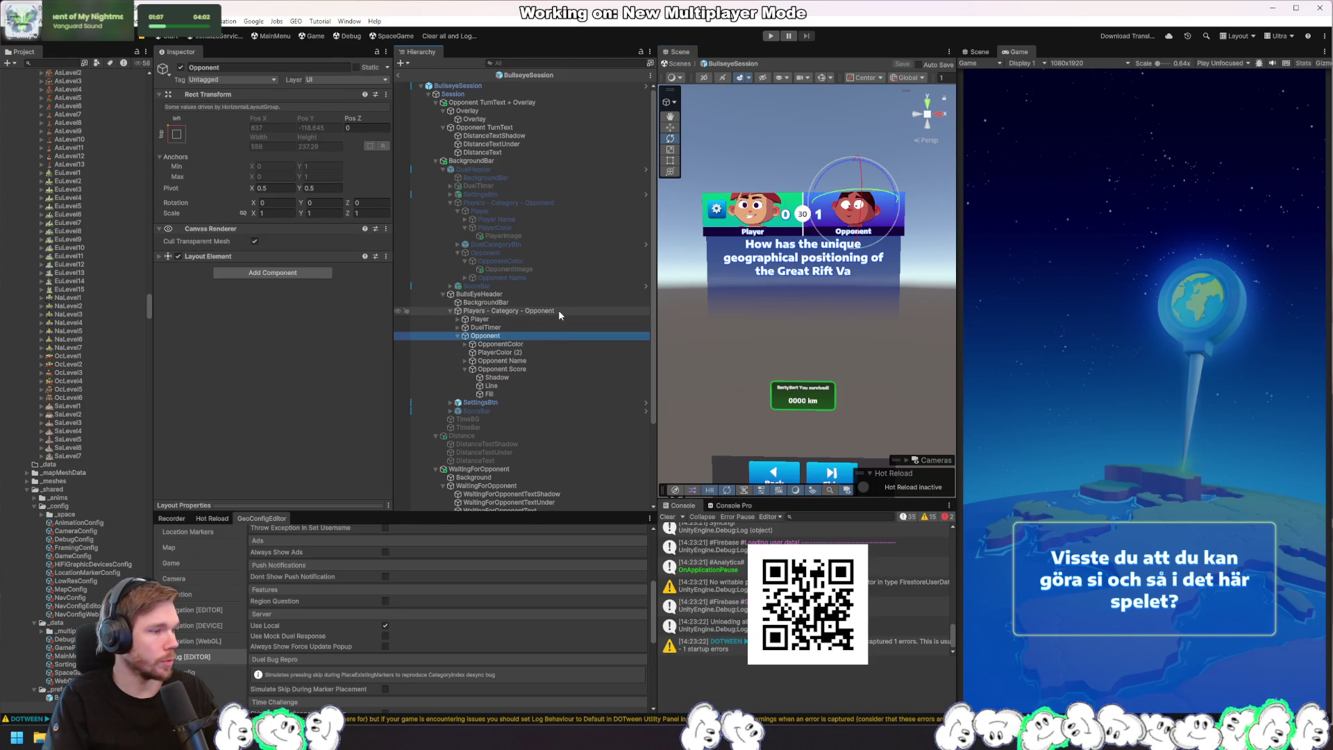
{"action": "left_click", "coordinate": [558, 314]}
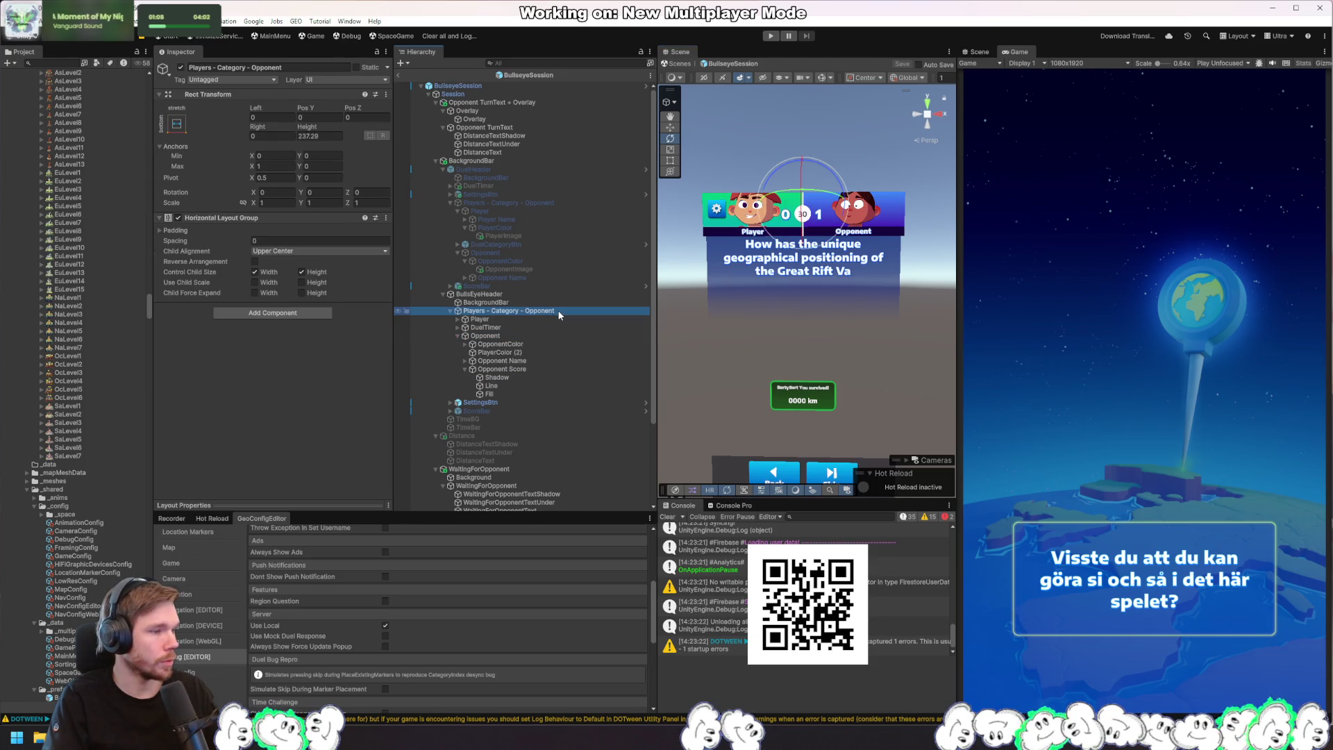
Step: Inspect the Opponent Score label, then open the Session's BullseyeSessionDir script in Rider
{"action": "left_click", "coordinate": [549, 370]}
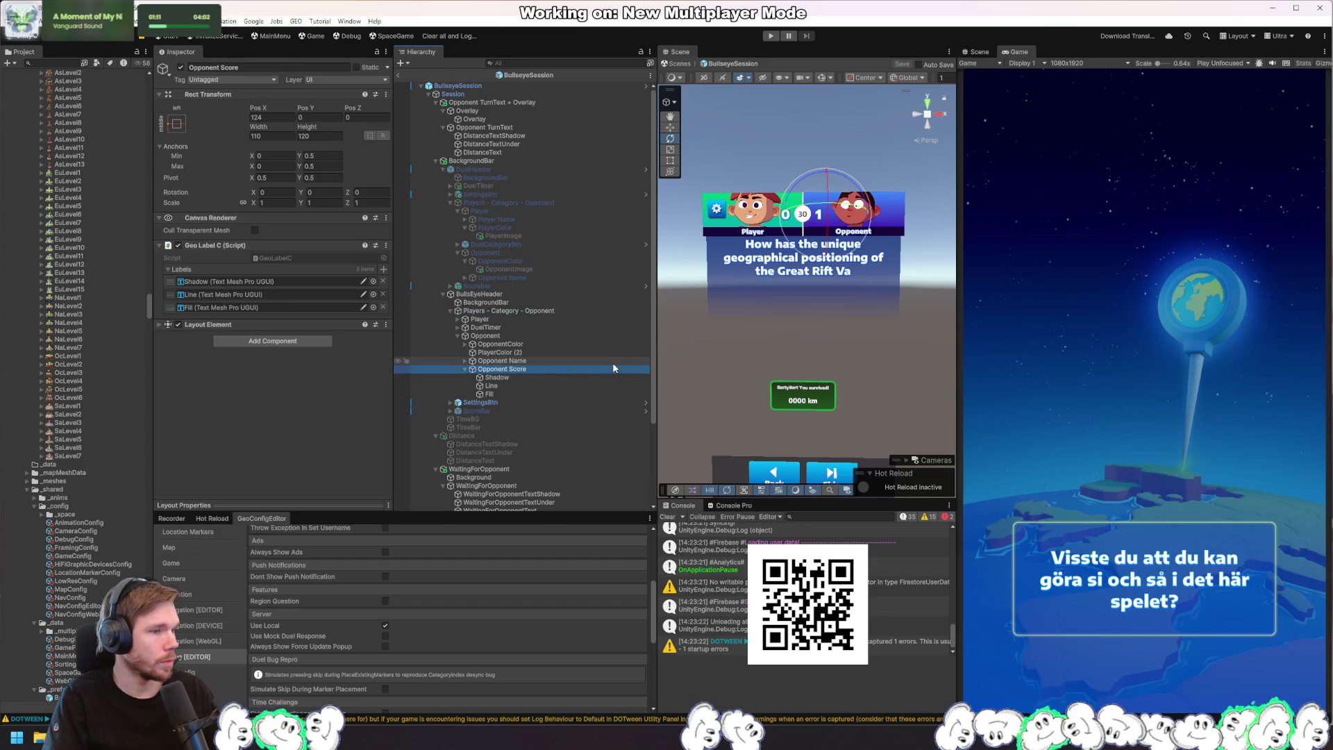
{"action": "left_click", "coordinate": [525, 95]}
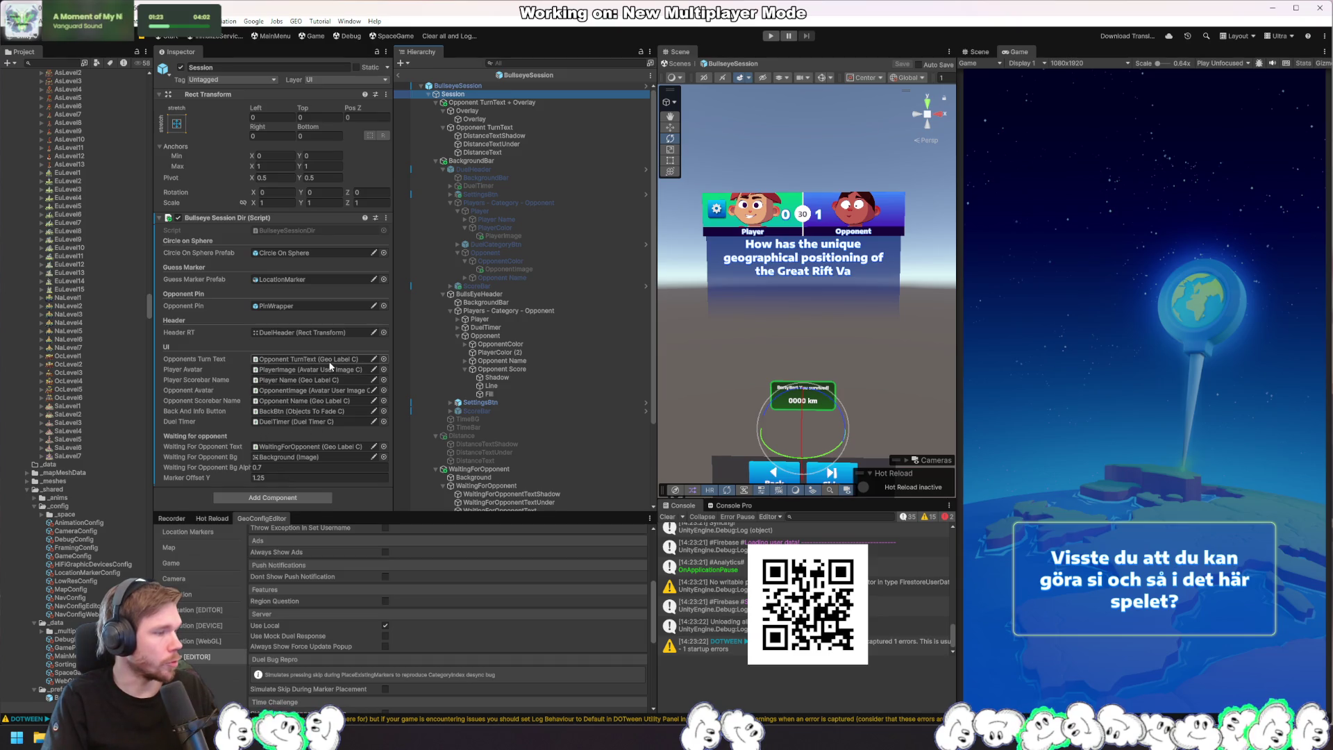
{"action": "double_click", "coordinate": [298, 230]}
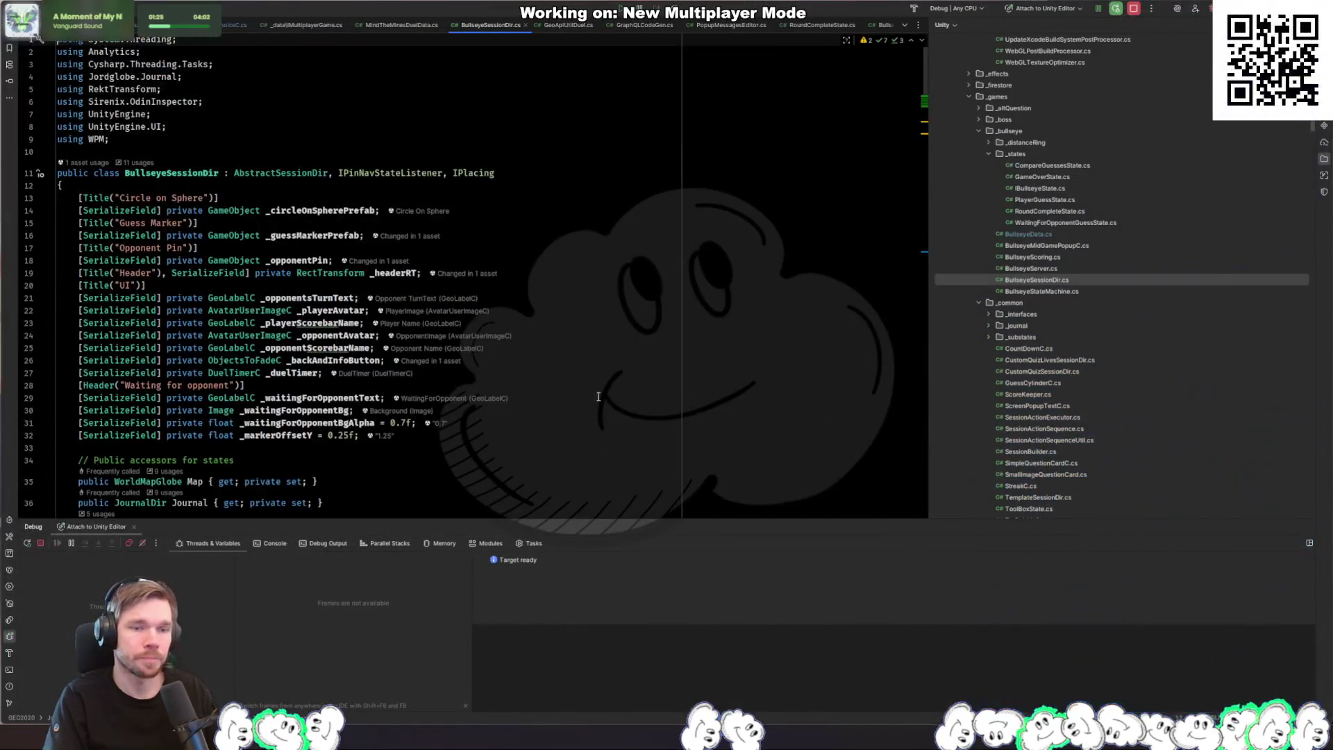
Step: Add an _opponentScore field by copying the _opponentScorebarName line
{"action": "left_click", "coordinate": [648, 332]}
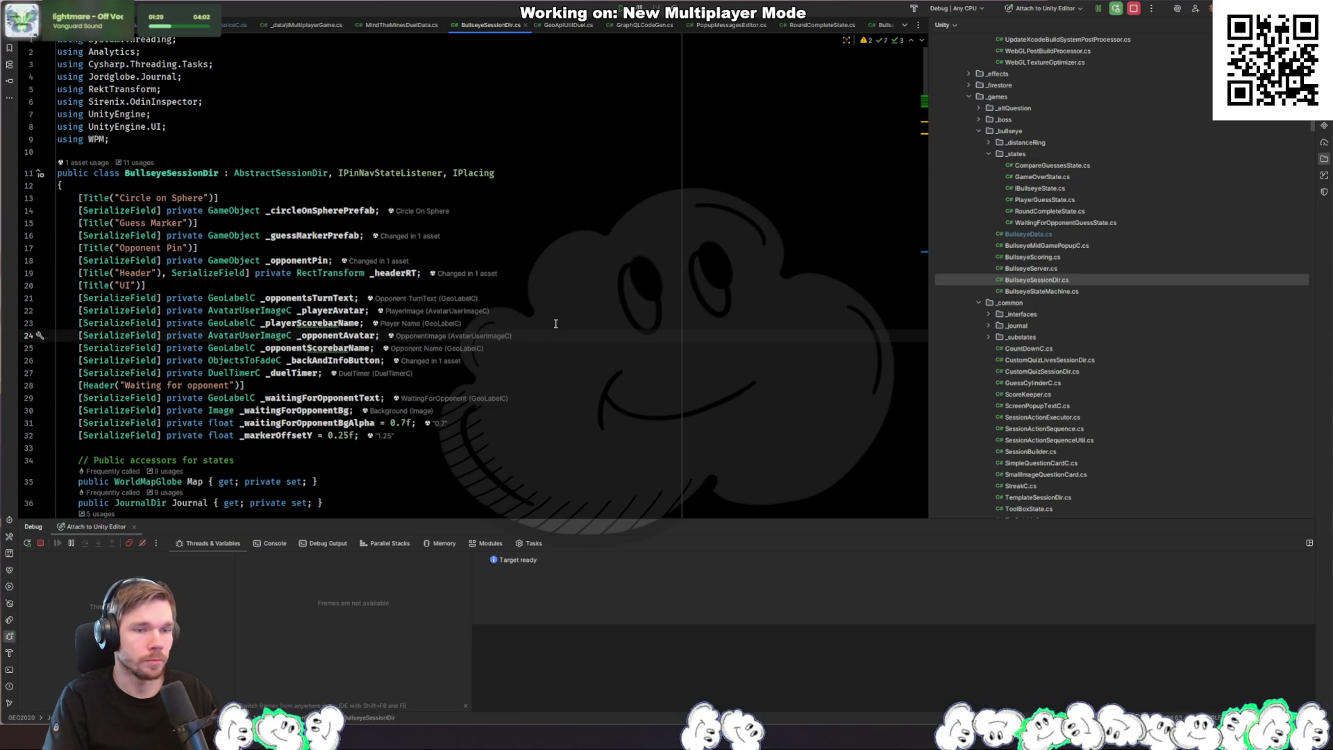
{"action": "key", "text": "Down"}
{"action": "key", "text": "ctrl+c"}
{"action": "key", "text": "Down"}
{"action": "key", "text": "ctrl+v"}
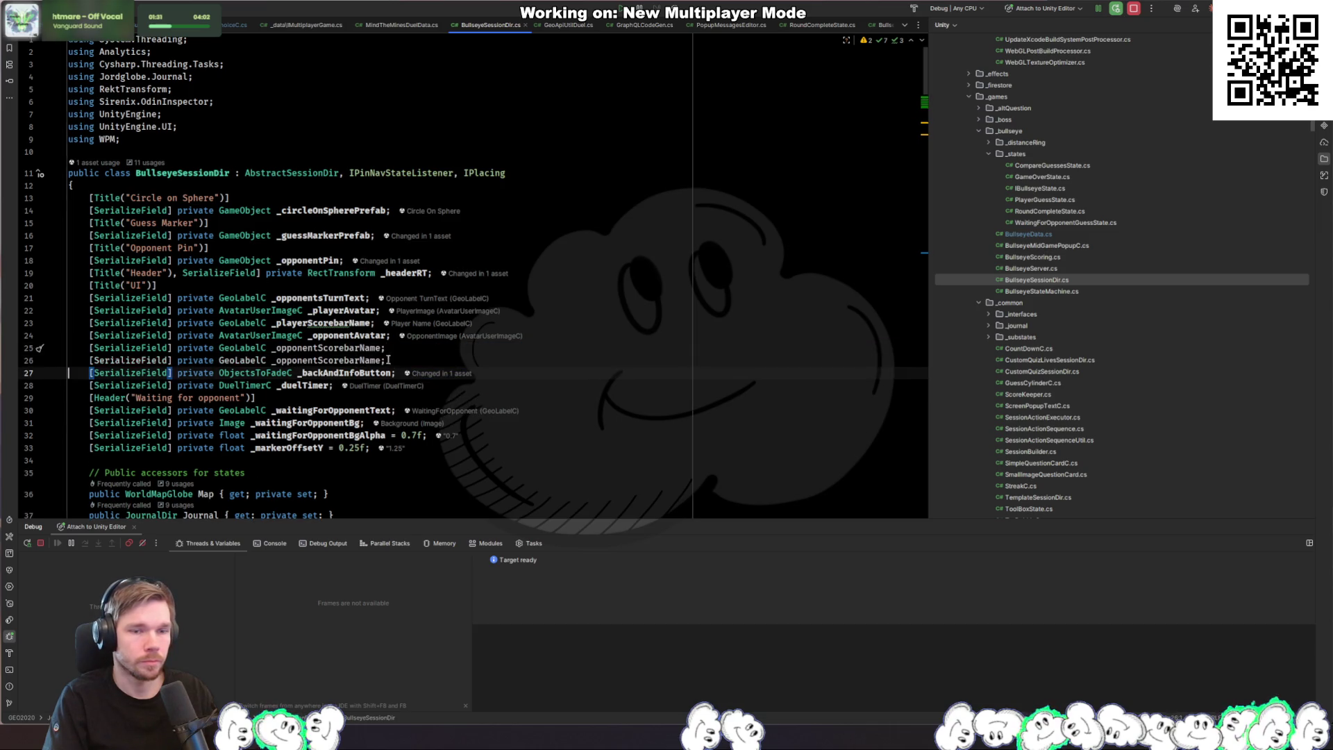
{"action": "left_click", "coordinate": [362, 360]}
{"action": "key", "text": "BackSpace"}
{"action": "key", "text": "BackSpace"}
{"action": "key", "text": "BackSpace"}
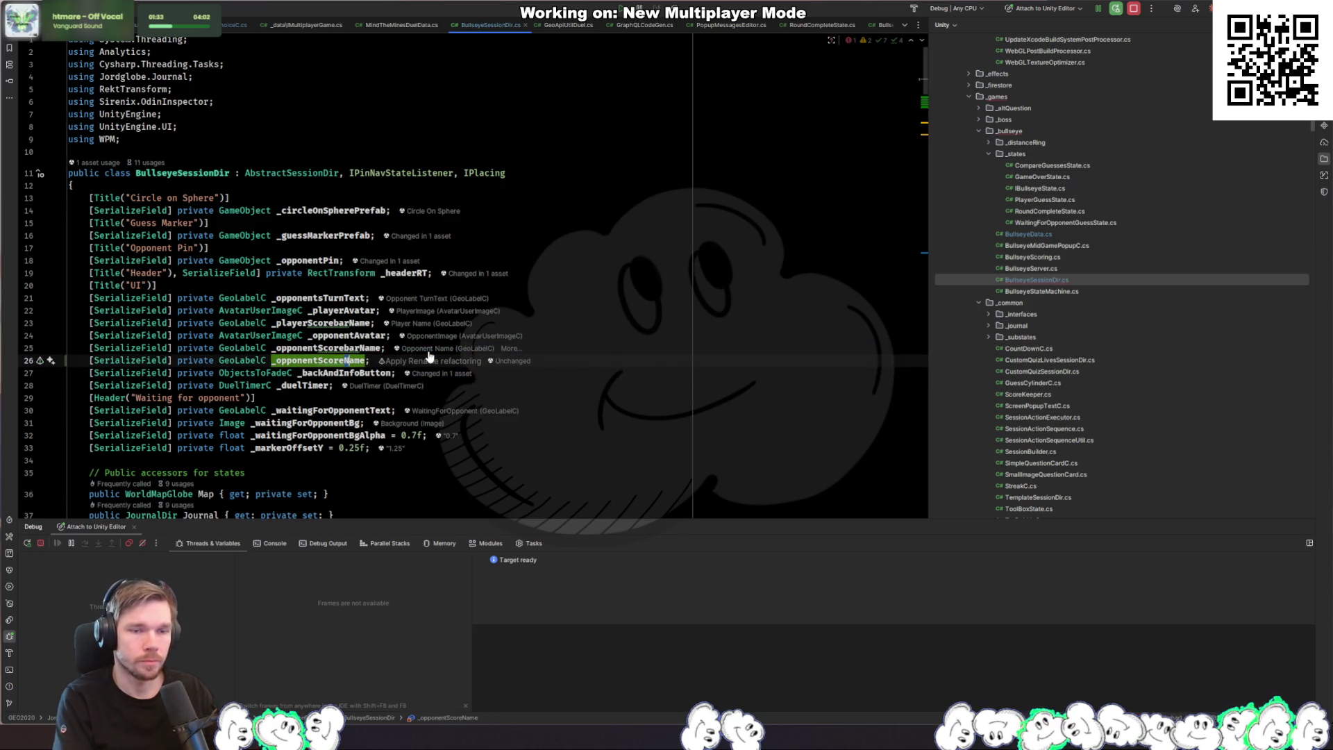
{"action": "key", "text": "Delete"}
{"action": "key", "text": "Delete"}
{"action": "key", "text": "Delete"}
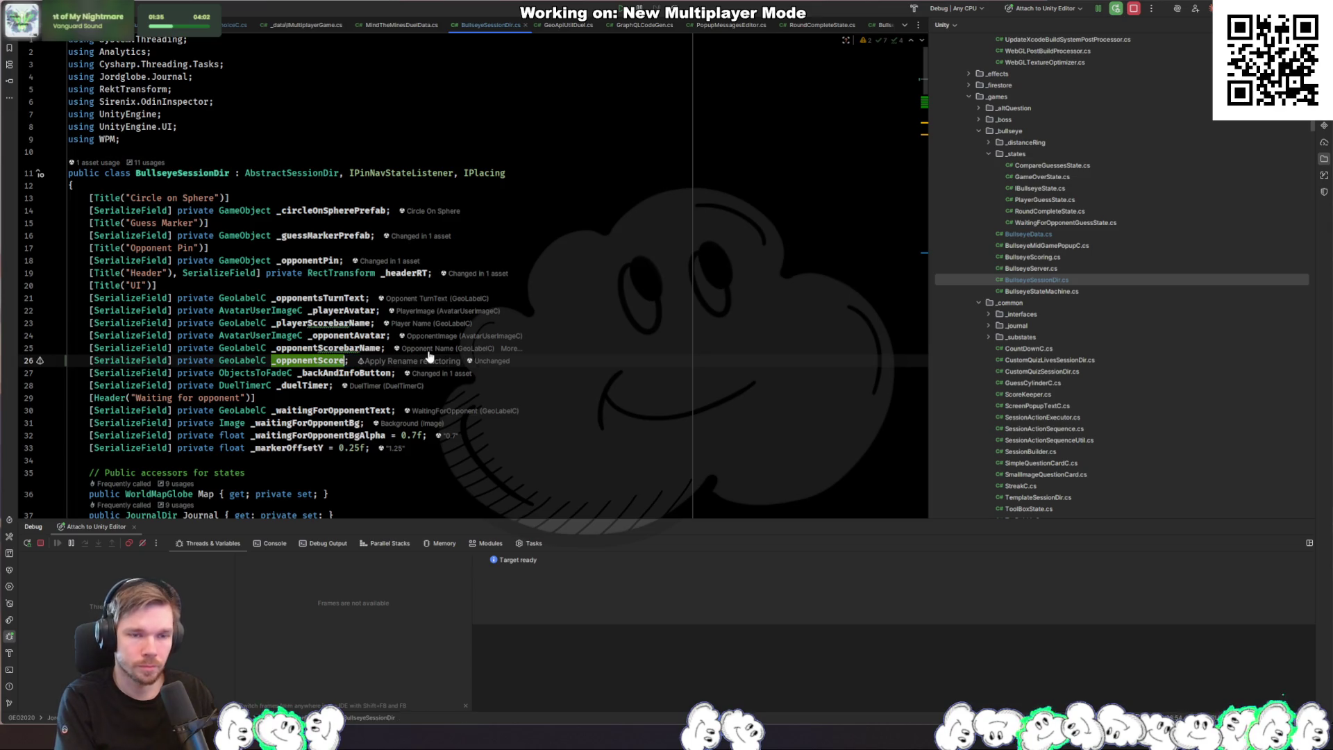
{"action": "key", "text": "Escape"}
Step: Add a _playerScore field by duplicating the _playerScorebarName line
{"action": "key", "text": "Up"}
{"action": "key", "text": "Up"}
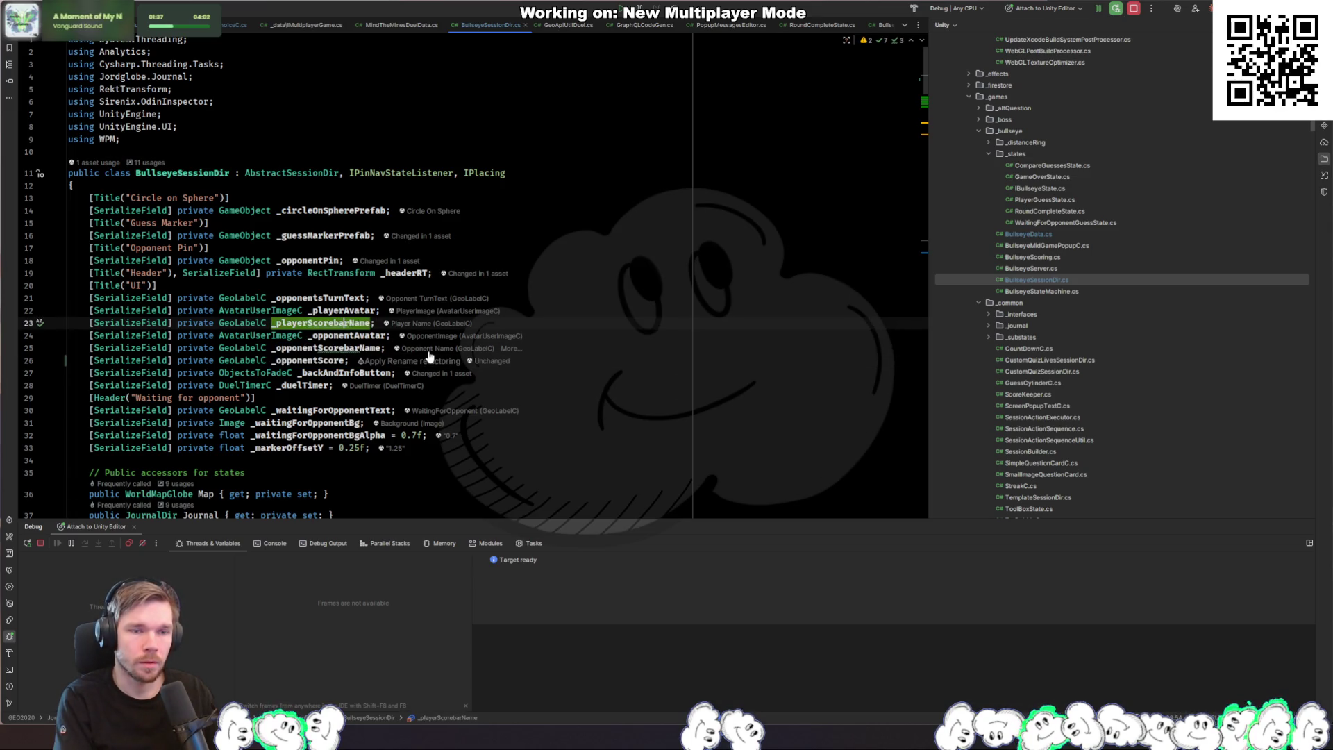
{"action": "key", "text": "End"}
{"action": "key", "text": "Return"}
{"action": "key", "text": "Up"}
{"action": "key", "text": "End"}
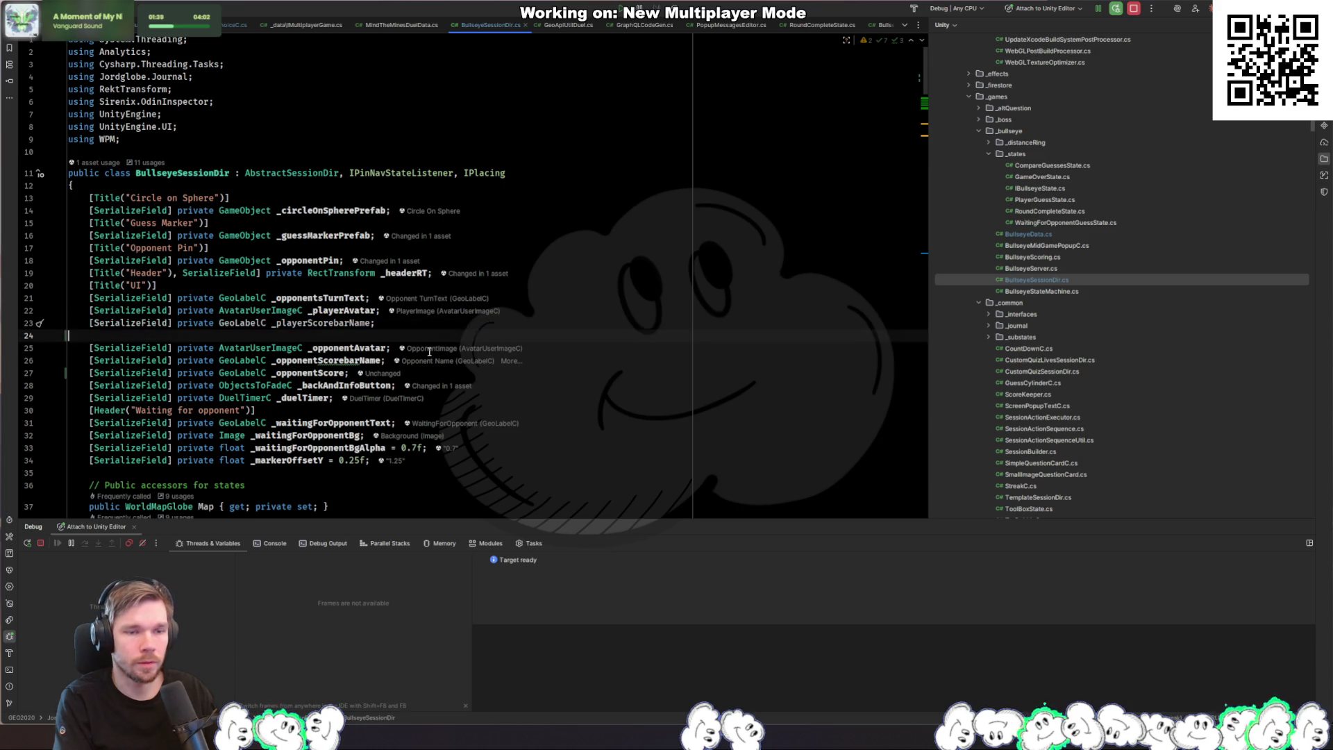
{"action": "key", "text": "ctrl+d"}
{"action": "key", "text": "ctrl+shift+Left"}
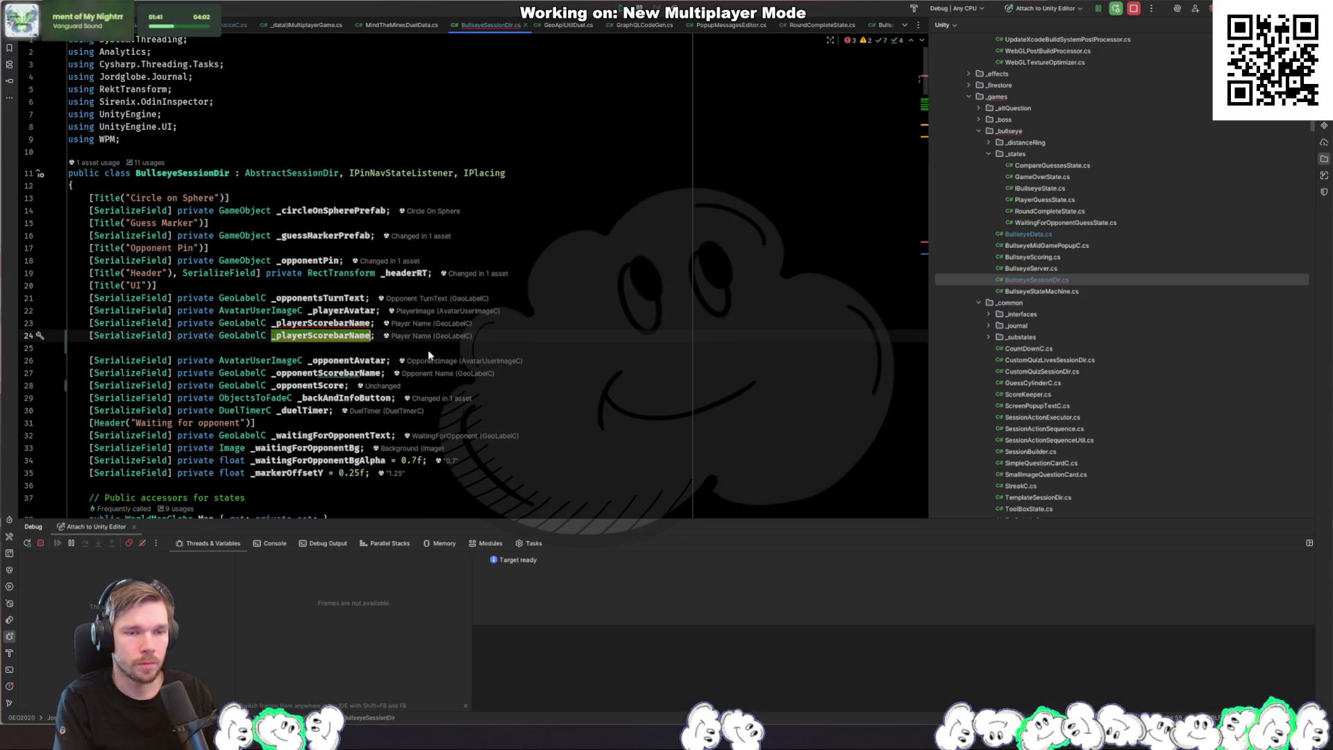
{"action": "type", "text": "_playerScore"}
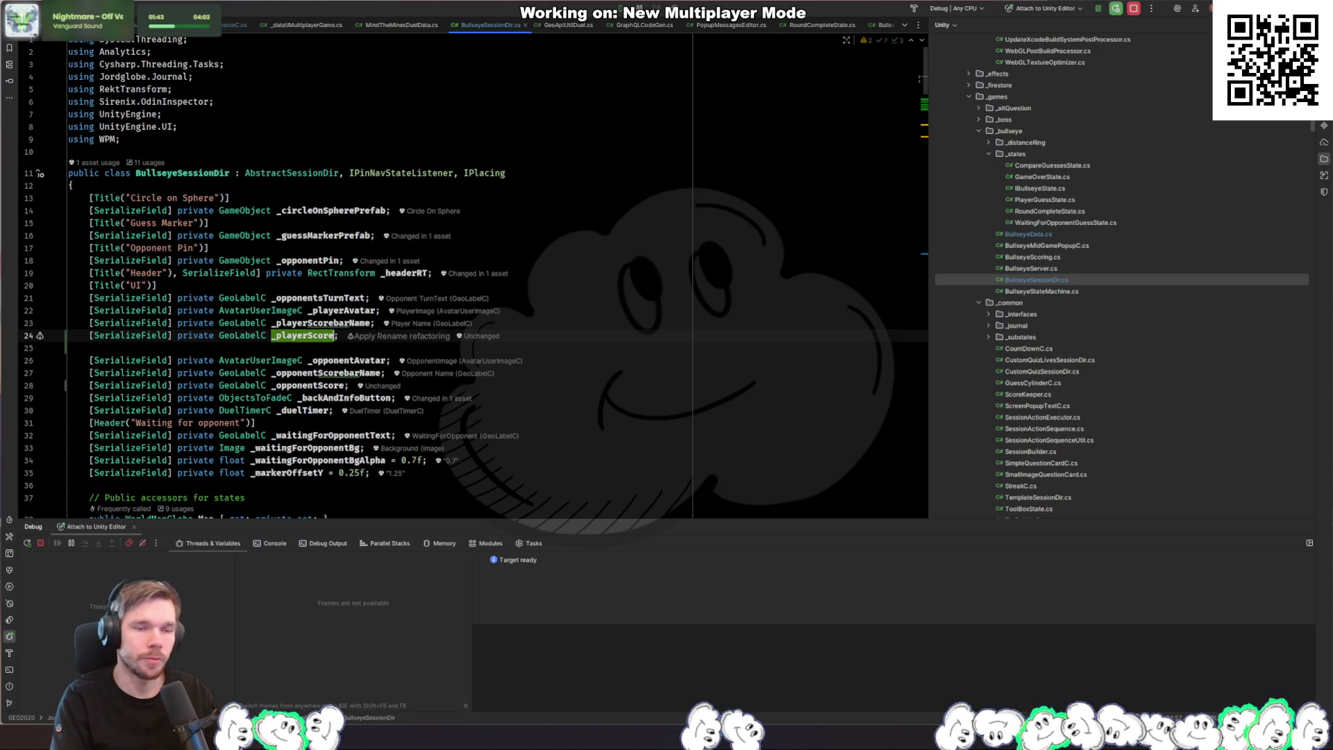
{"action": "left_click", "coordinate": [423, 348]}
Step: Change the UI title on line 20 to Title("UI/Player")
{"action": "key", "text": "Up"}
{"action": "key", "text": "Up"}
{"action": "key", "text": "Up"}
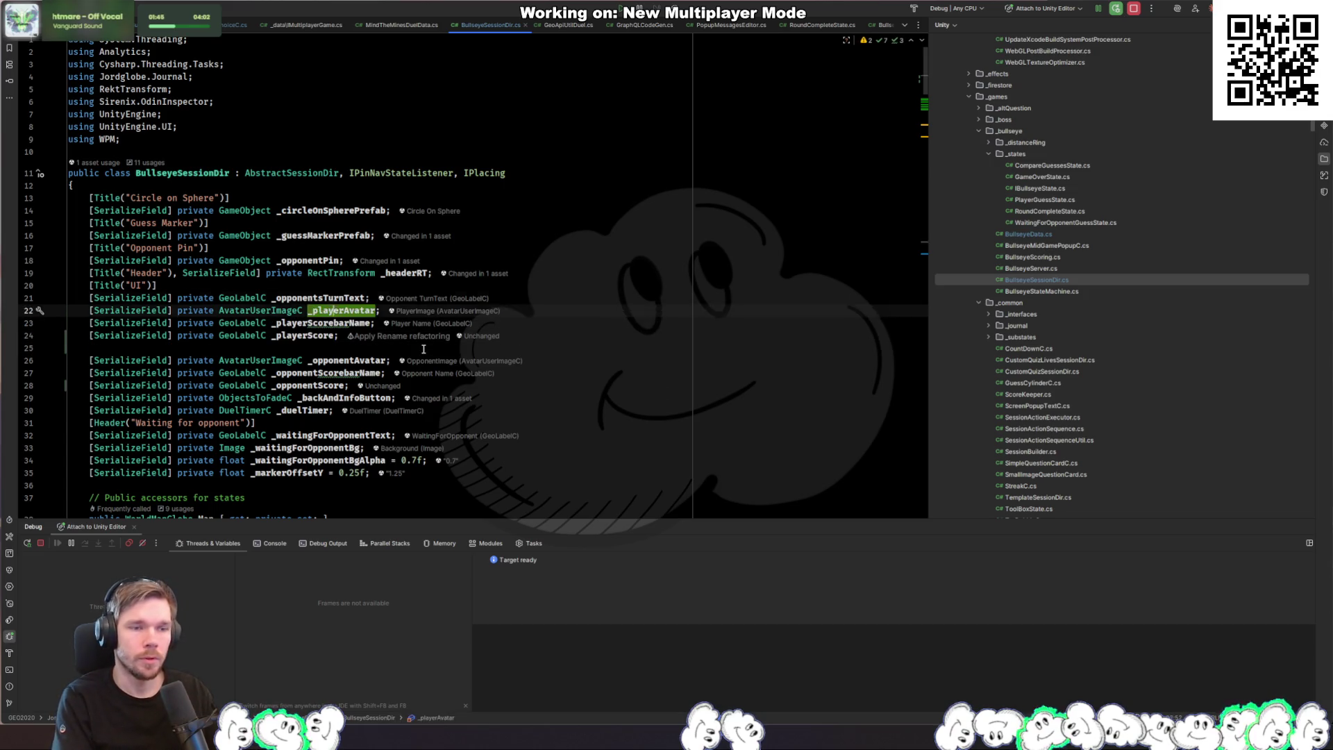
{"action": "key", "text": "End"}
{"action": "key", "text": "Left"}
{"action": "key", "text": "Left"}
{"action": "key", "text": "ctrl+w"}
{"action": "key", "text": "Right"}
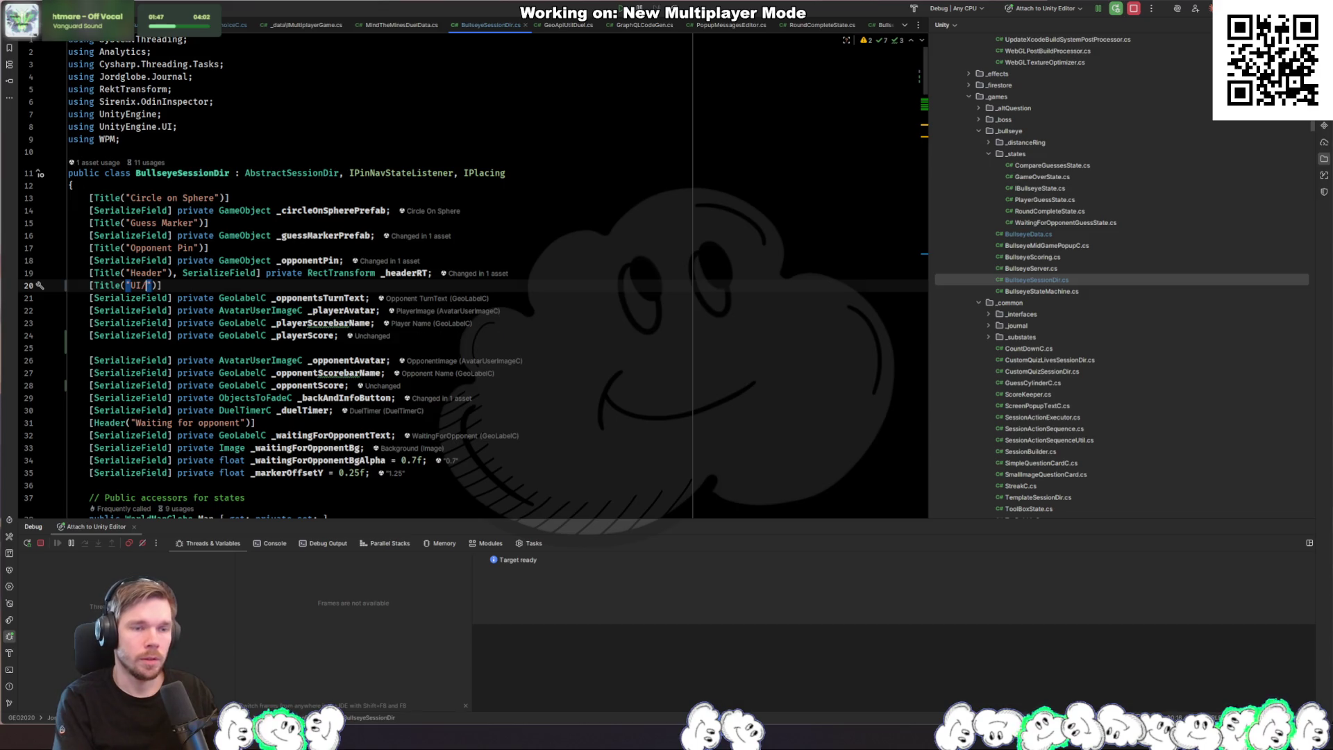
{"action": "type", "text": "/Player"}
{"action": "key", "text": "Down"}
{"action": "key", "text": "Down"}
{"action": "key", "text": "Down"}
{"action": "key", "text": "Down"}
{"action": "key", "text": "Down"}
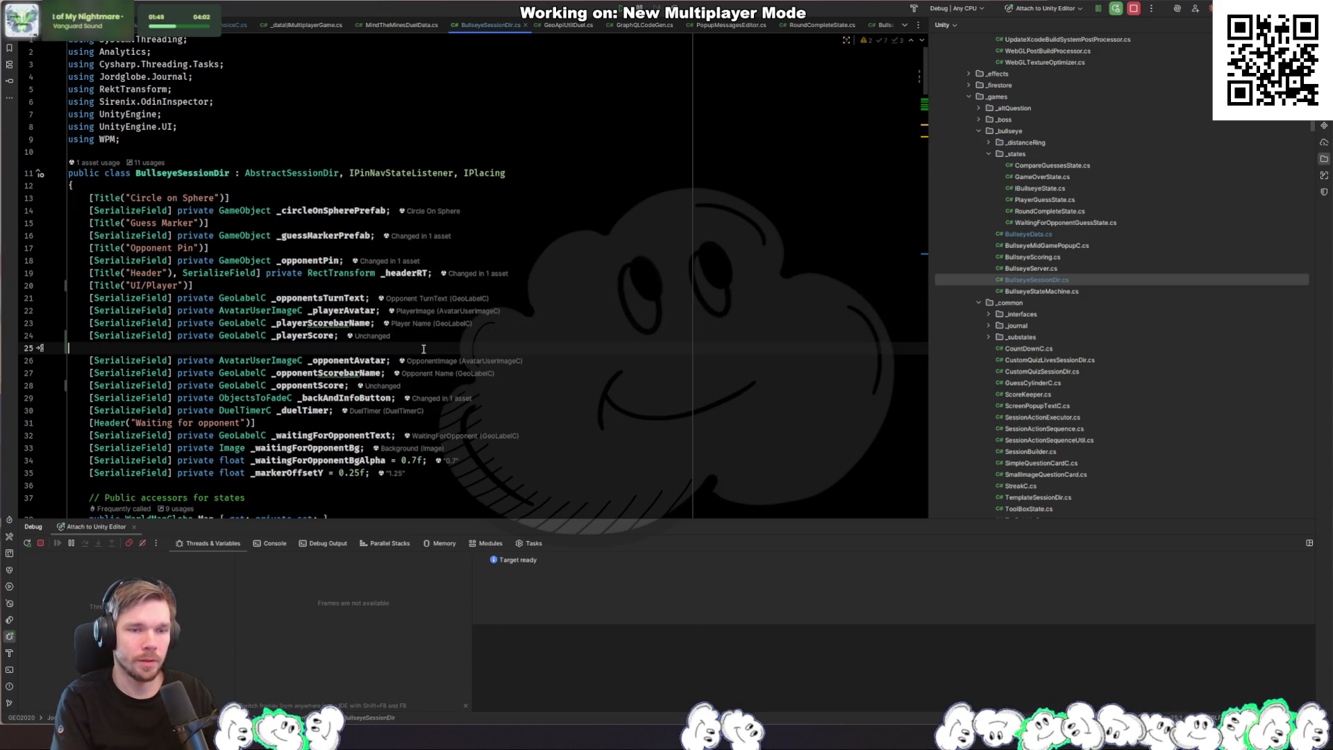
Step: Add a Title("UI/Opponent") above the opponent fields and remove the leftover blank line
{"action": "key", "text": "Tab"}
{"action": "type", "text": "Oppone"}
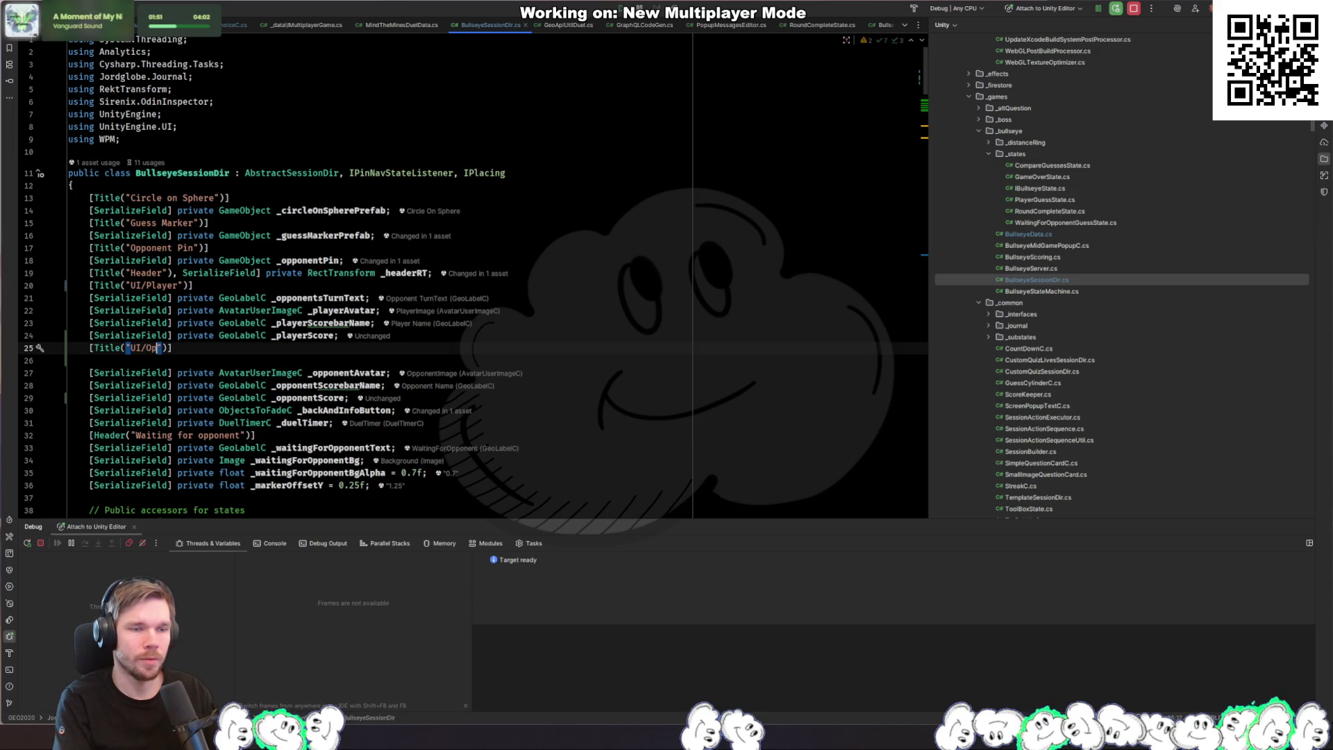
{"action": "type", "text": "nt"}
{"action": "key", "text": "End"}
{"action": "key", "text": "Delete"}
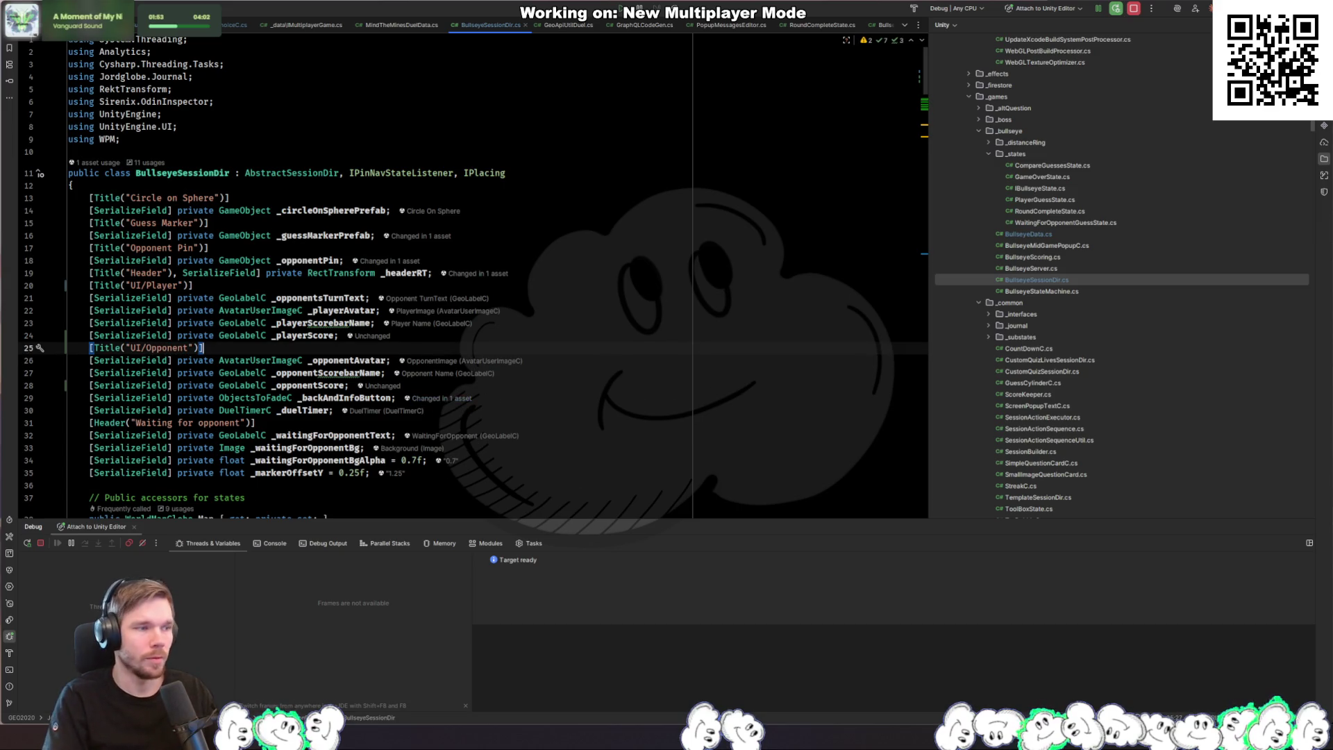
{"action": "key", "text": "alt+Tab"}
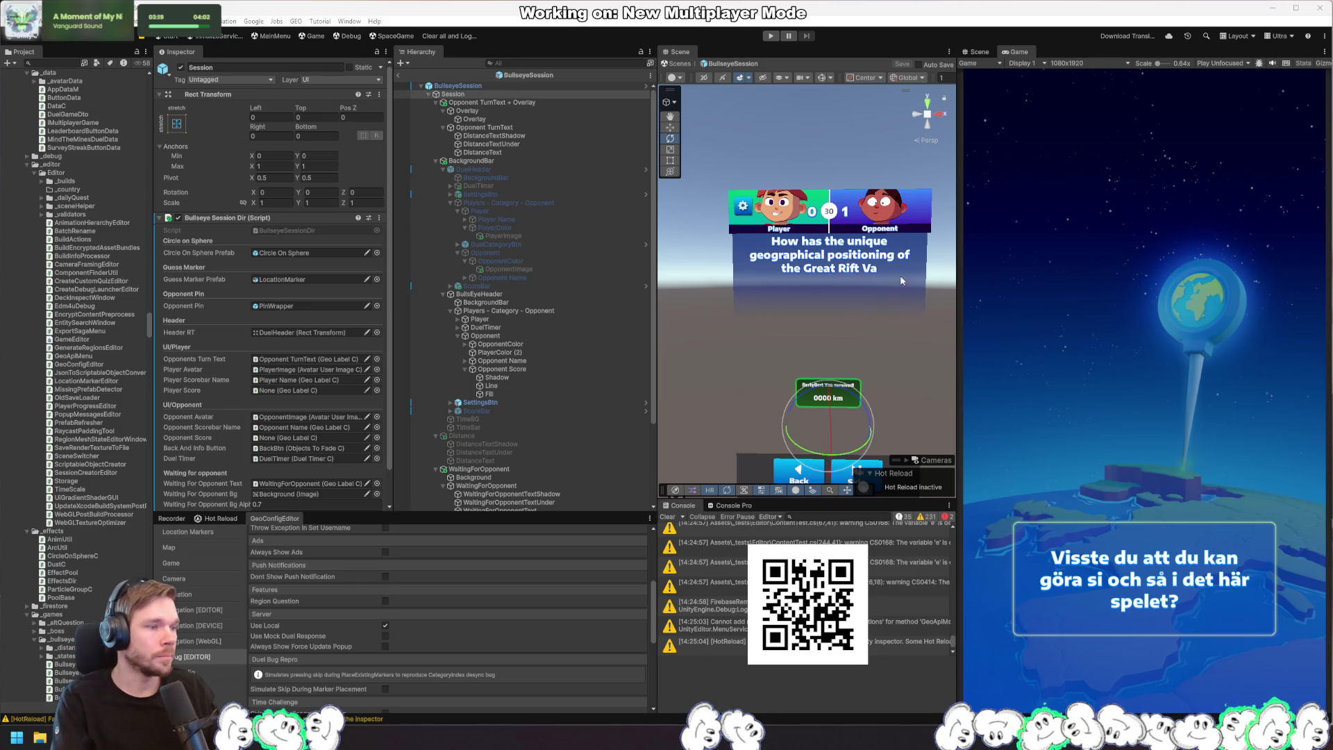
Step: Drag the header's score labels into the session's Opponent Score and Player Score fields
{"action": "scroll", "coordinate": [328, 407], "scroll_direction": "down", "scroll_amount": 2}
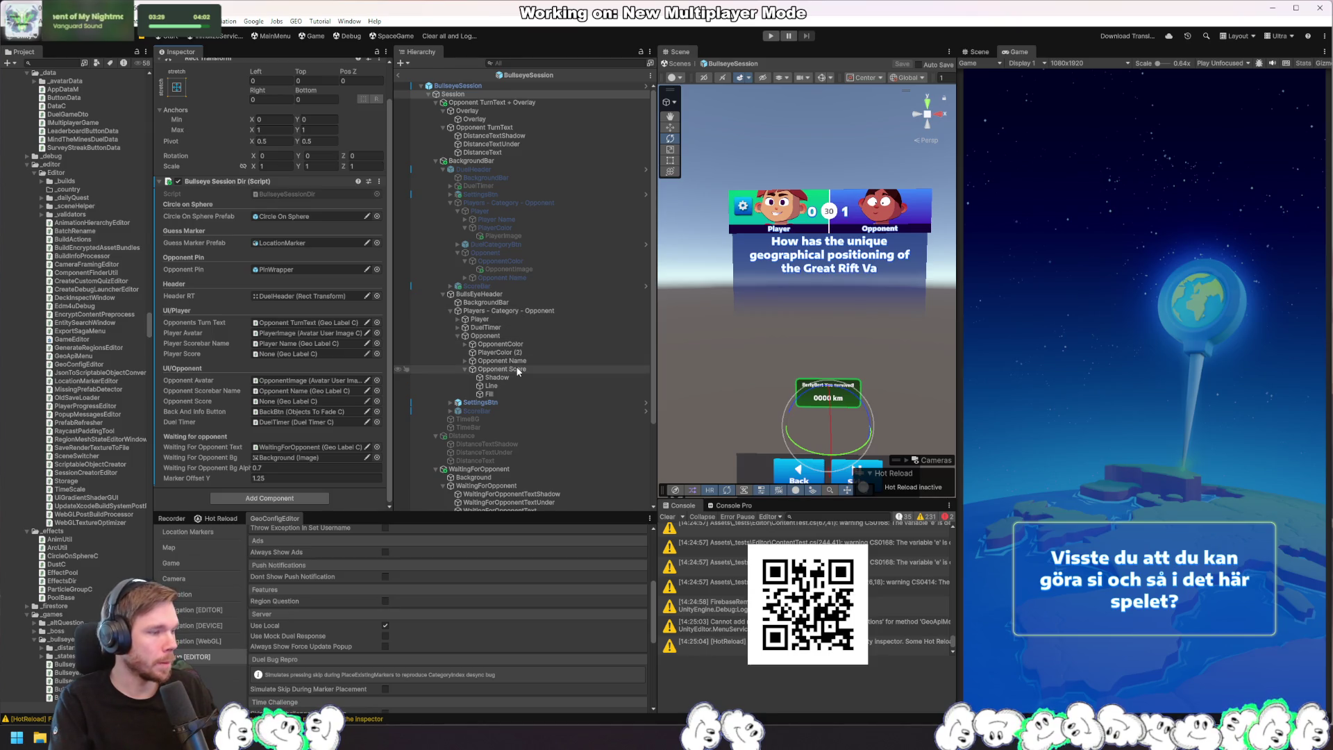
{"action": "left_click_drag", "start_coordinate": [517, 371], "coordinate": [352, 422]}
{"action": "mouse_move", "coordinate": [272, 363]}
{"action": "left_mouse_down"}
{"action": "mouse_move", "coordinate": [286, 359]}
{"action": "mouse_move", "coordinate": [279, 403]}
{"action": "left_mouse_up"}
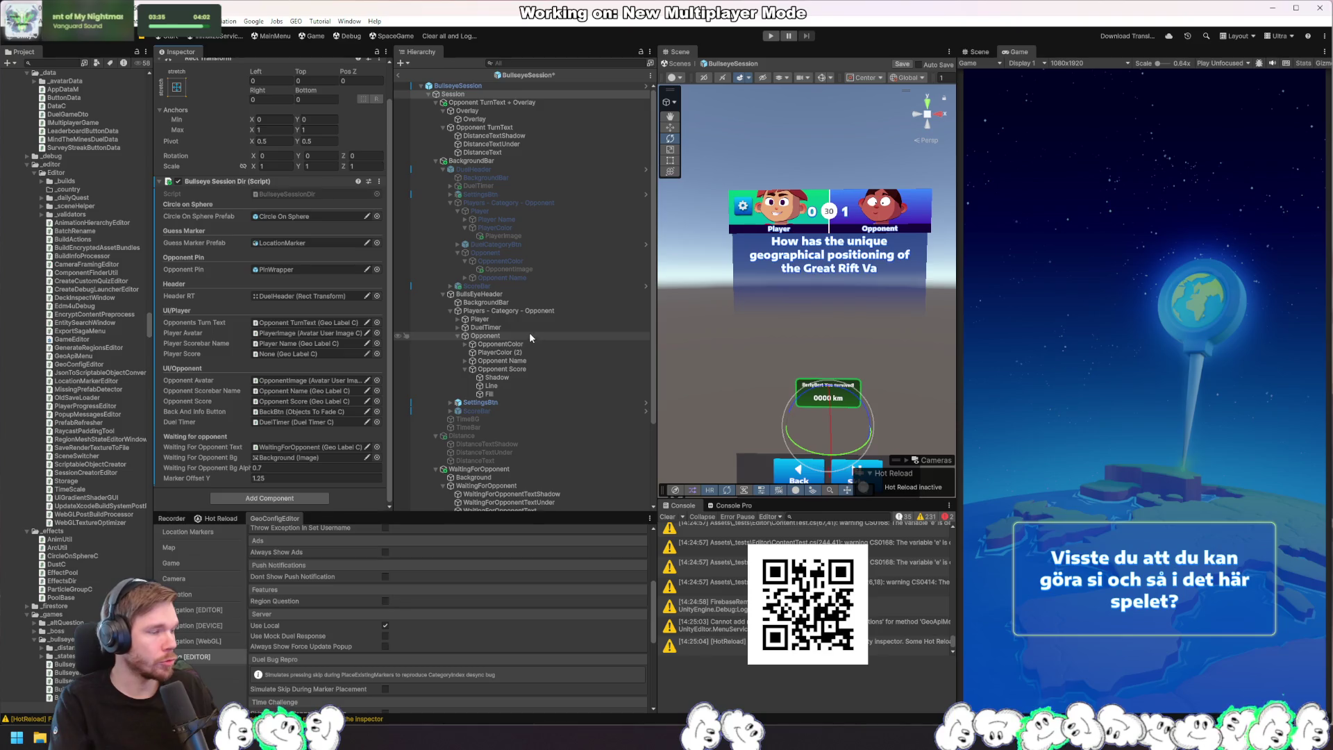
{"action": "left_click", "coordinate": [457, 318]}
{"action": "left_click_drag", "start_coordinate": [504, 344], "coordinate": [309, 362]}
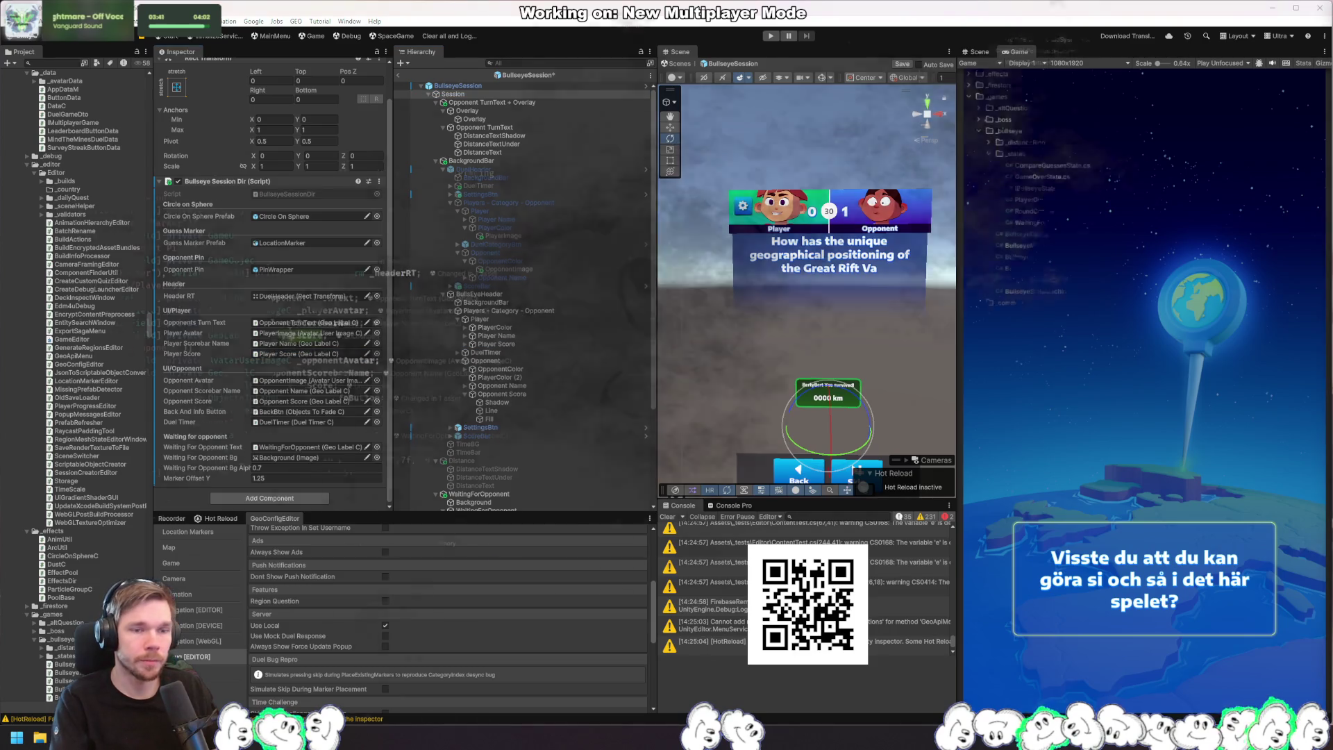
{"action": "key", "text": "alt+Tab"}
Step: Duplicate the _playerScorebarName.SetLabels line in Launch
{"action": "key", "text": "F3"}
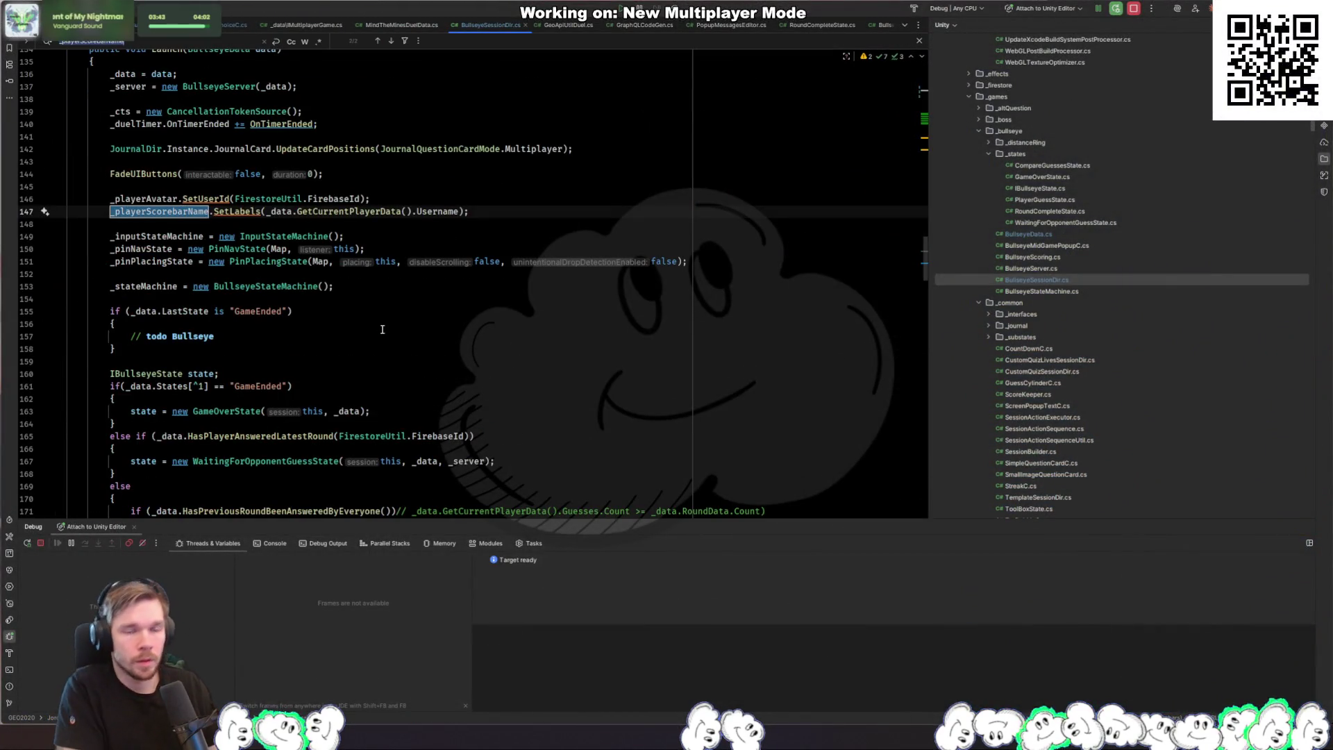
{"action": "key", "text": "Escape"}
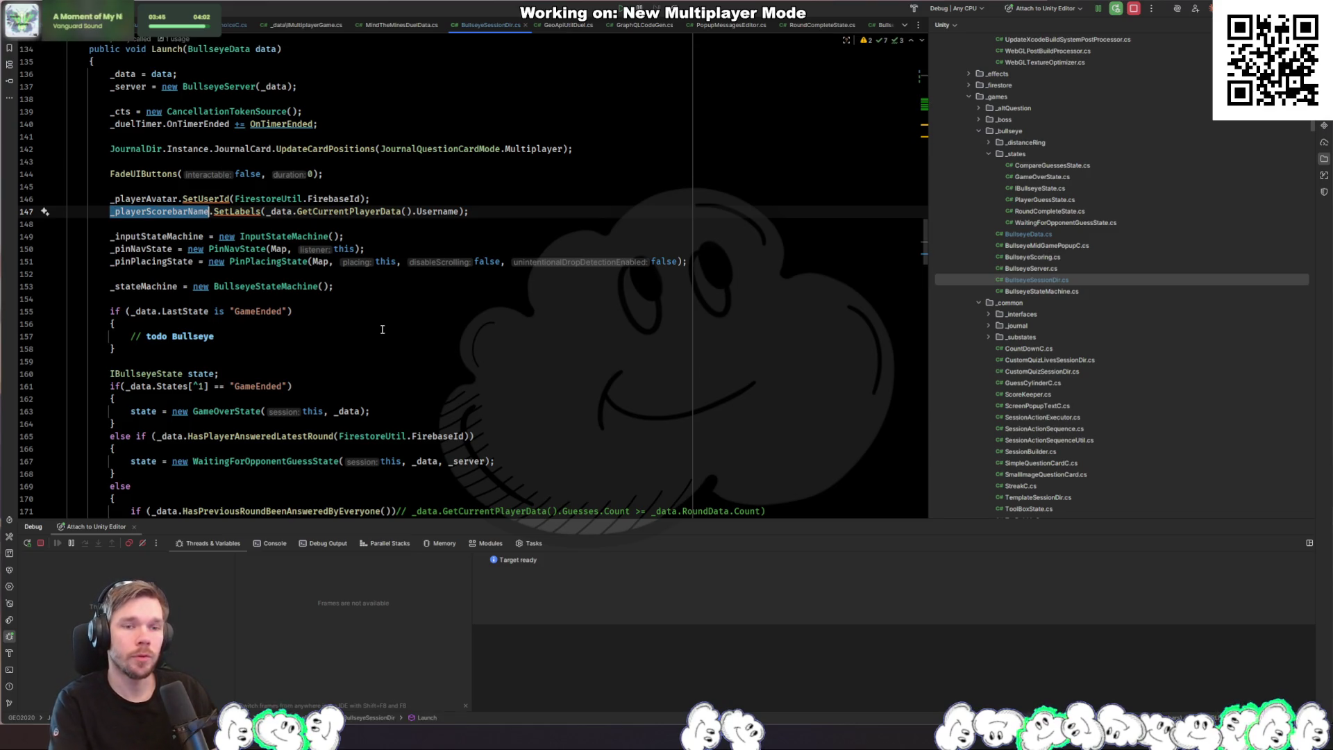
{"action": "left_click", "coordinate": [507, 211]}
{"action": "key", "text": "Up"}
{"action": "key", "text": "Down"}
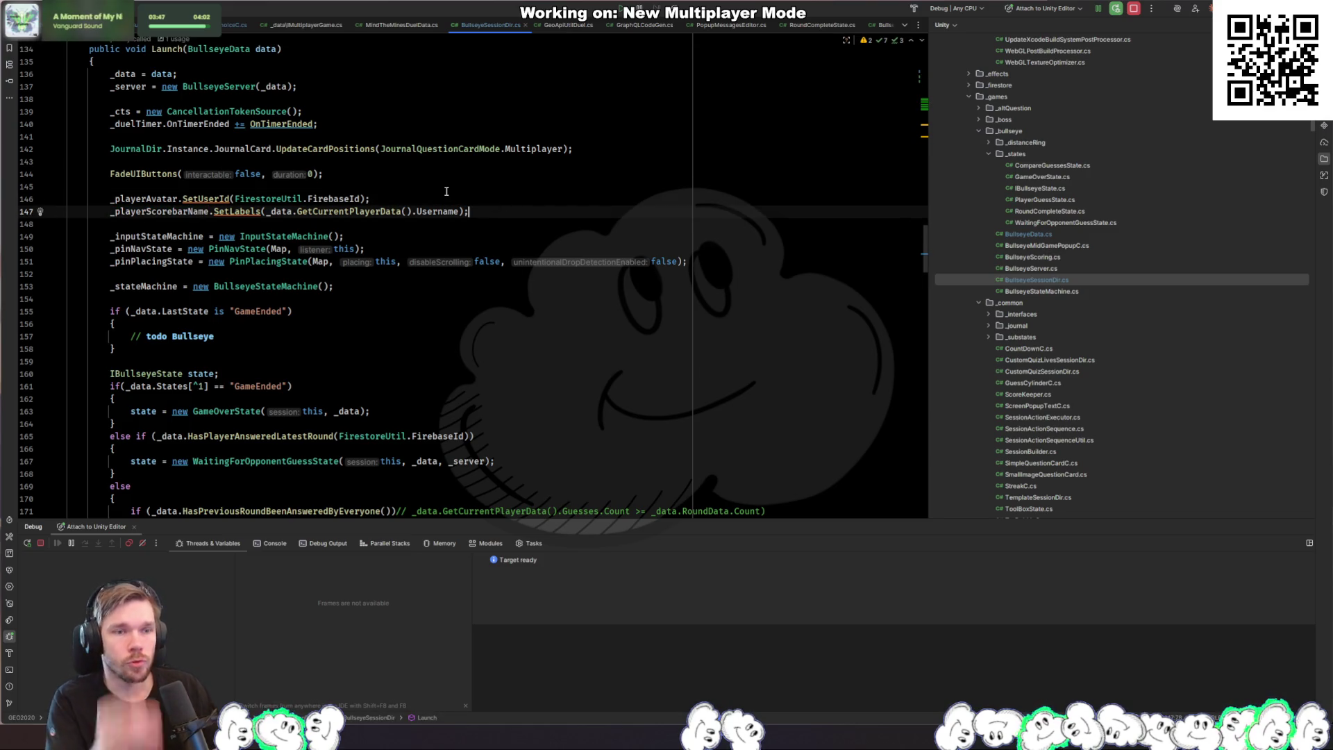
{"action": "key", "text": "Down"}
{"action": "key", "text": "Up"}
{"action": "key", "text": "ctrl+d"}
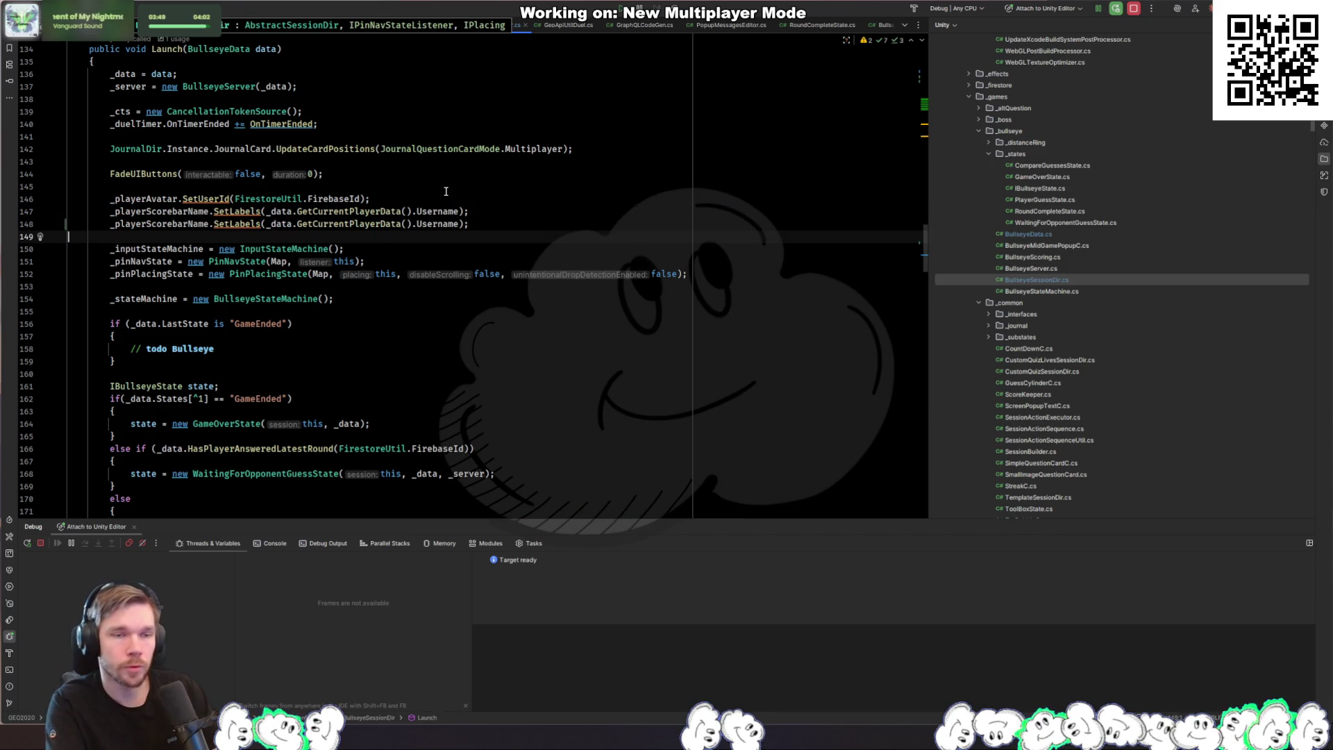
Step: Replace Username in the copy with Scores.AsValueEnumerable().Sum().ToString()
{"action": "key", "text": "End"}
{"action": "key", "text": "Left"}
{"action": "key", "text": "Left"}
{"action": "key", "text": "ctrl+BackSpace"}
{"action": "type", "text": "Score"}
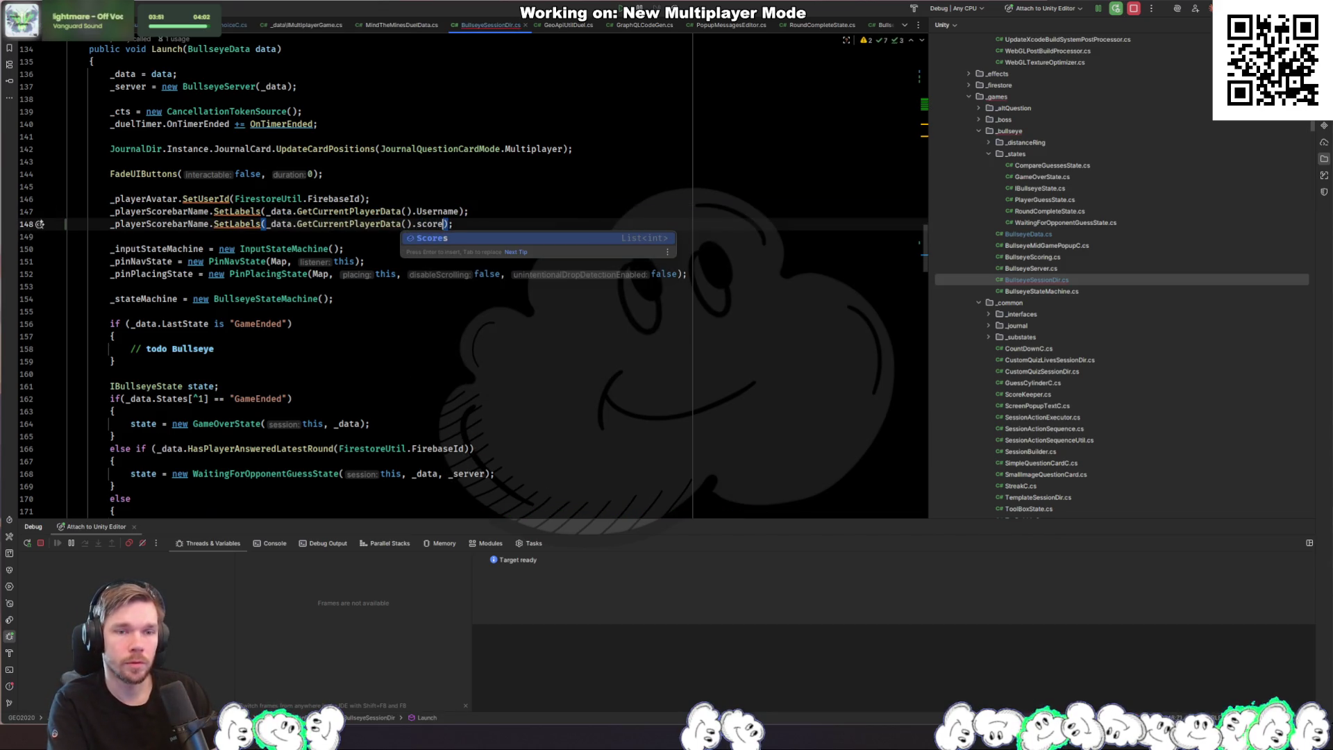
{"action": "key", "text": "Return"}
{"action": "type", "text": ".Sum"}
{"action": "key", "text": "Return"}
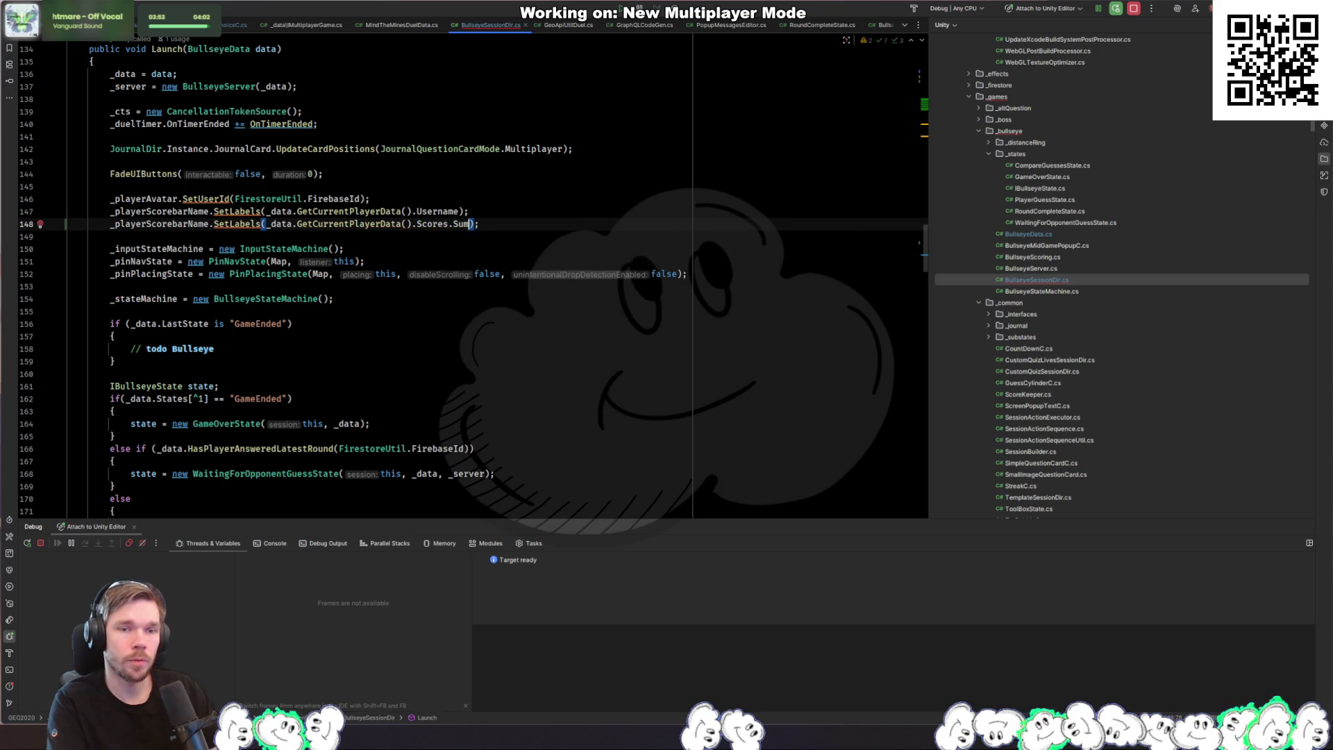
{"action": "key", "text": "ctrl+Left"}
{"action": "key", "text": "ctrl+Left"}
{"action": "left_click", "coordinate": [417, 223]}
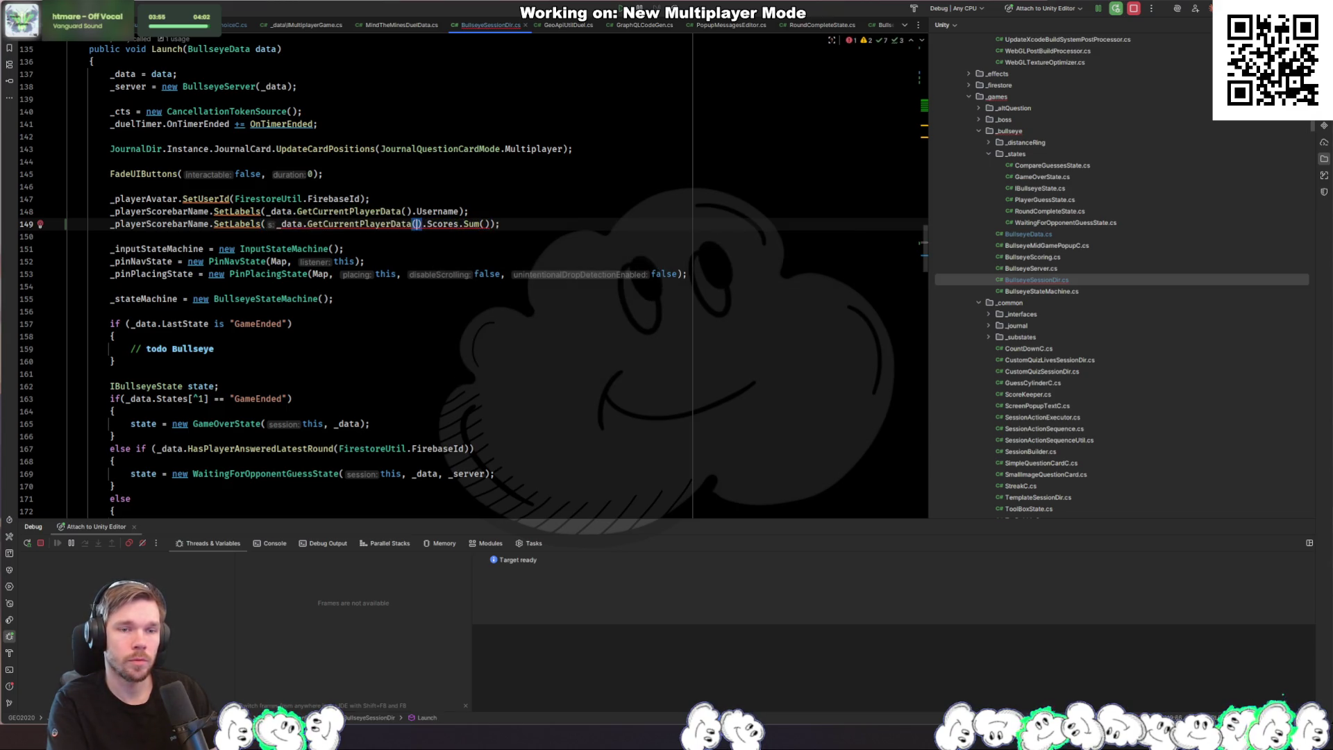
{"action": "left_click", "coordinate": [461, 224]}
{"action": "type", "text": ".AsV"}
{"action": "key", "text": "Return"}
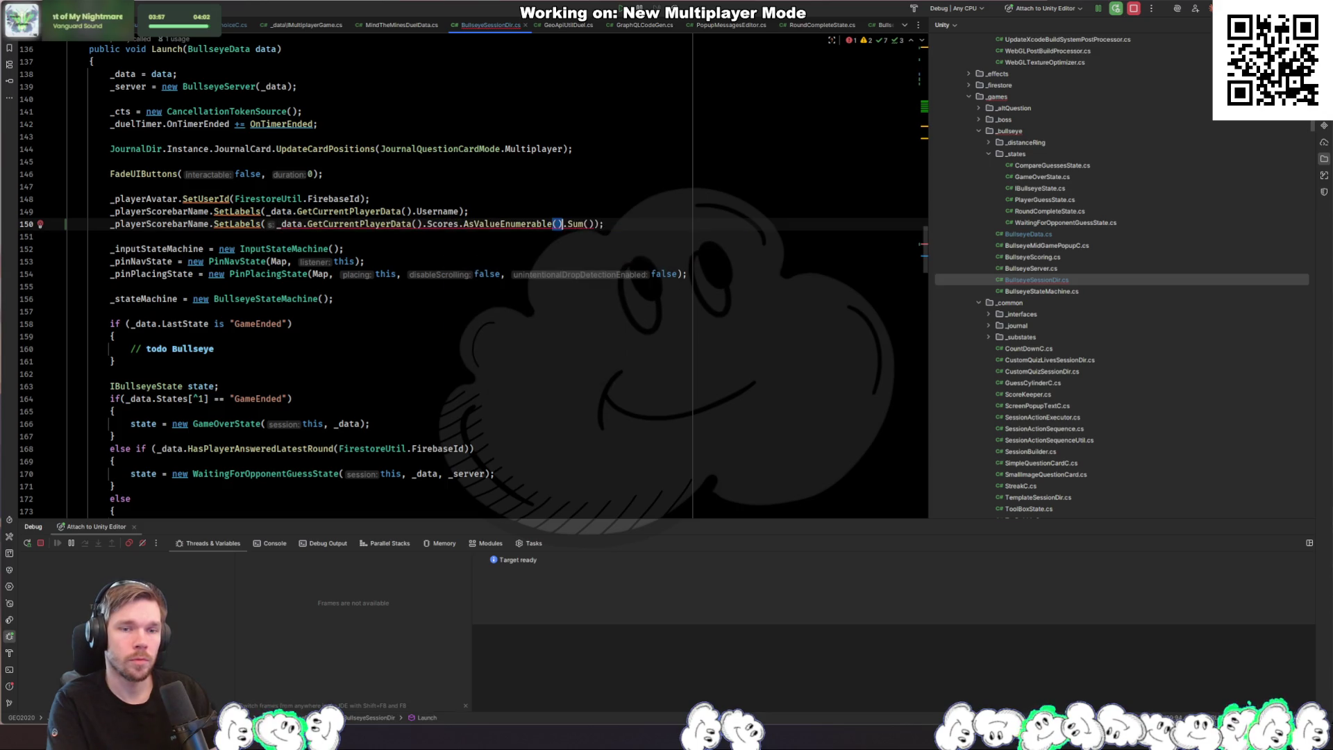
{"action": "left_click", "coordinate": [591, 223]}
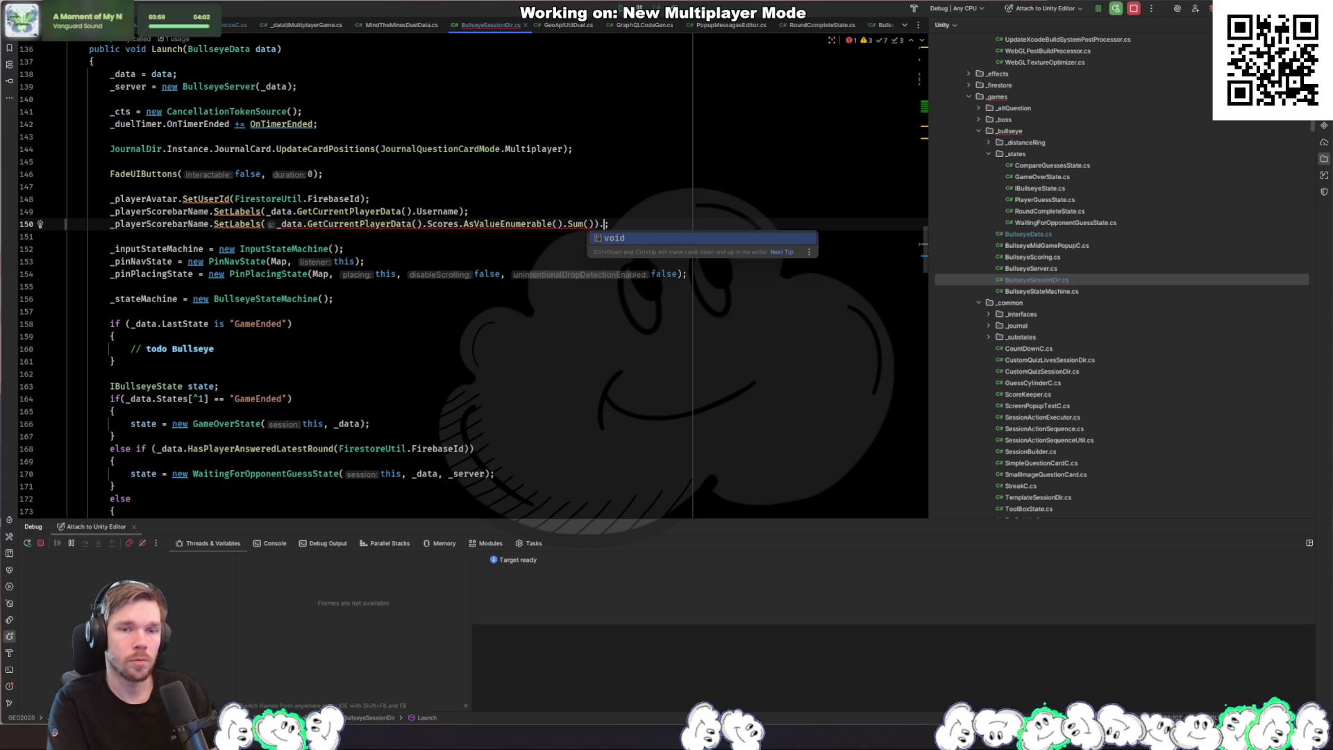
{"action": "key", "text": "Right"}
{"action": "type", "text": ".ToS"}
{"action": "key", "text": "Return"}
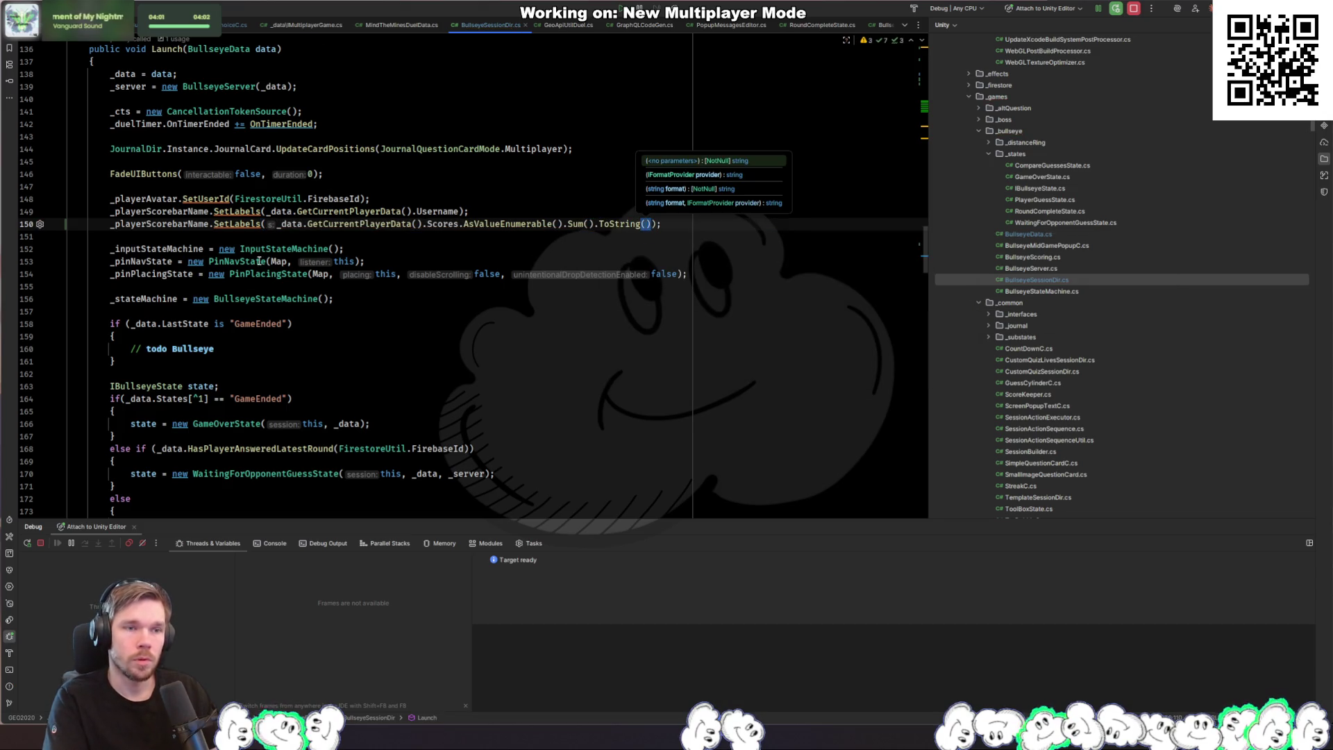
Step: Search the file for 'opponent' and step through every match to review its usages
{"action": "scroll", "coordinate": [357, 276], "scroll_direction": "down", "scroll_amount": 8}
{"action": "scroll", "coordinate": [514, 308], "scroll_direction": "up", "scroll_amount": 8}
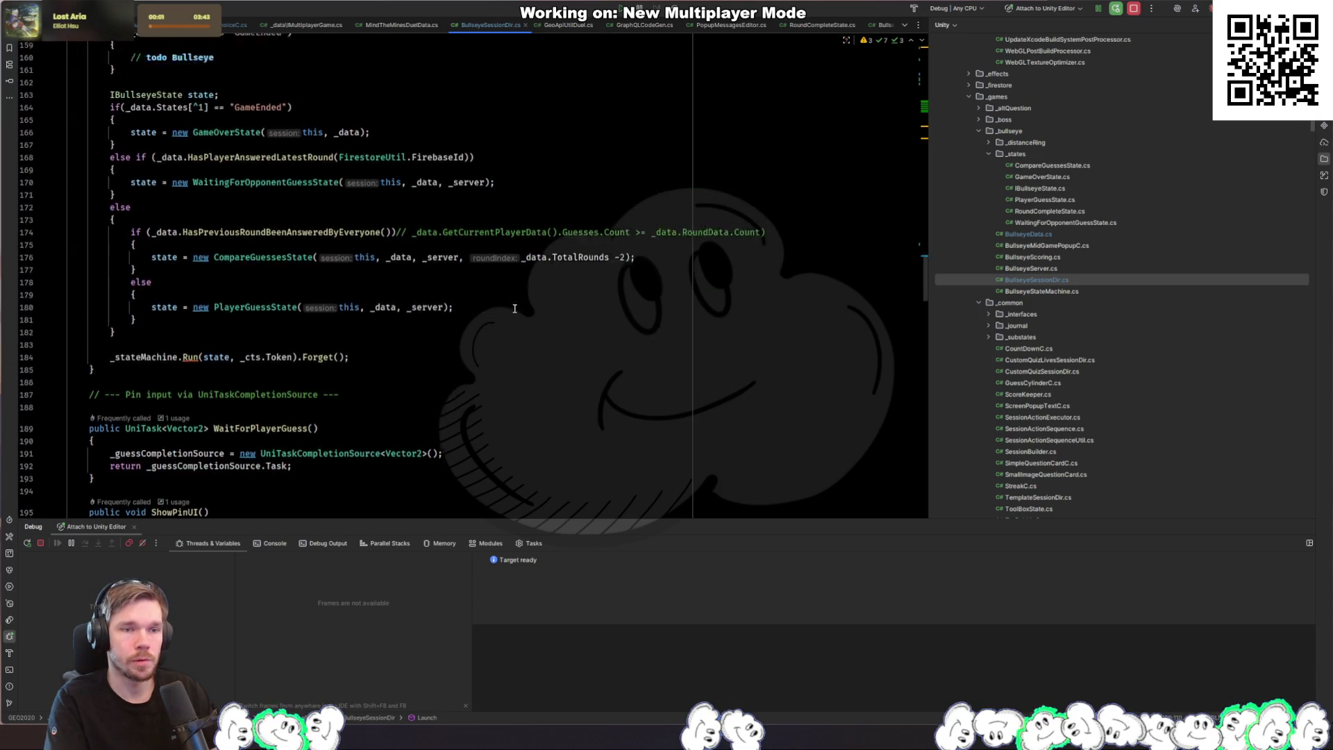
{"action": "scroll", "coordinate": [486, 361], "scroll_direction": "up", "scroll_amount": 3}
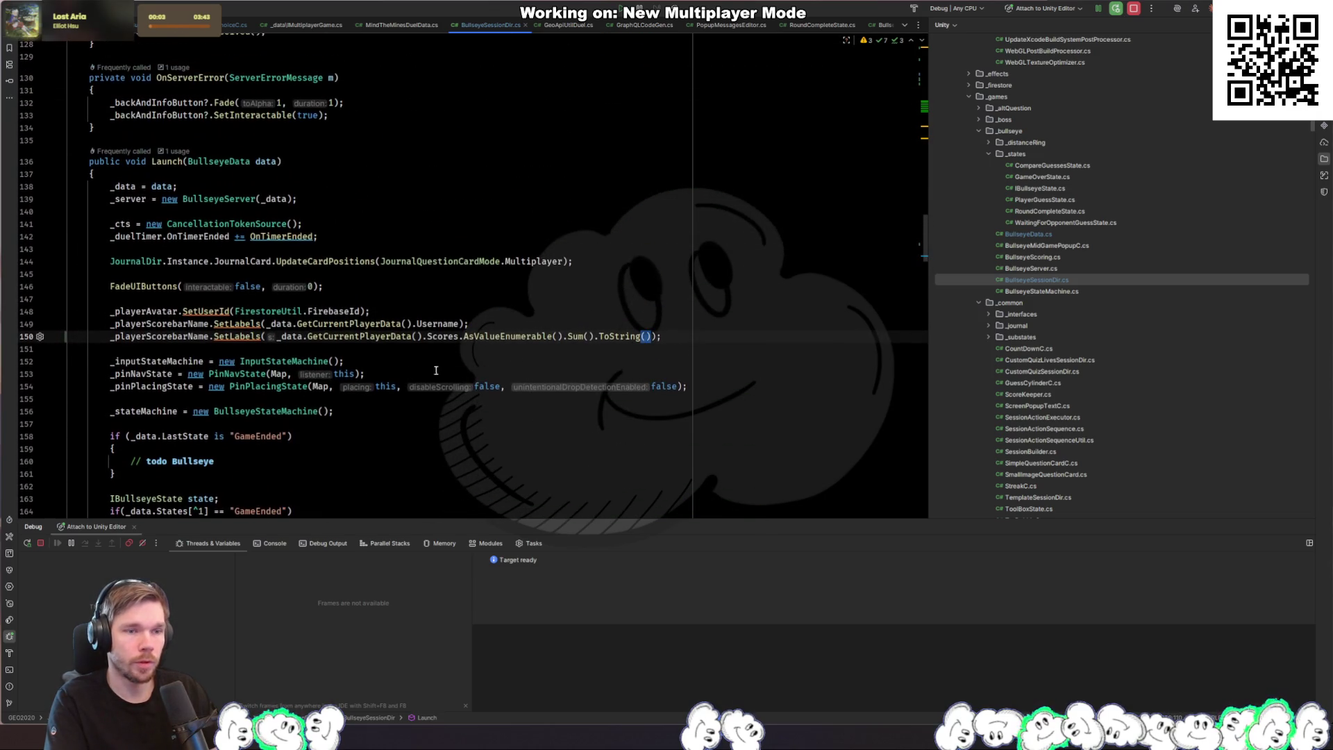
{"action": "left_click", "coordinate": [262, 353]}
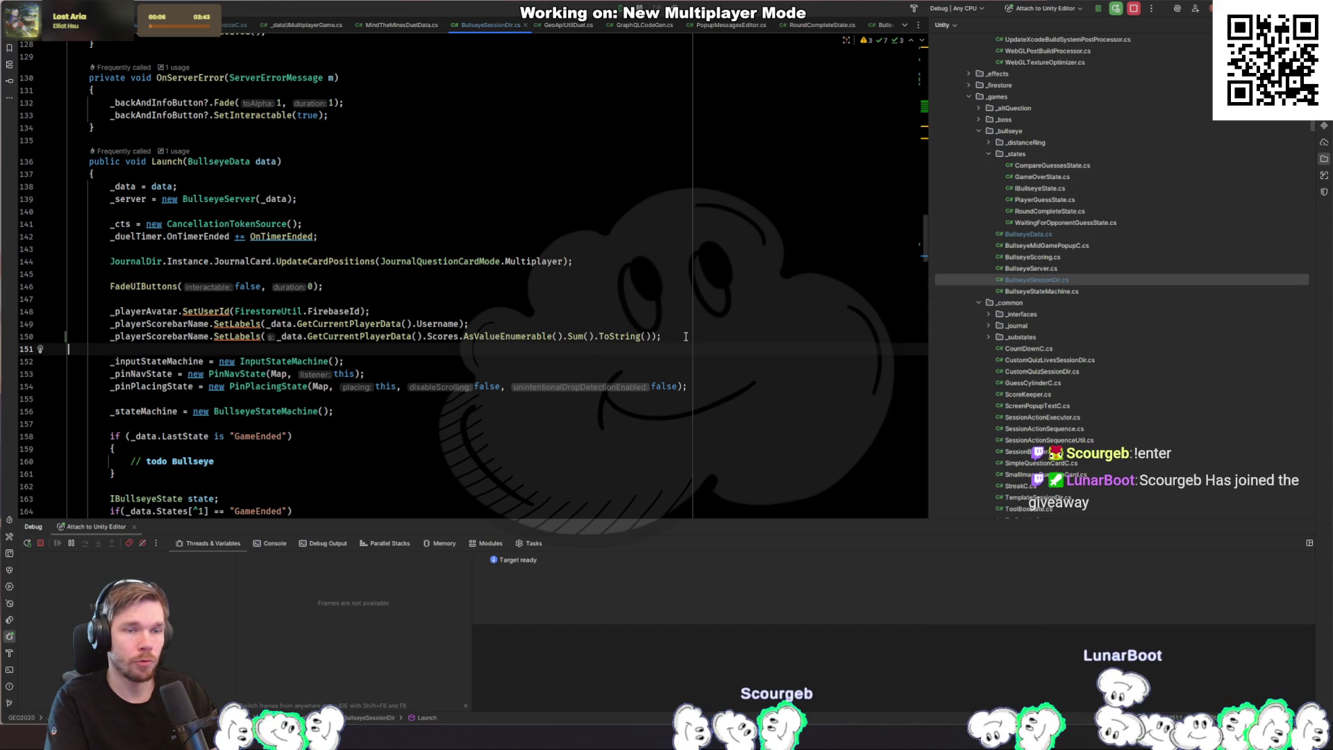
{"action": "key", "text": "ctrl+f"}
{"action": "type", "text": "opponent"}
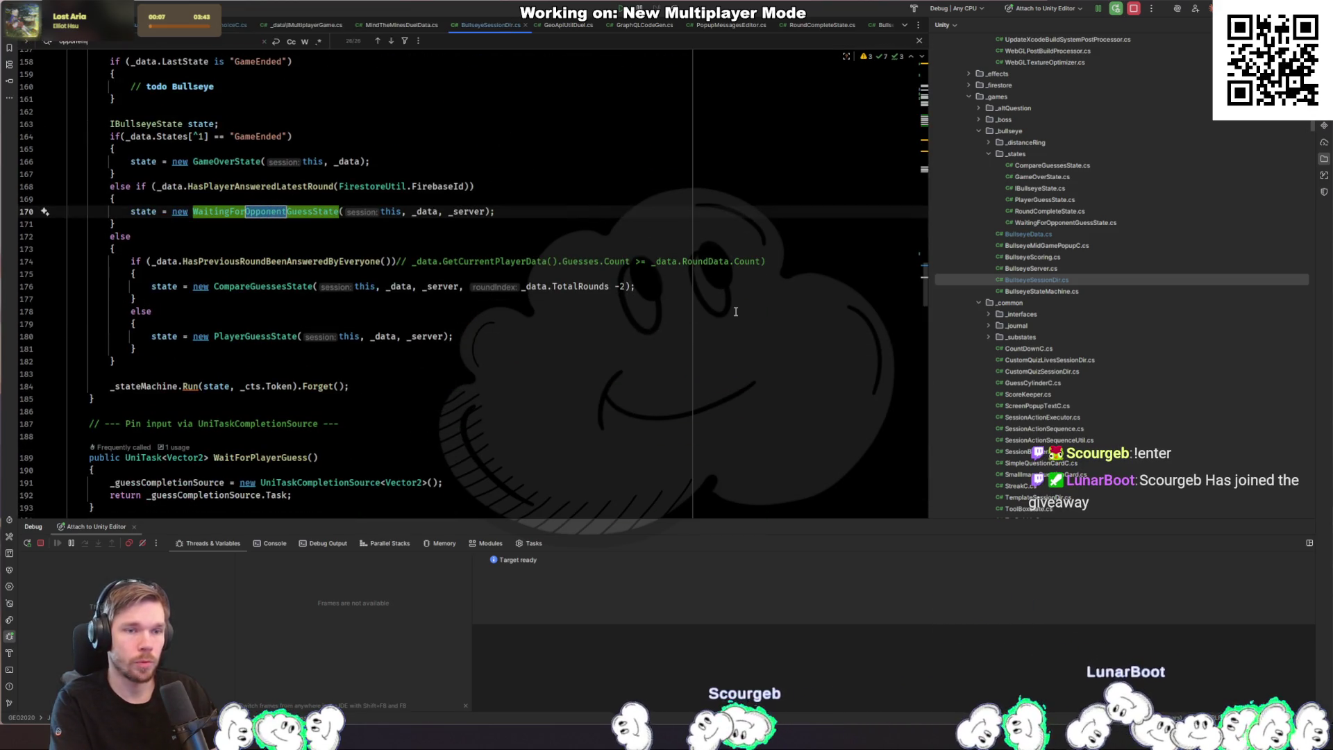
{"action": "key", "text": "Return"}
{"action": "key", "text": "Return"}
{"action": "key", "text": "Return"}
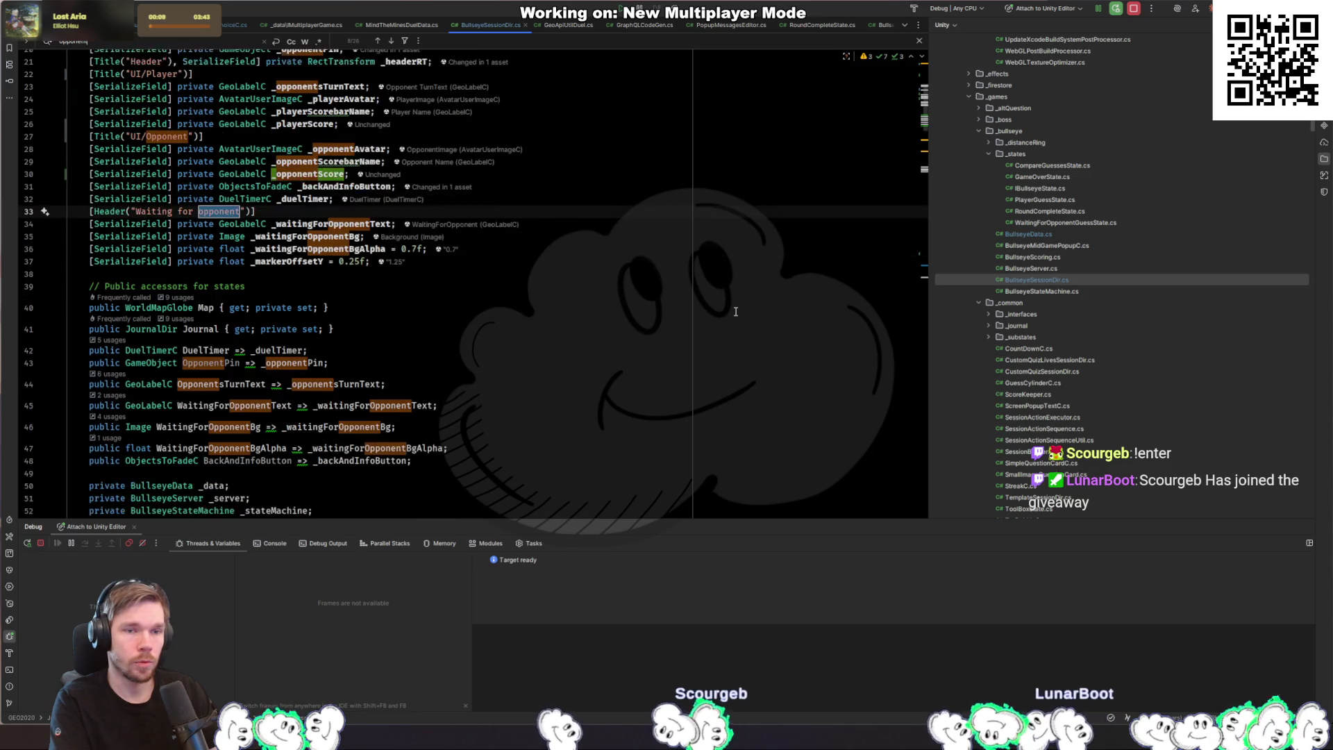
{"action": "key", "text": "Return"}
{"action": "key", "text": "Return"}
{"action": "key", "text": "Return"}
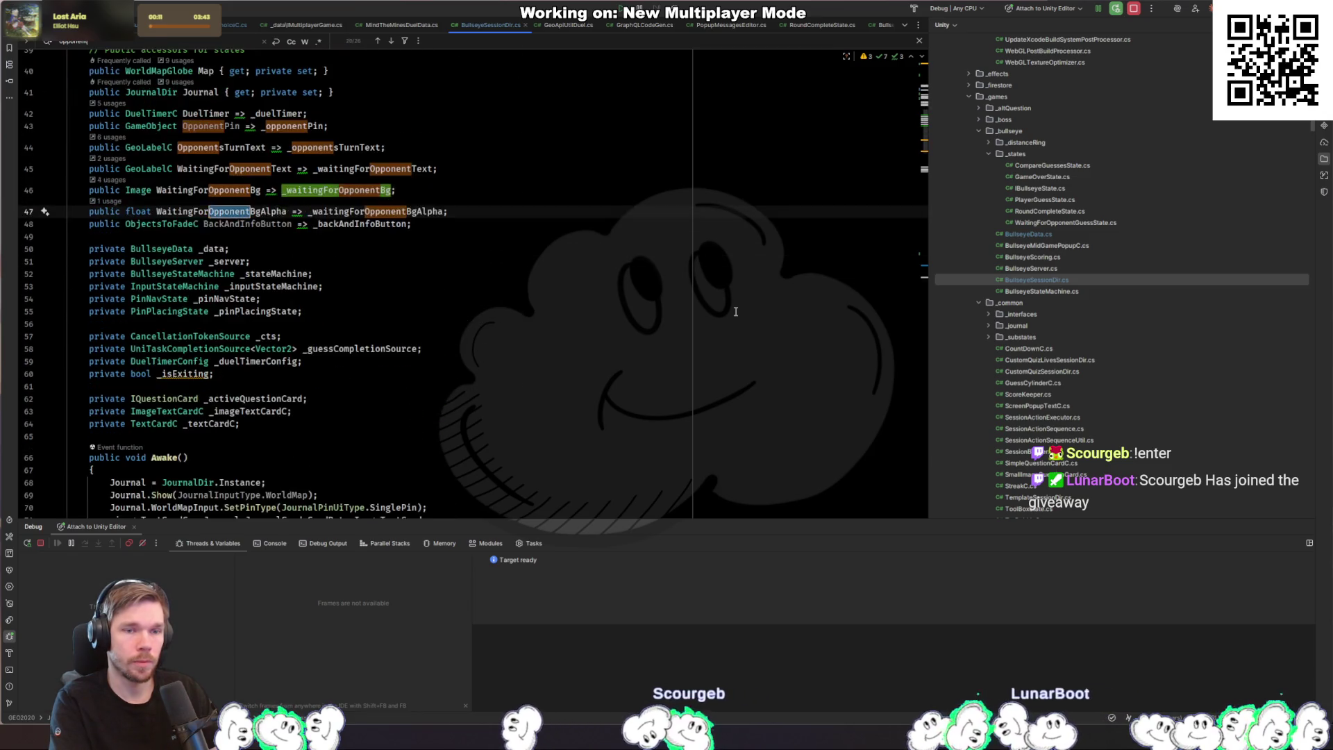
{"action": "key", "text": "Return"}
{"action": "key", "text": "Return"}
{"action": "key", "text": "Return"}
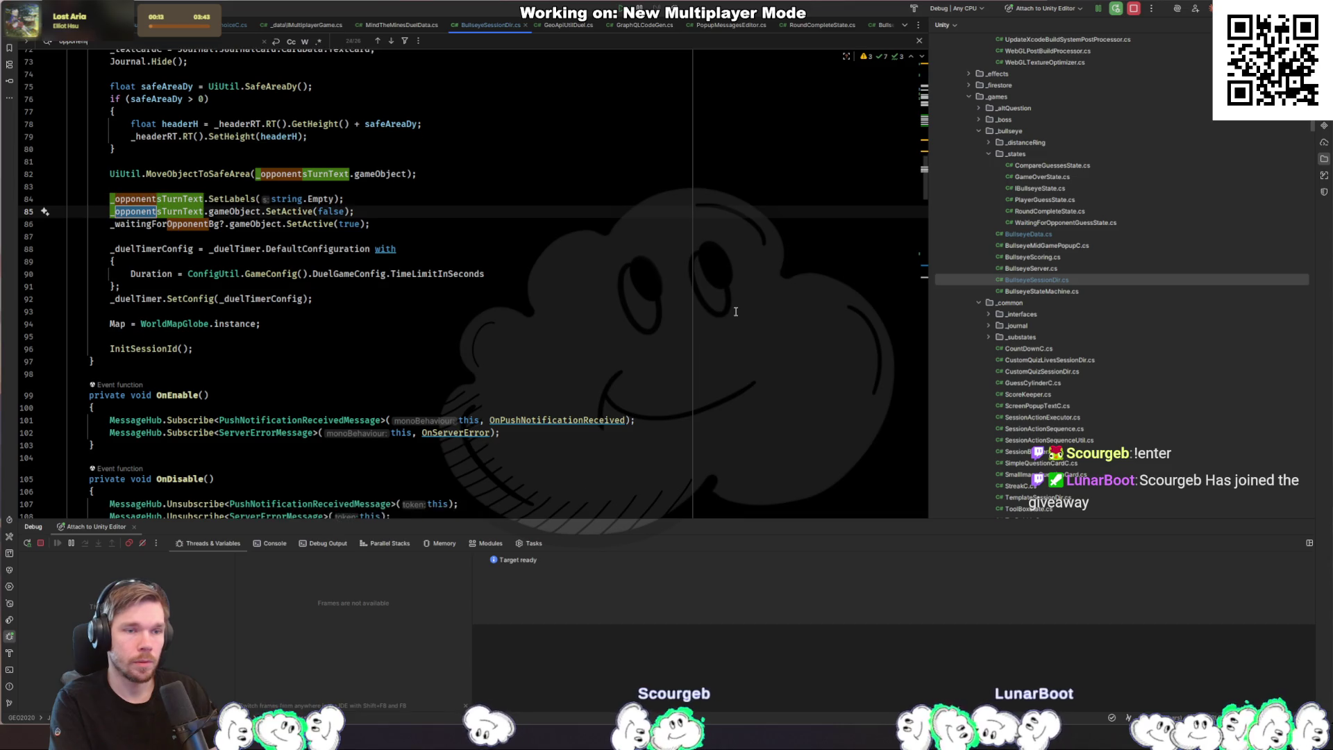
{"action": "key", "text": "Return"}
{"action": "key", "text": "Return"}
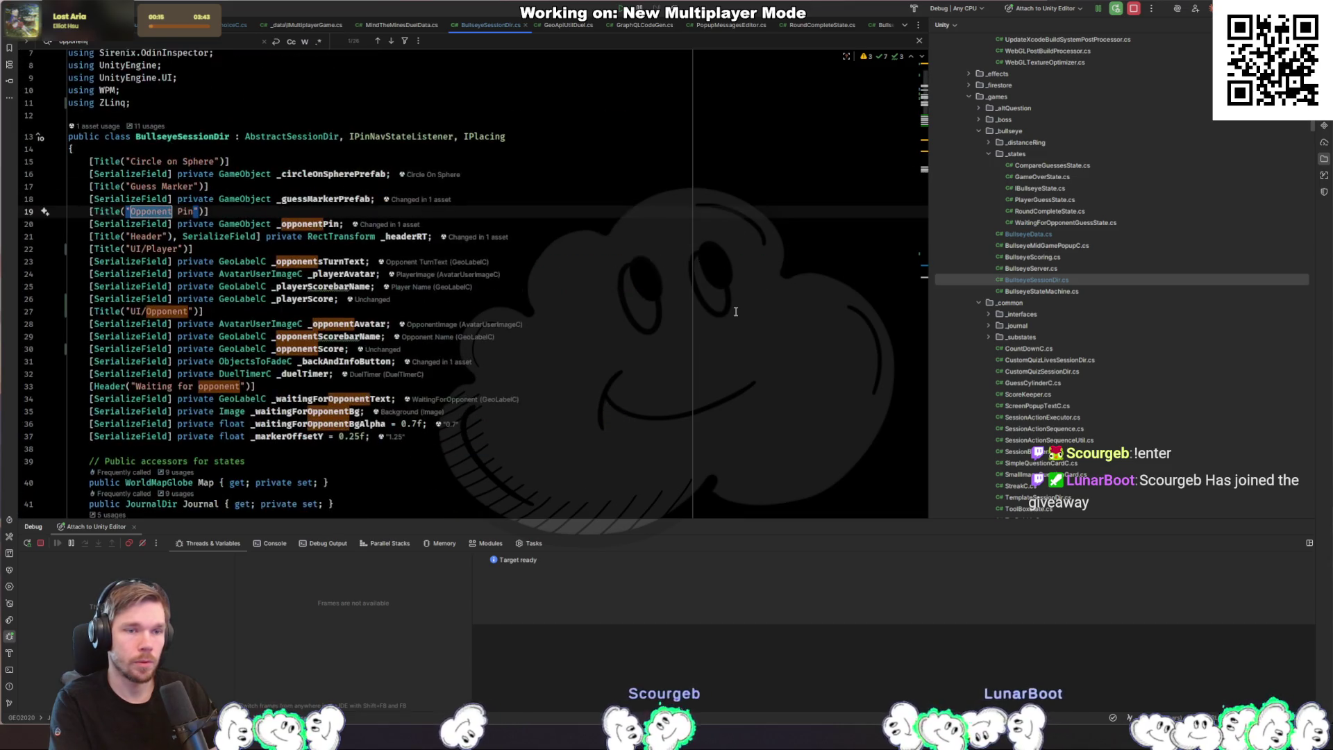
{"action": "key", "text": "Escape"}
{"action": "scroll", "coordinate": [729, 298], "scroll_direction": "down", "scroll_amount": 20}
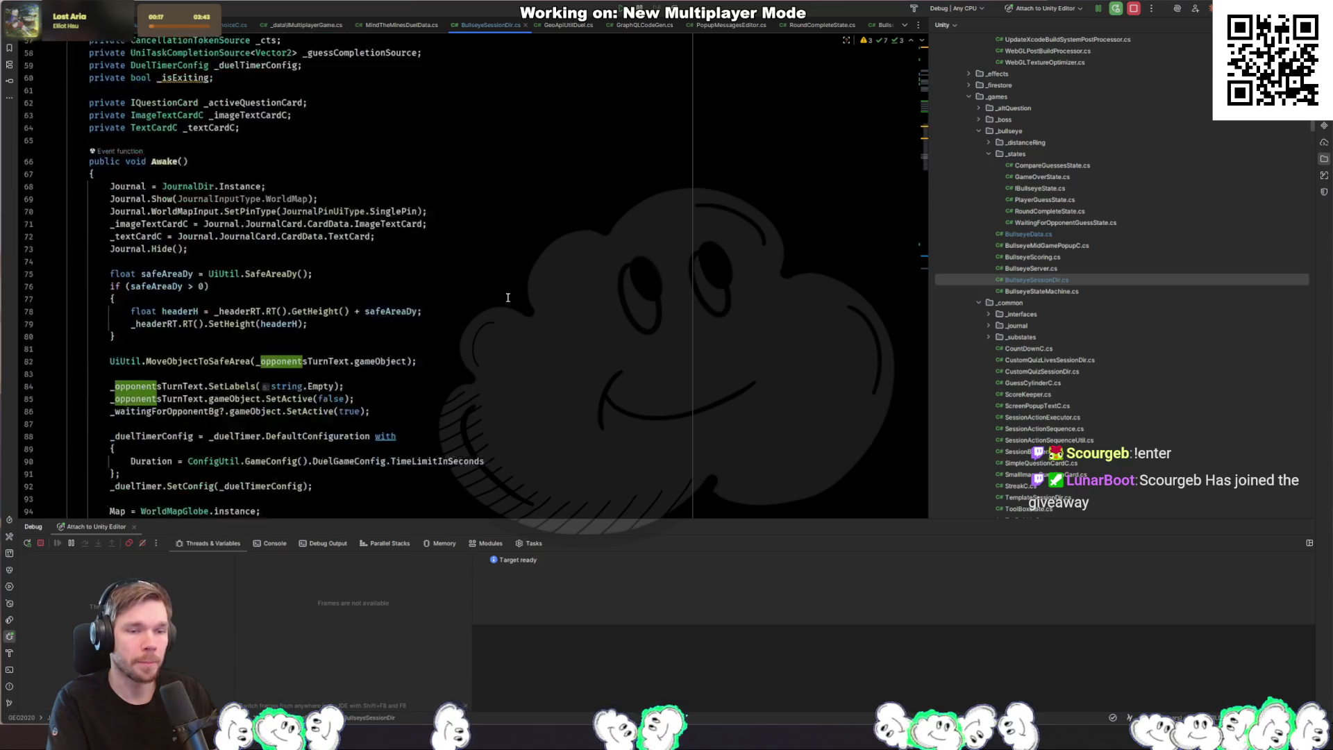
{"action": "scroll", "coordinate": [515, 248], "scroll_direction": "up", "scroll_amount": 9}
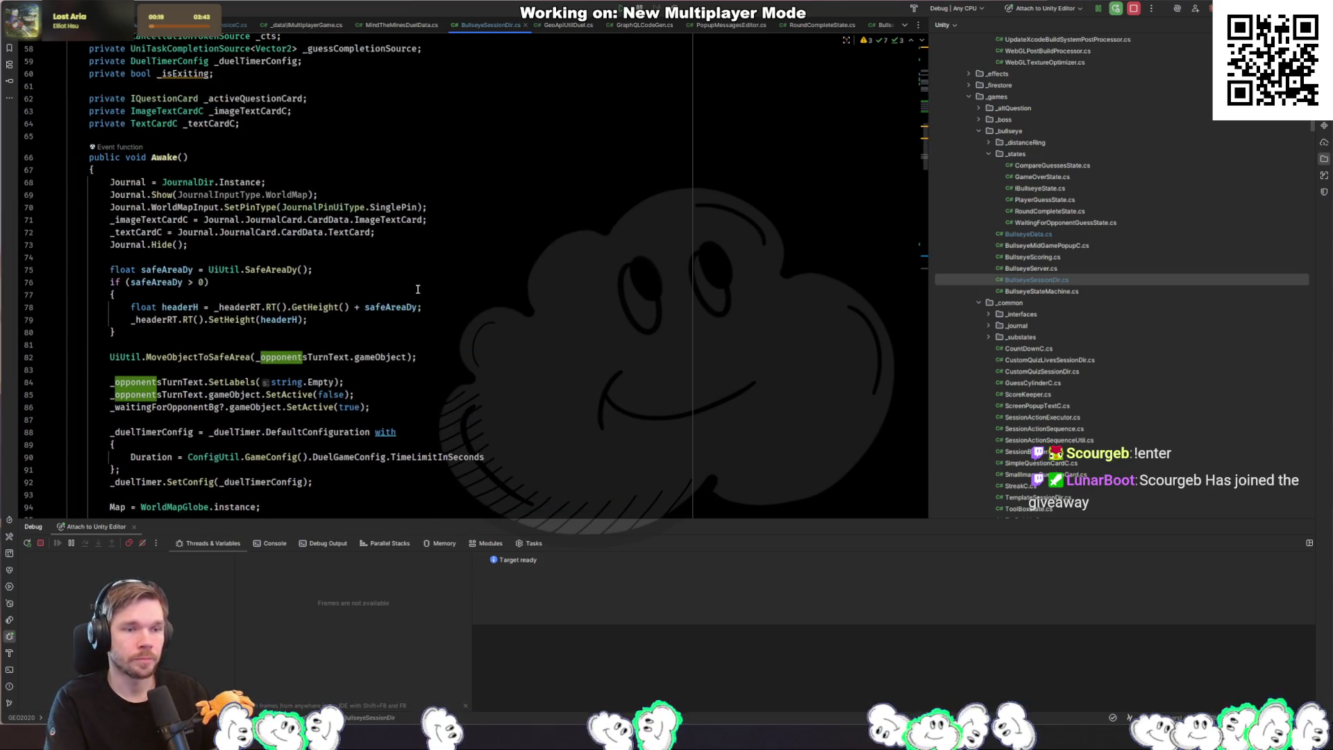
{"action": "scroll", "coordinate": [415, 398], "scroll_direction": "down", "scroll_amount": 20}
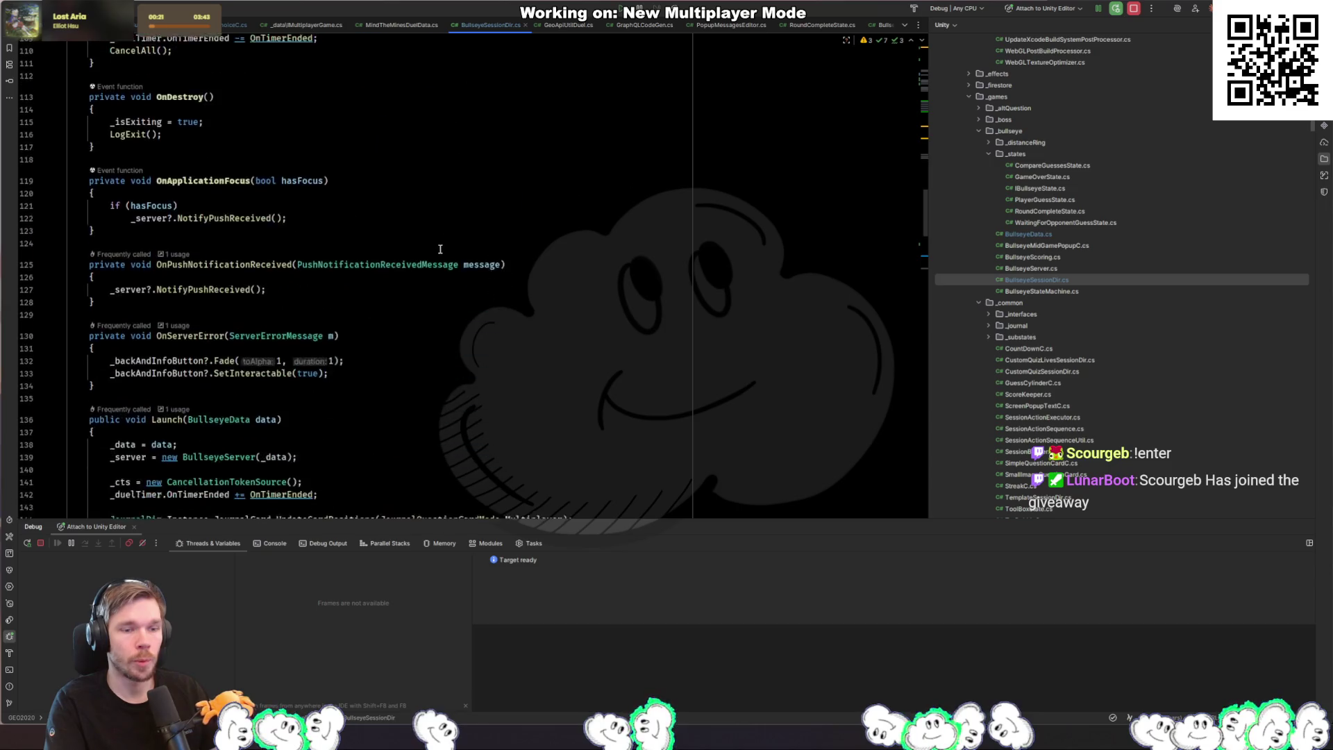
{"action": "left_click", "coordinate": [444, 232]}
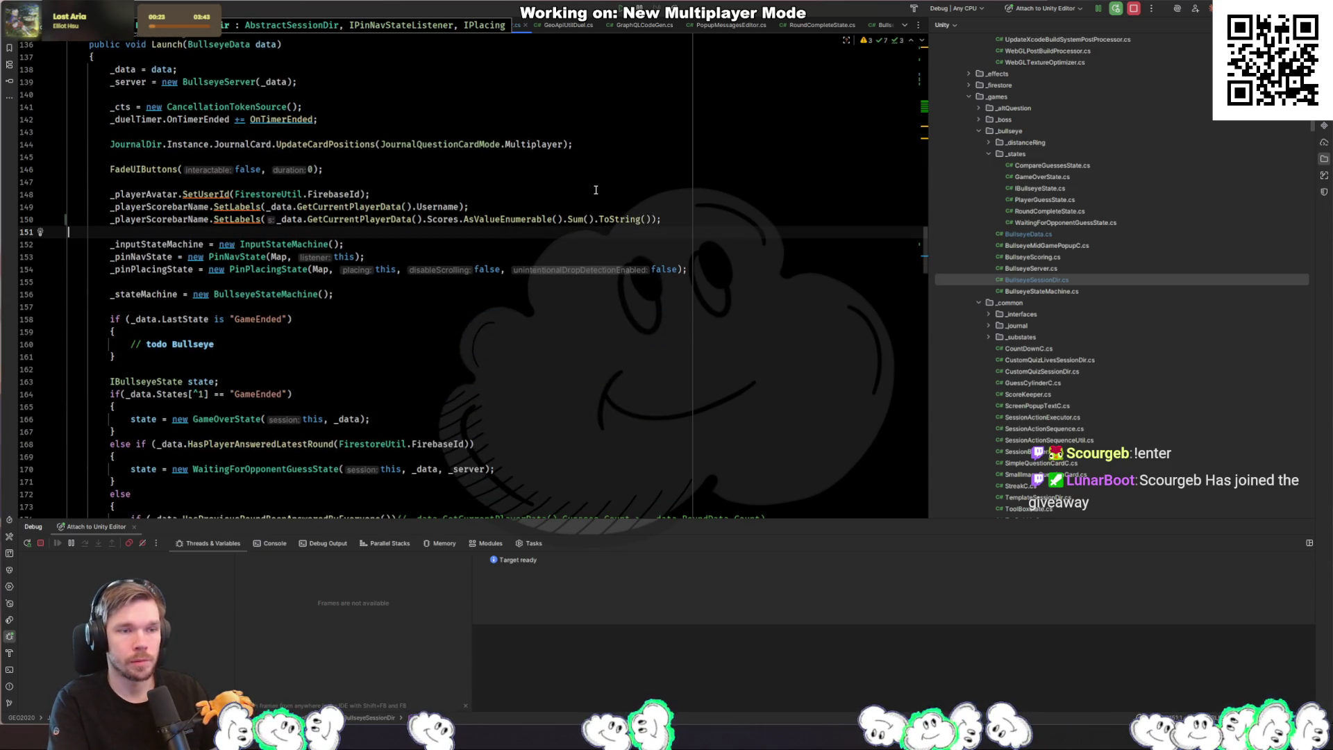
Step: Add an opponent line below the score line that calls _data.GetOtherPlayers()
{"action": "key", "text": "Return"}
{"action": "key", "text": "Return"}
{"action": "key", "text": "Return"}
{"action": "key", "text": "Up"}
{"action": "key", "text": "Up"}
{"action": "key", "text": "Up"}
{"action": "key", "text": "Return"}
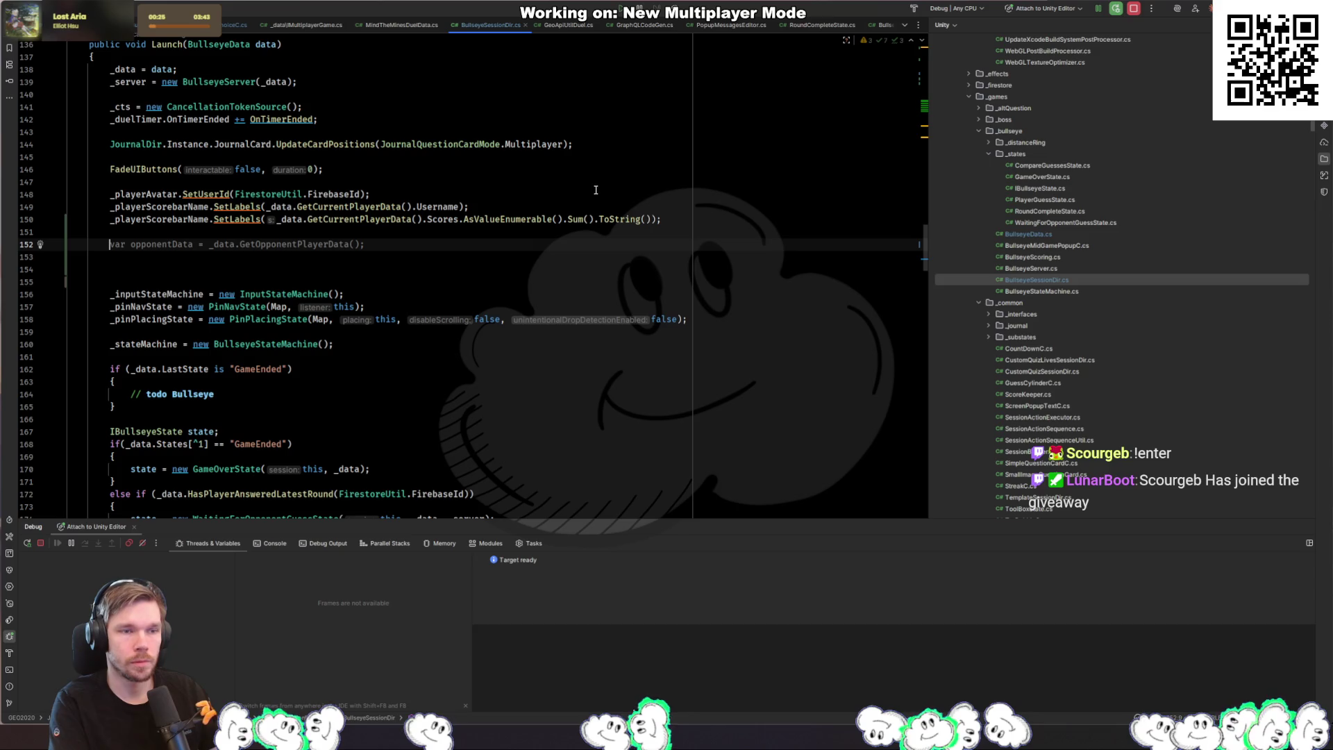
{"action": "key", "text": "Tab"}
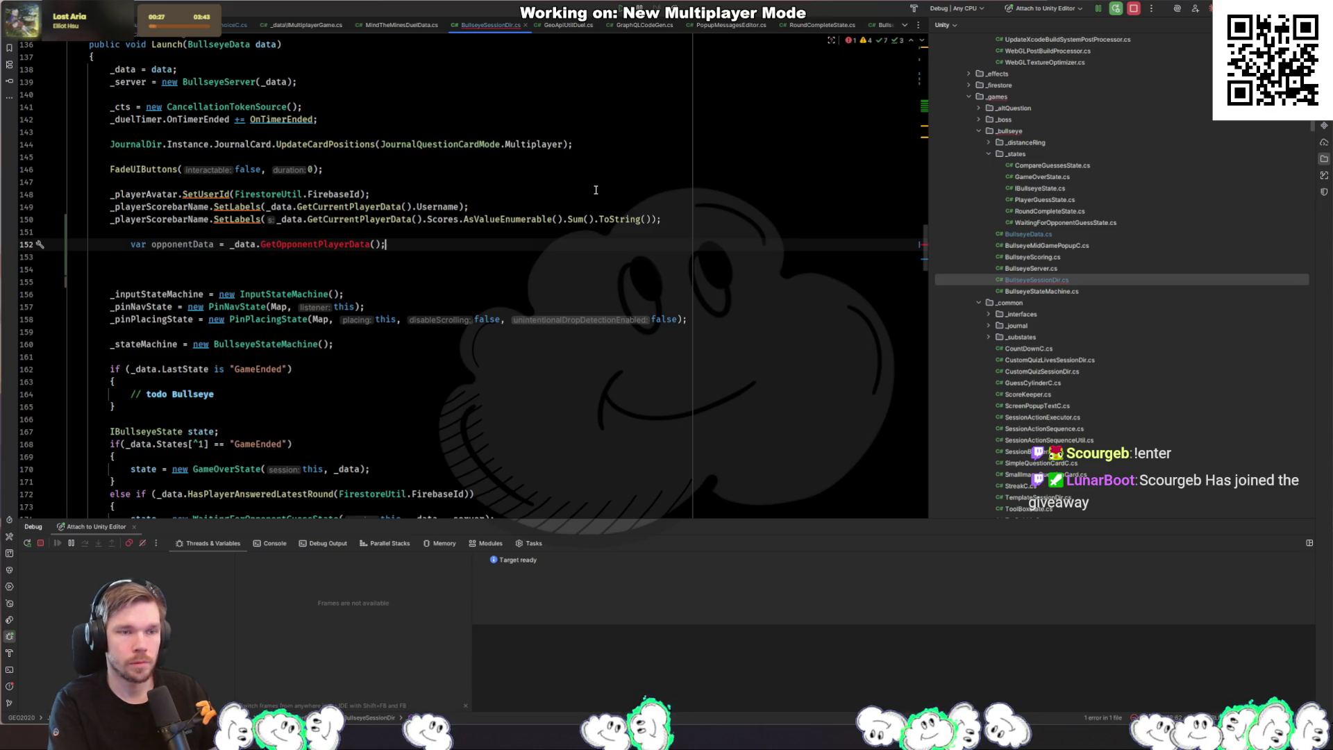
{"action": "key", "text": "Home"}
{"action": "key", "text": "BackSpace"}
{"action": "key", "text": "ctrl+Right"}
{"action": "key", "text": "ctrl+Right"}
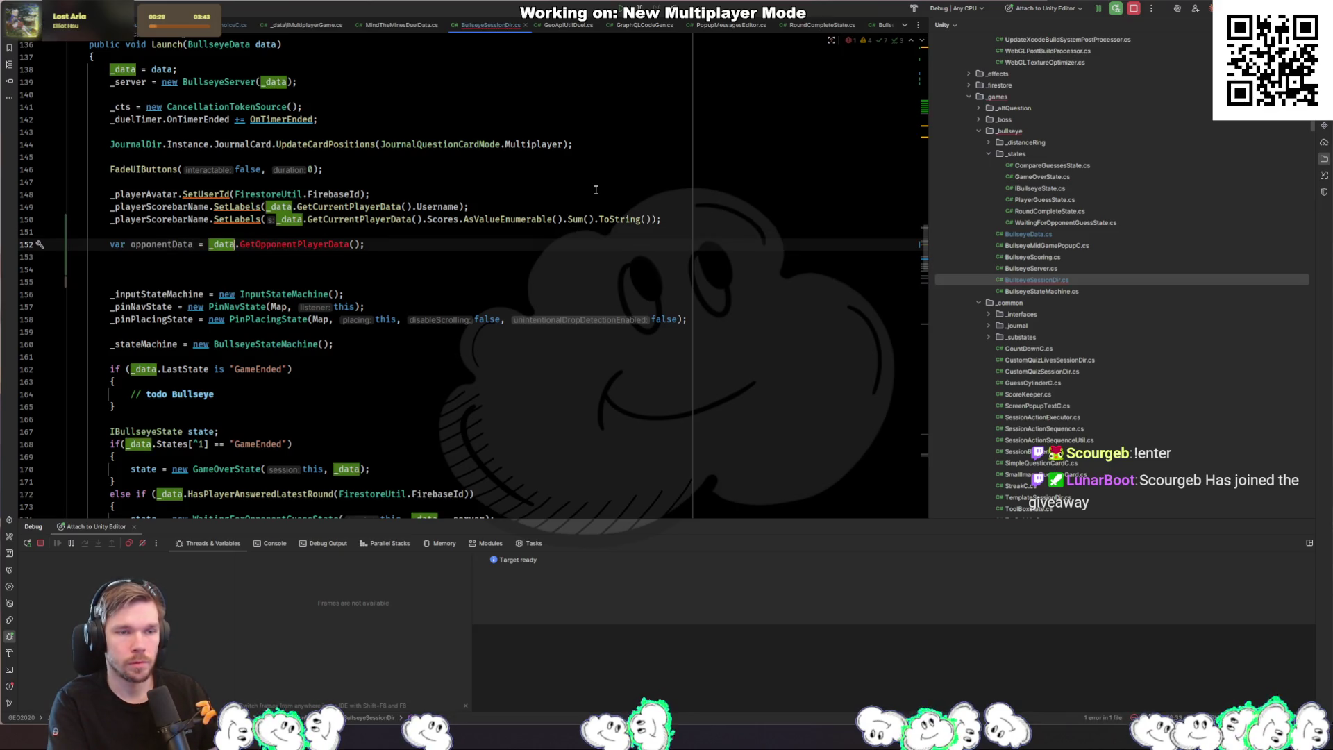
{"action": "type", "text": ".getoth ."}
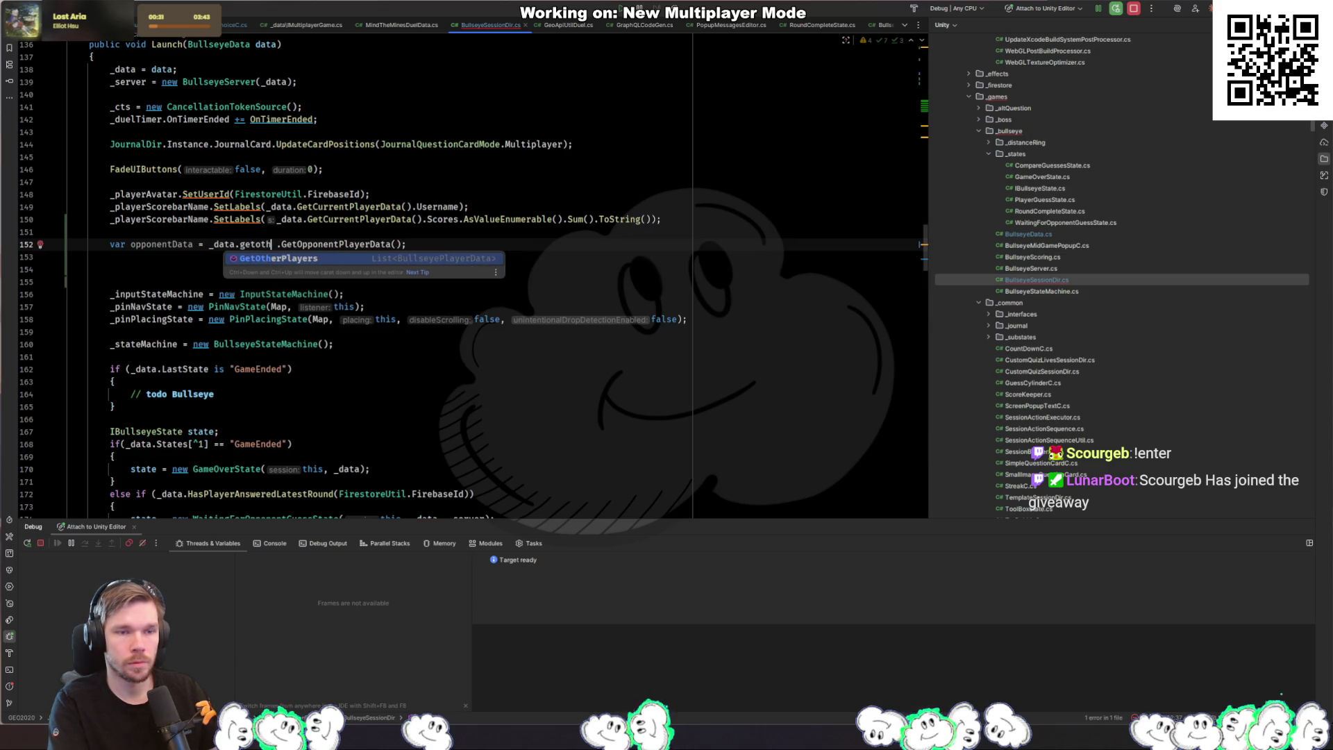
{"action": "key", "text": "Return"}
{"action": "type", "text": "[0"}
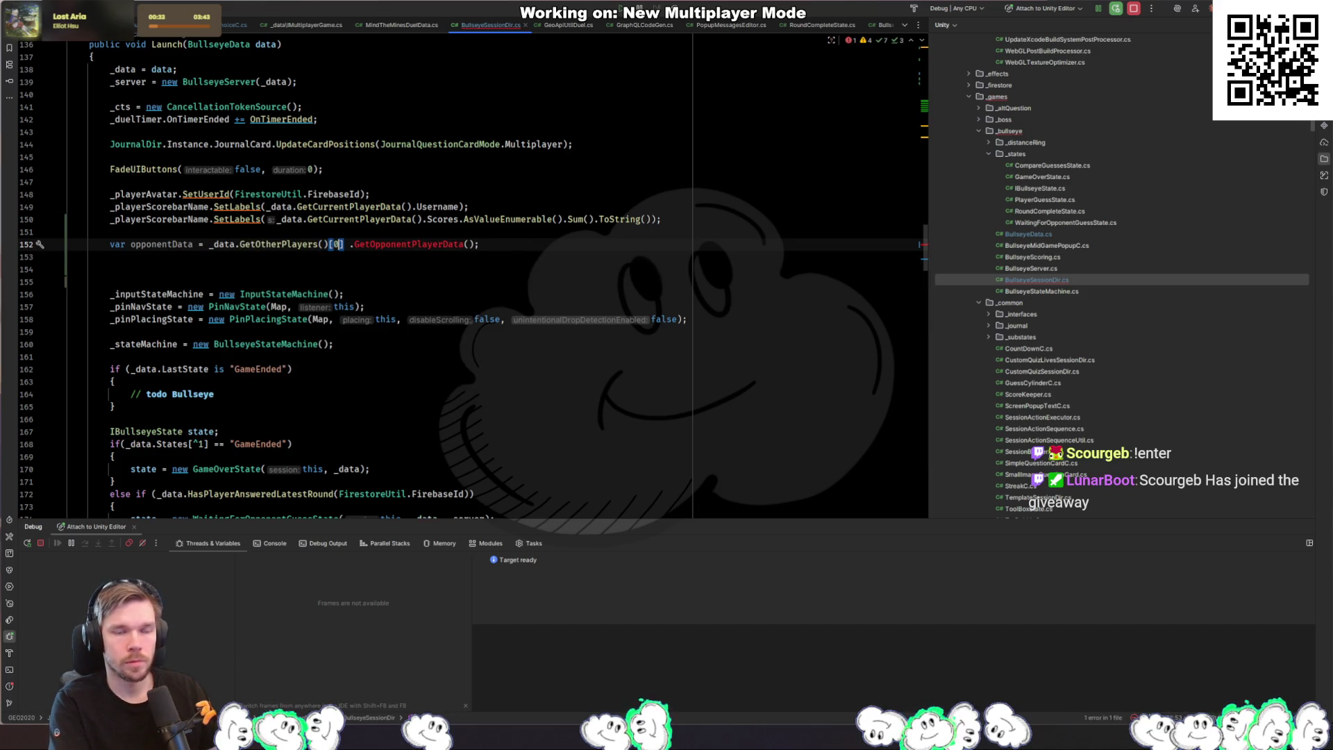
{"action": "key", "text": "BackSpace"}
{"action": "key", "text": "BackSpace"}
{"action": "key", "text": "Home"}
Step: Declare var otherPlayer as the first of the other players
{"action": "key", "text": "Return"}
{"action": "key", "text": "Up"}
{"action": "type", "text": "var oth"}
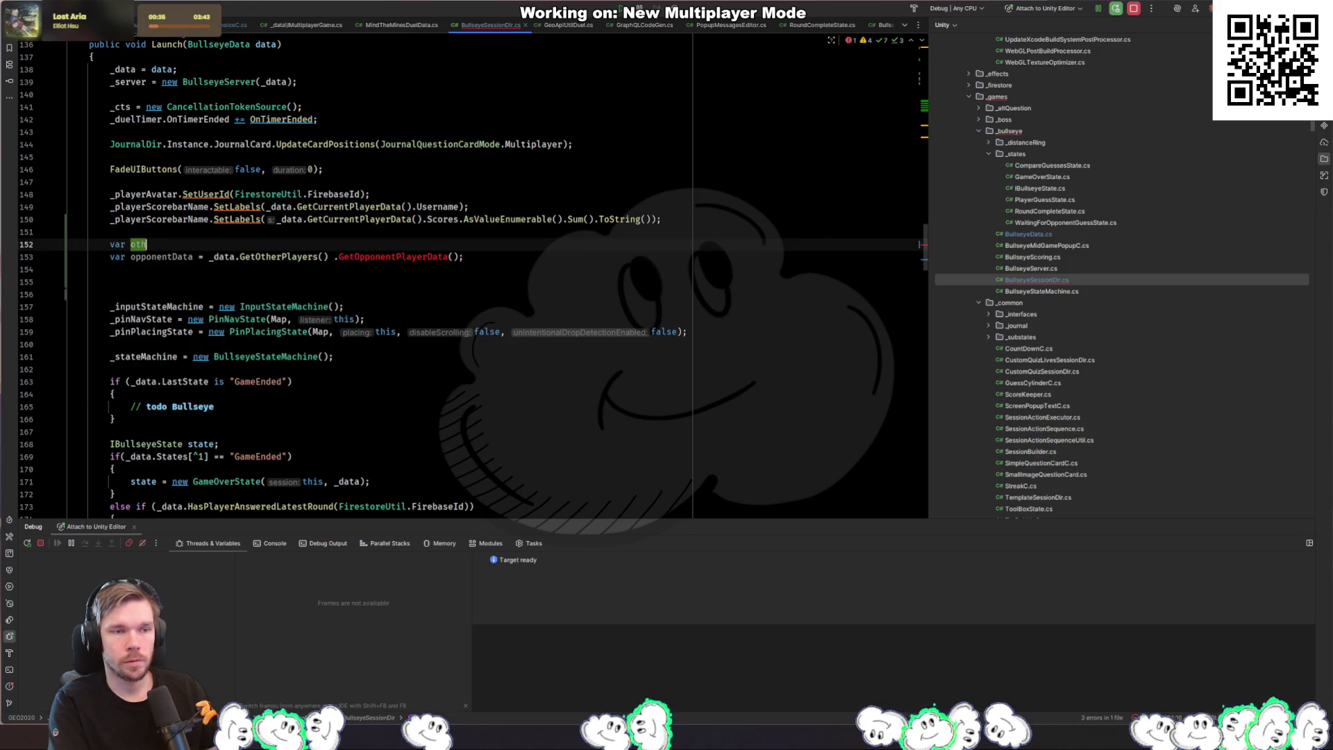
{"action": "key", "text": "Tab"}
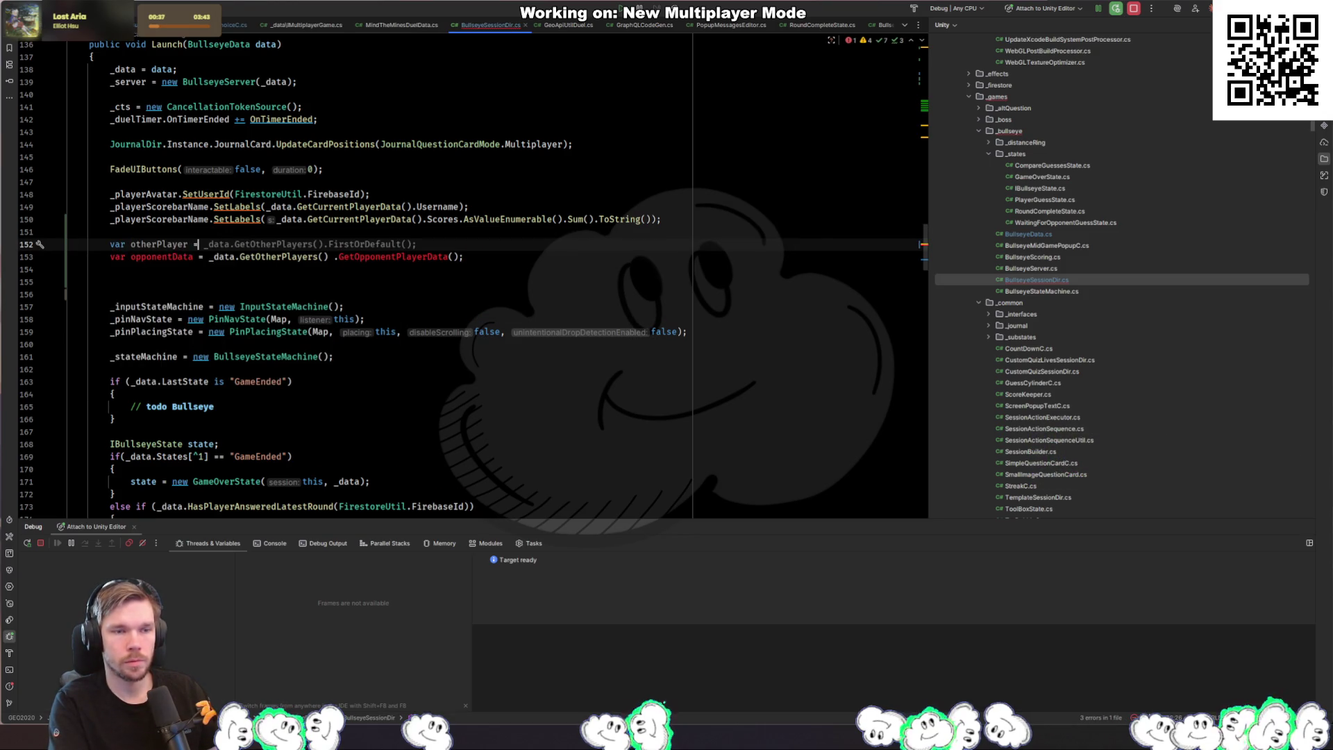
Step: Add an otherPlayer null check whose block sets the opponent avatar and scorebar labels
{"action": "key", "text": "Return"}
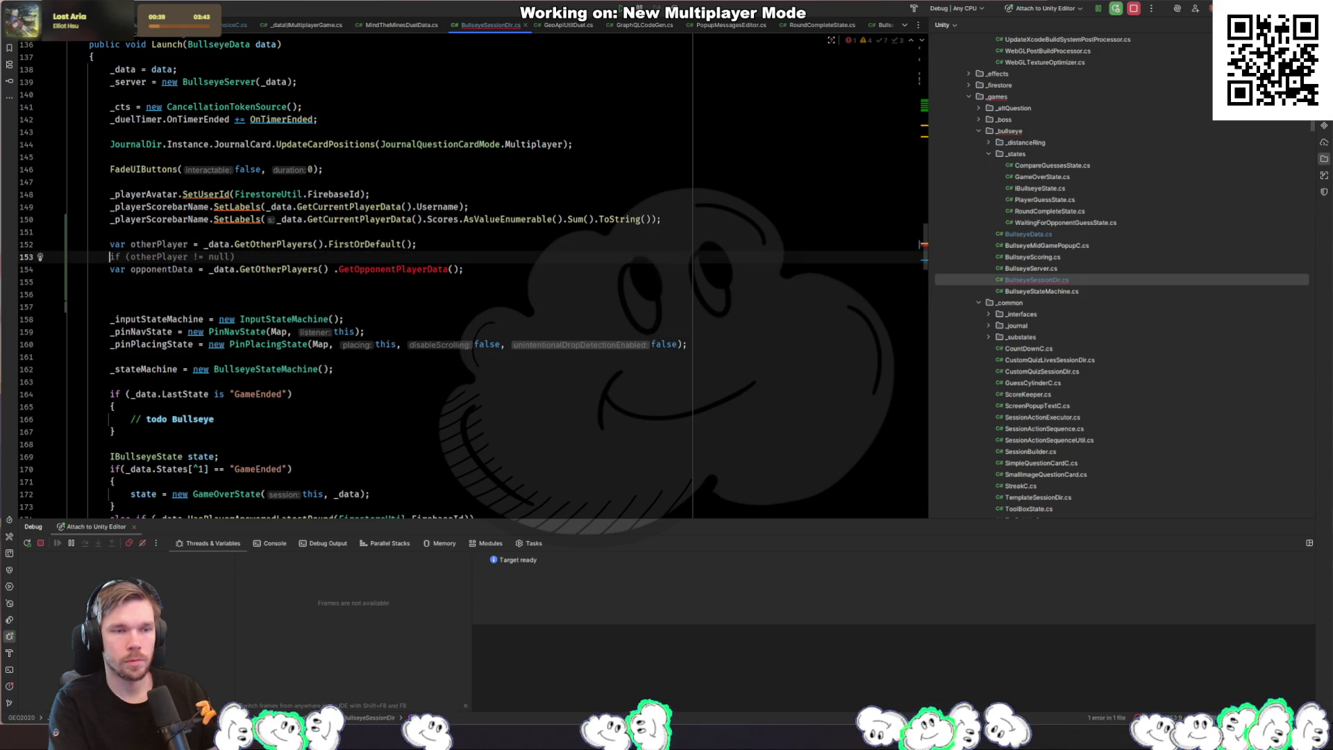
{"action": "key", "text": "Tab"}
{"action": "key", "text": "Return"}
{"action": "type", "text": "{"}
{"action": "key", "text": "Return"}
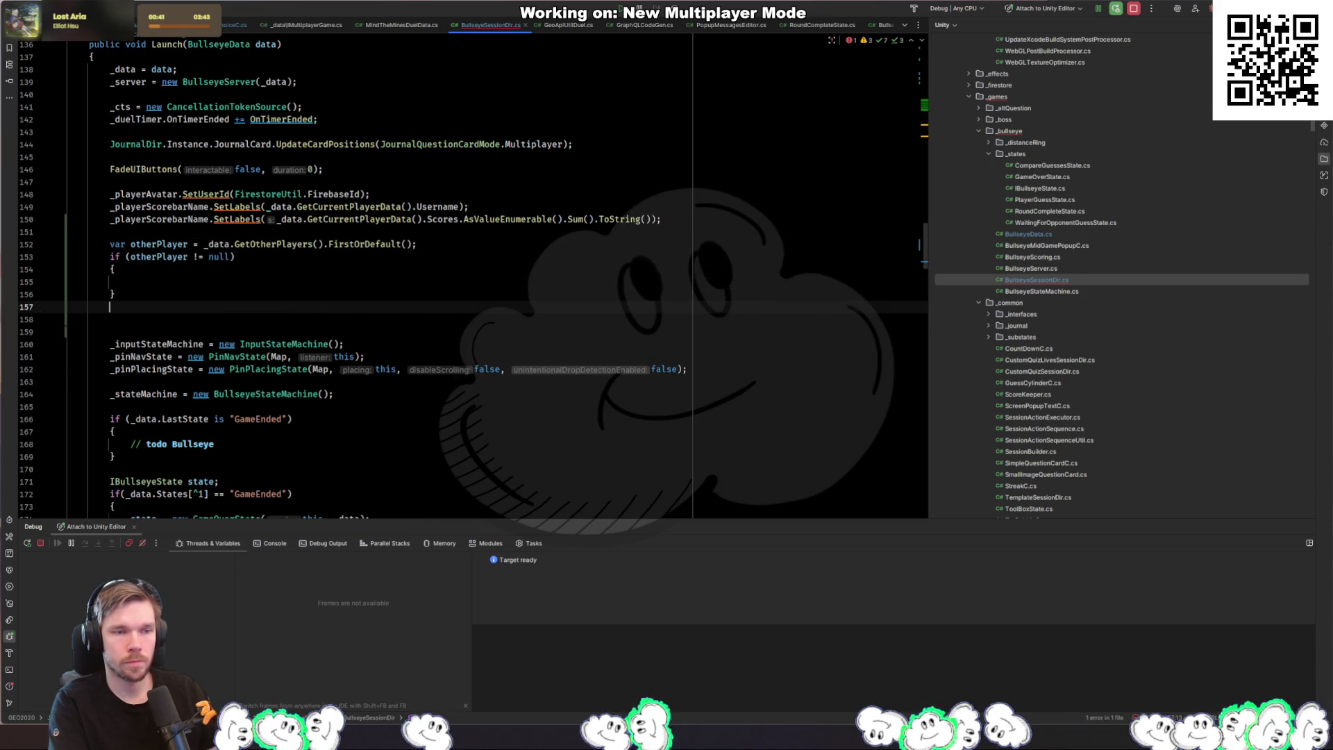
{"action": "left_click", "coordinate": [114, 269]}
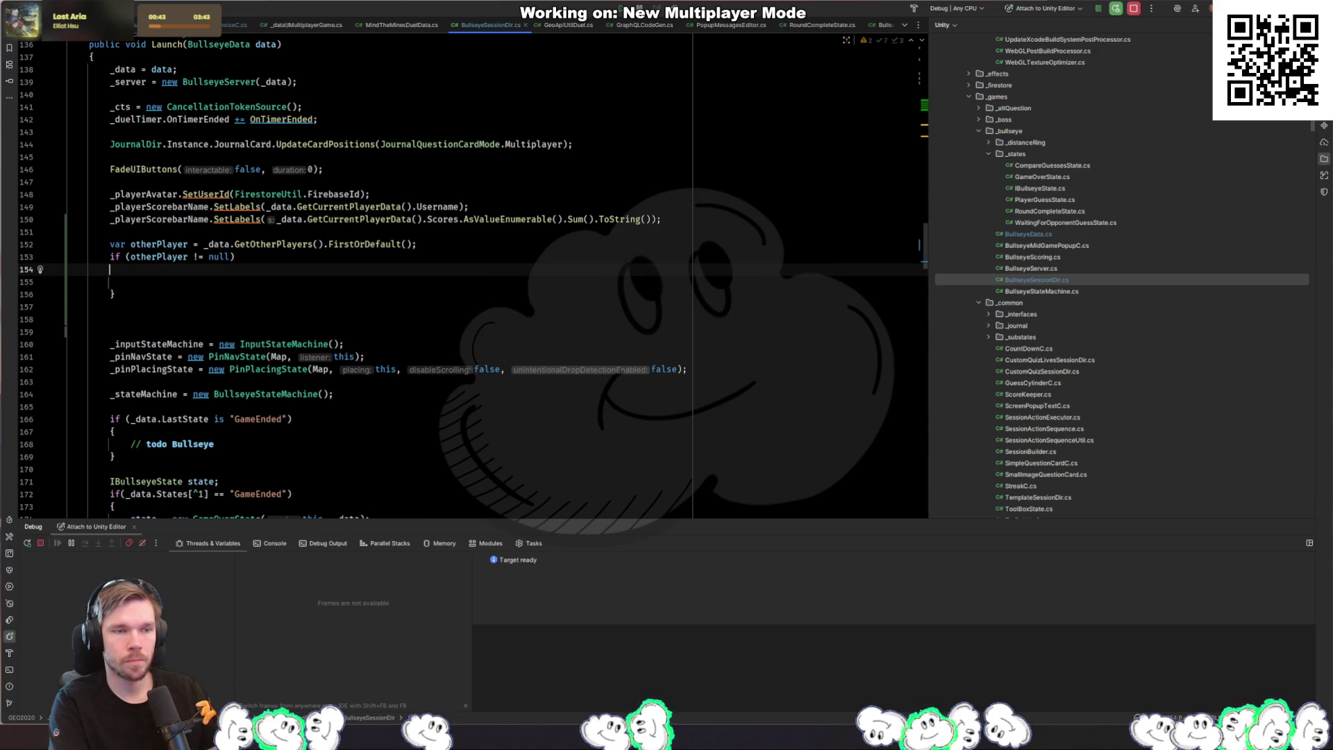
{"action": "key", "text": "Down"}
{"action": "key", "text": "Tab"}
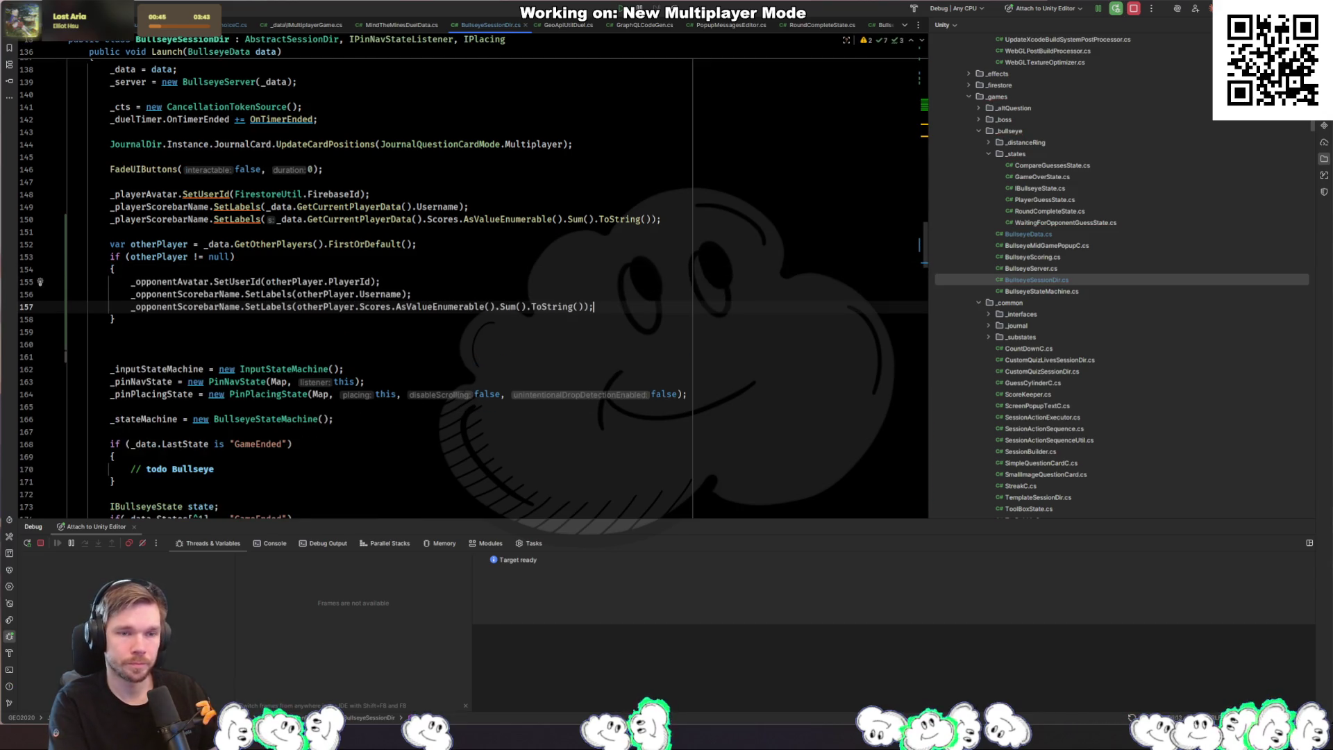
{"action": "left_click", "coordinate": [463, 346]}
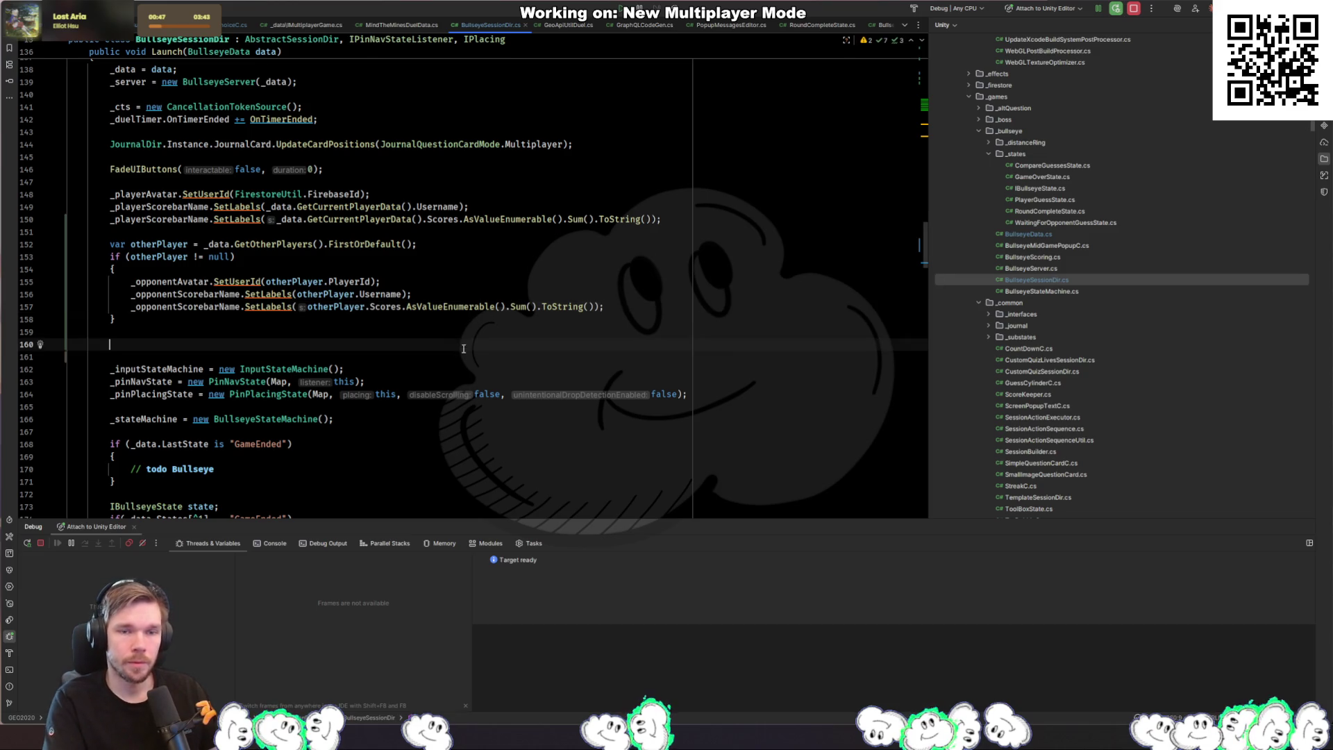
Step: Insert AsValueEnumerable() before FirstOrDefault on the otherPlayer line
{"action": "scroll", "coordinate": [174, 166], "scroll_direction": "up", "scroll_amount": 20}
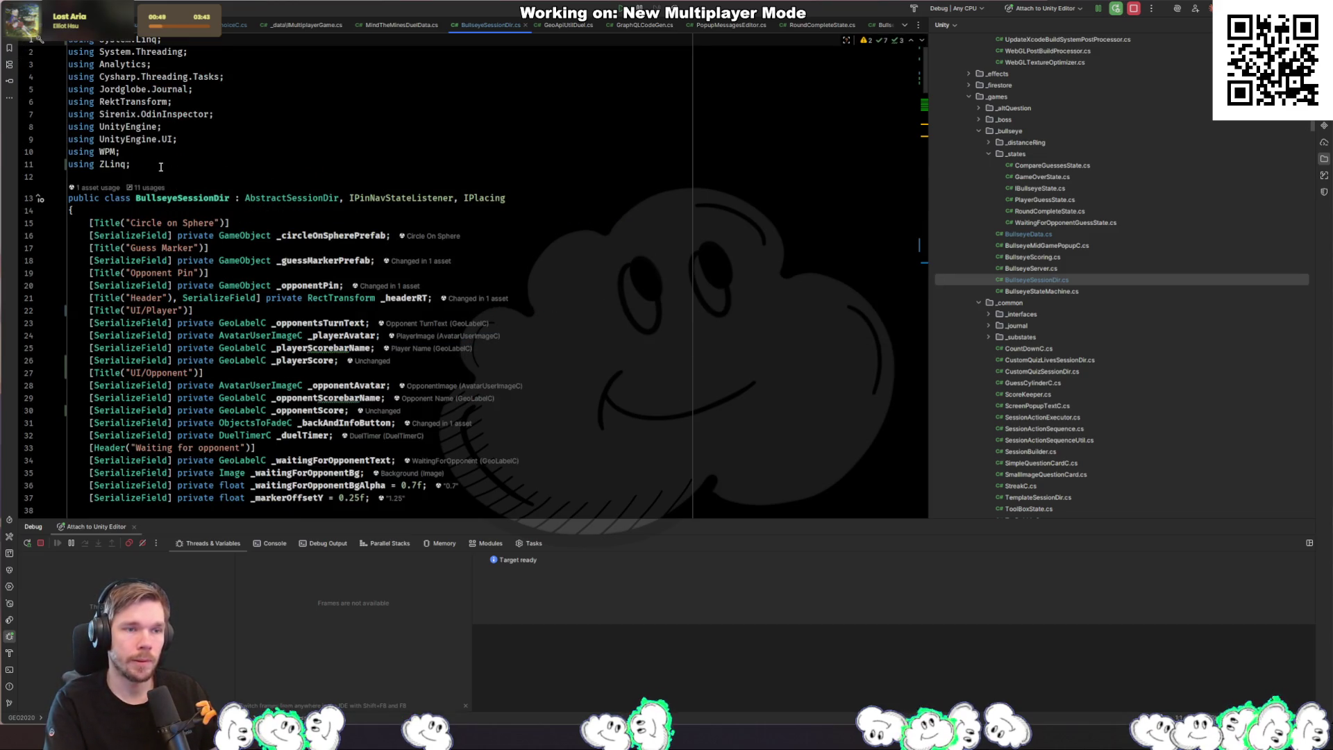
{"action": "left_click", "coordinate": [162, 164]}
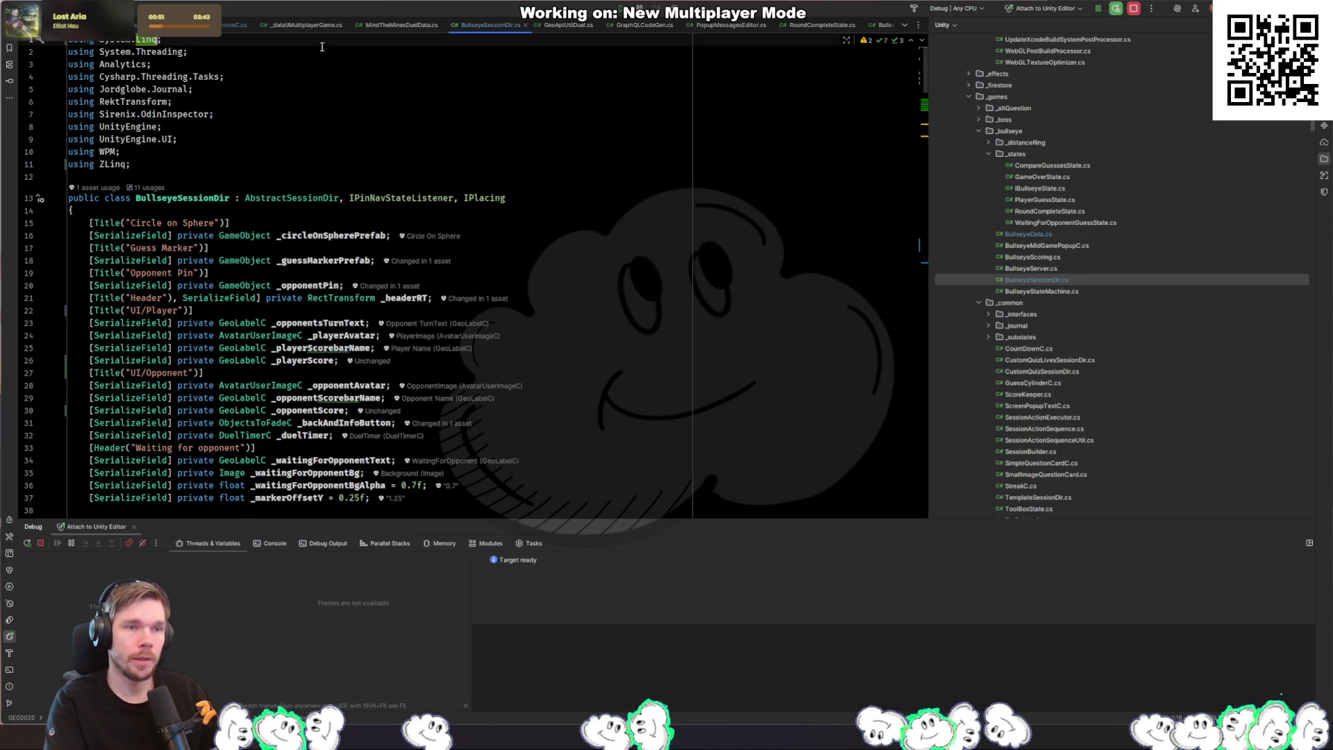
{"action": "key", "text": "ctrl+x"}
{"action": "key", "text": "F2"}
{"action": "type", "text": "AsVal"}
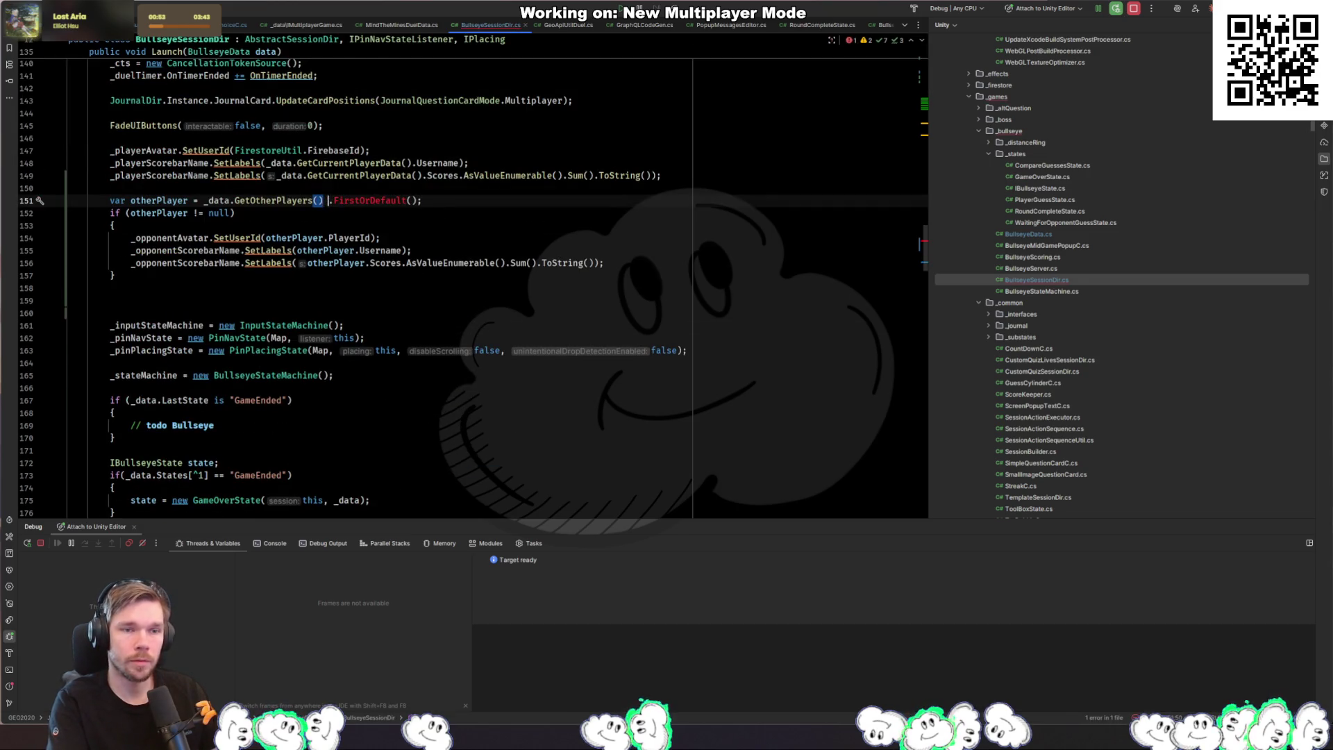
{"action": "key", "text": "Return"}
{"action": "key", "text": "BackSpace"}
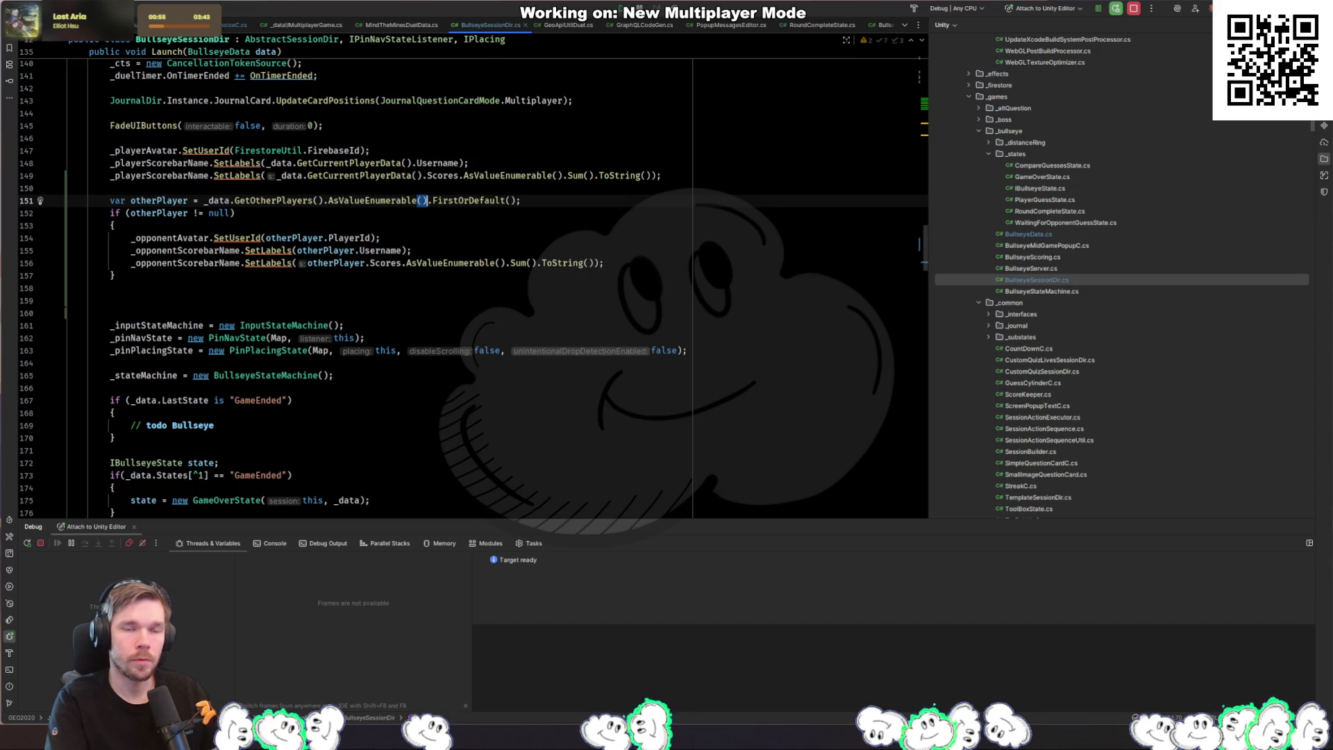
Step: Let Unity recompile the changes, then return to the end of the Launch method
{"action": "key", "text": "alt+Tab"}
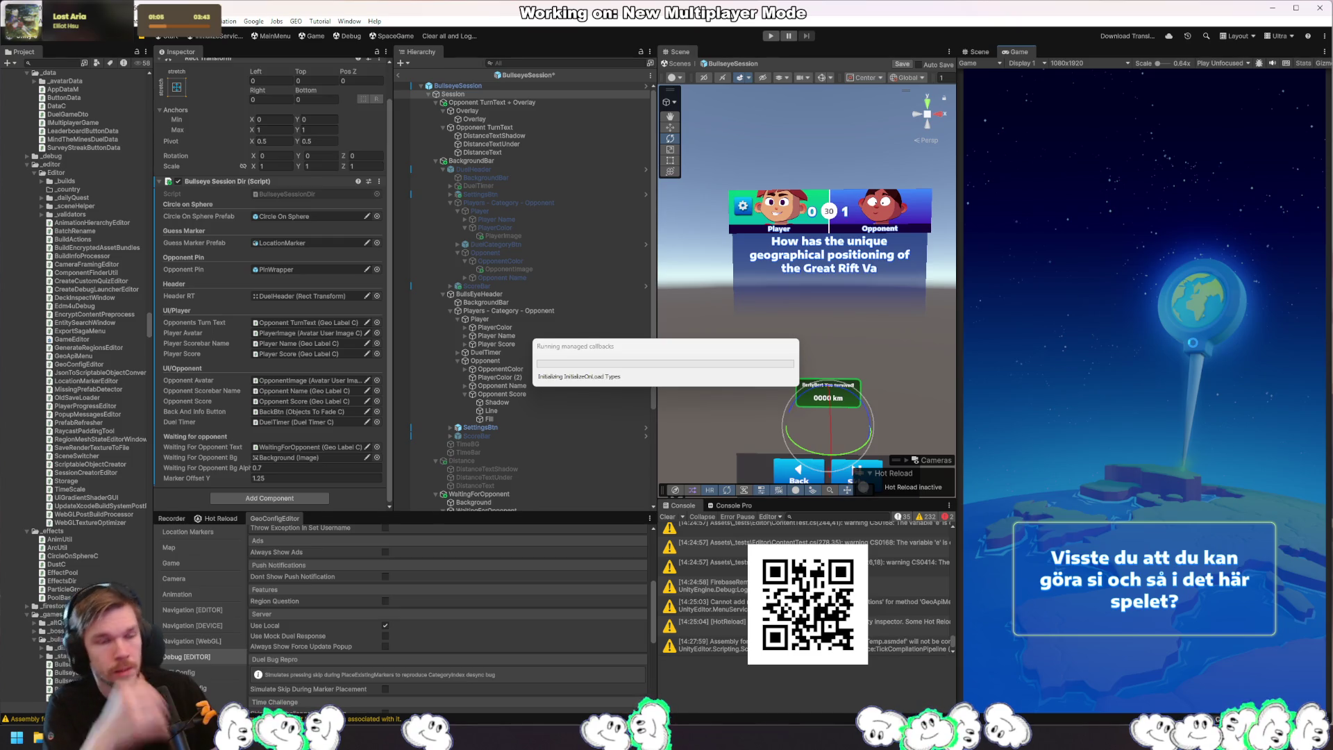
{"action": "key", "text": "alt+Tab"}
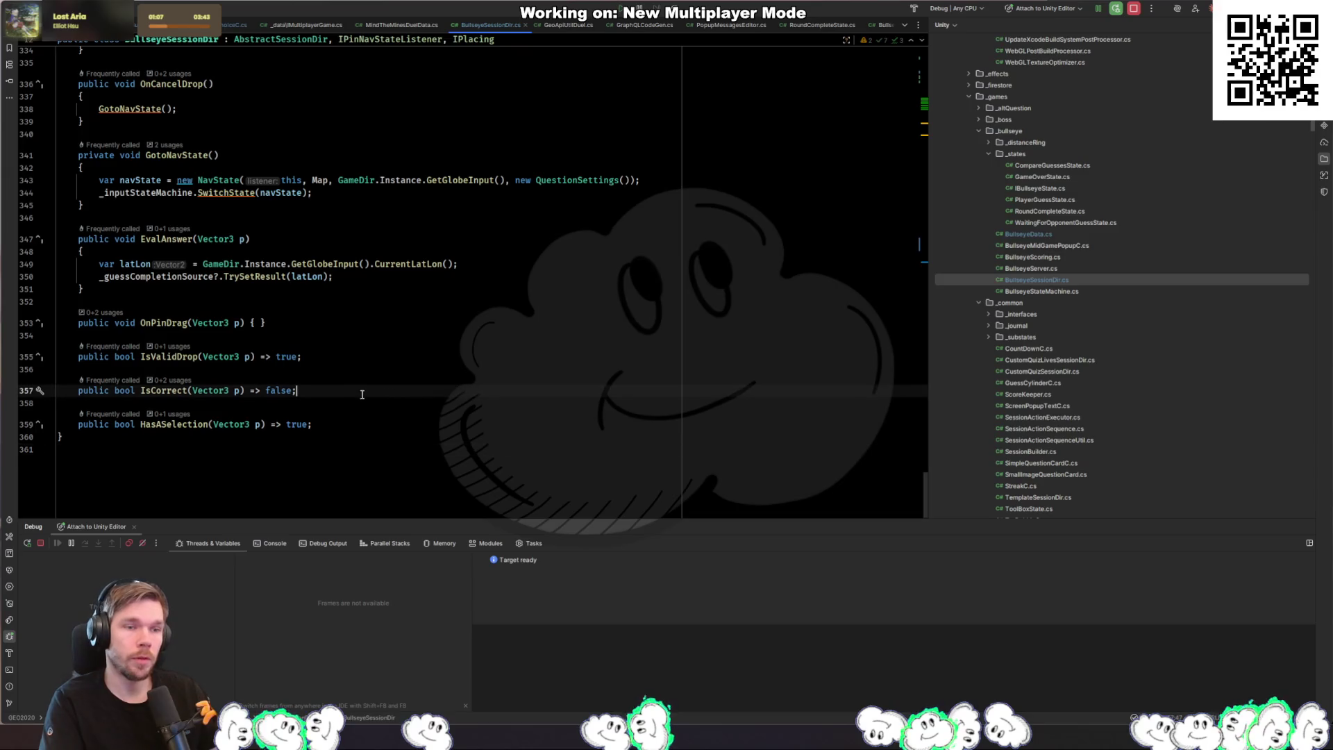
{"action": "scroll", "coordinate": [361, 393], "scroll_direction": "up", "scroll_amount": 20}
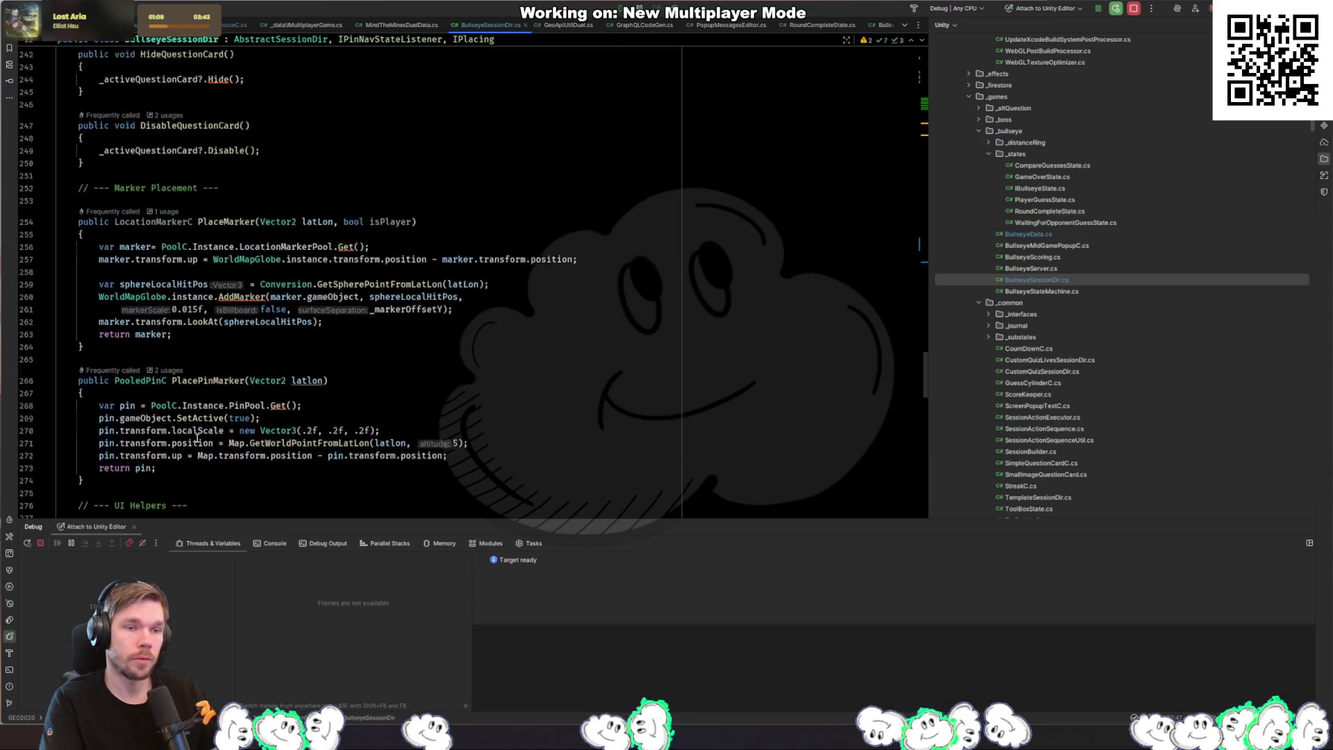
{"action": "scroll", "coordinate": [197, 438], "scroll_direction": "up", "scroll_amount": 20}
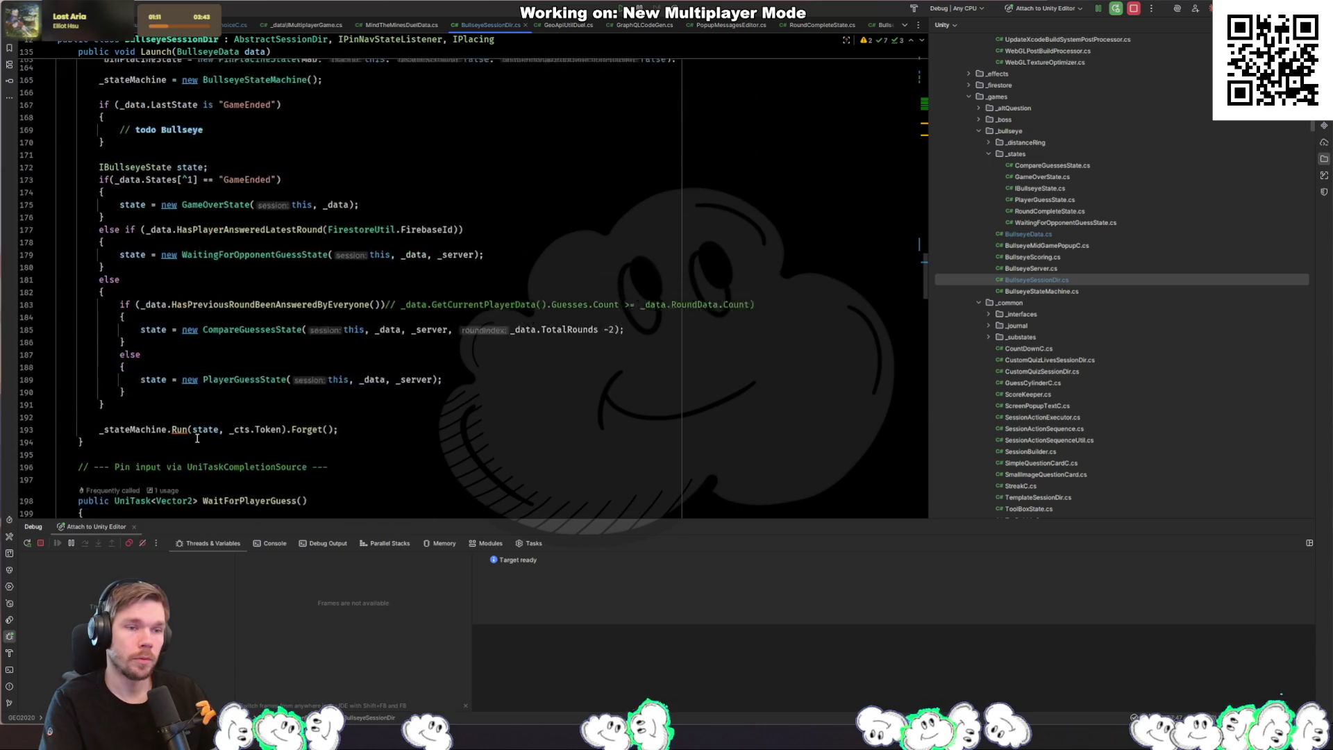
{"action": "scroll", "coordinate": [197, 437], "scroll_direction": "up", "scroll_amount": 11}
{"action": "scroll", "coordinate": [197, 437], "scroll_direction": "down", "scroll_amount": 13}
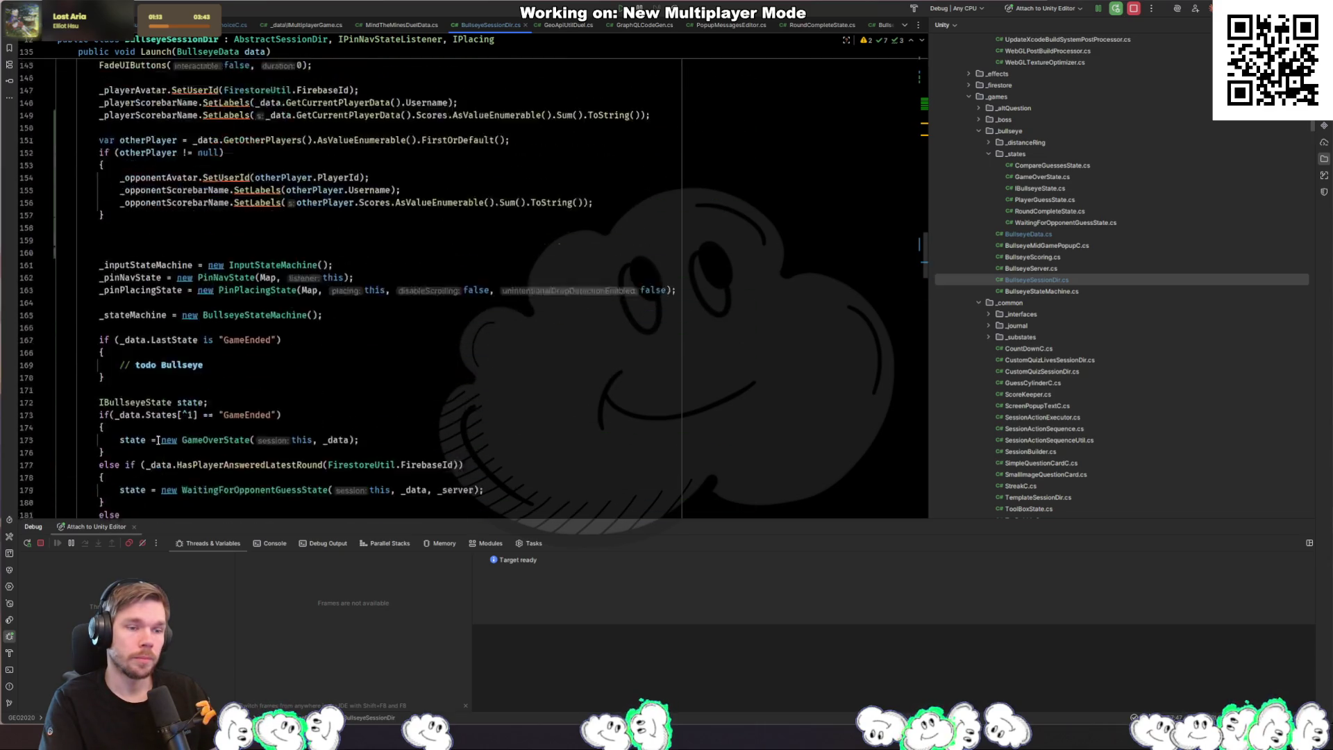
{"action": "left_click", "coordinate": [216, 344]}
Step: Create an empty public void UpdateScore() method below Launch
{"action": "key", "text": "Return"}
{"action": "key", "text": "Return"}
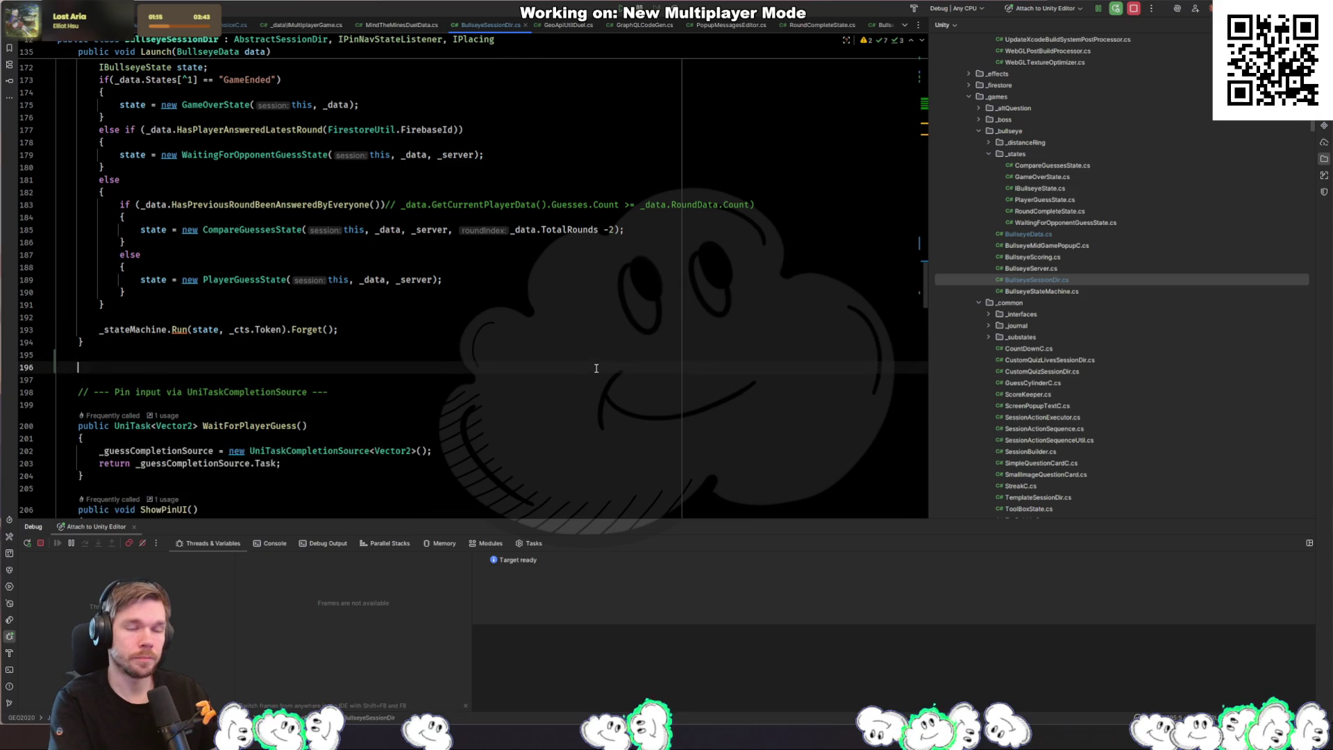
{"action": "type", "text": "public void UpdateScore"}
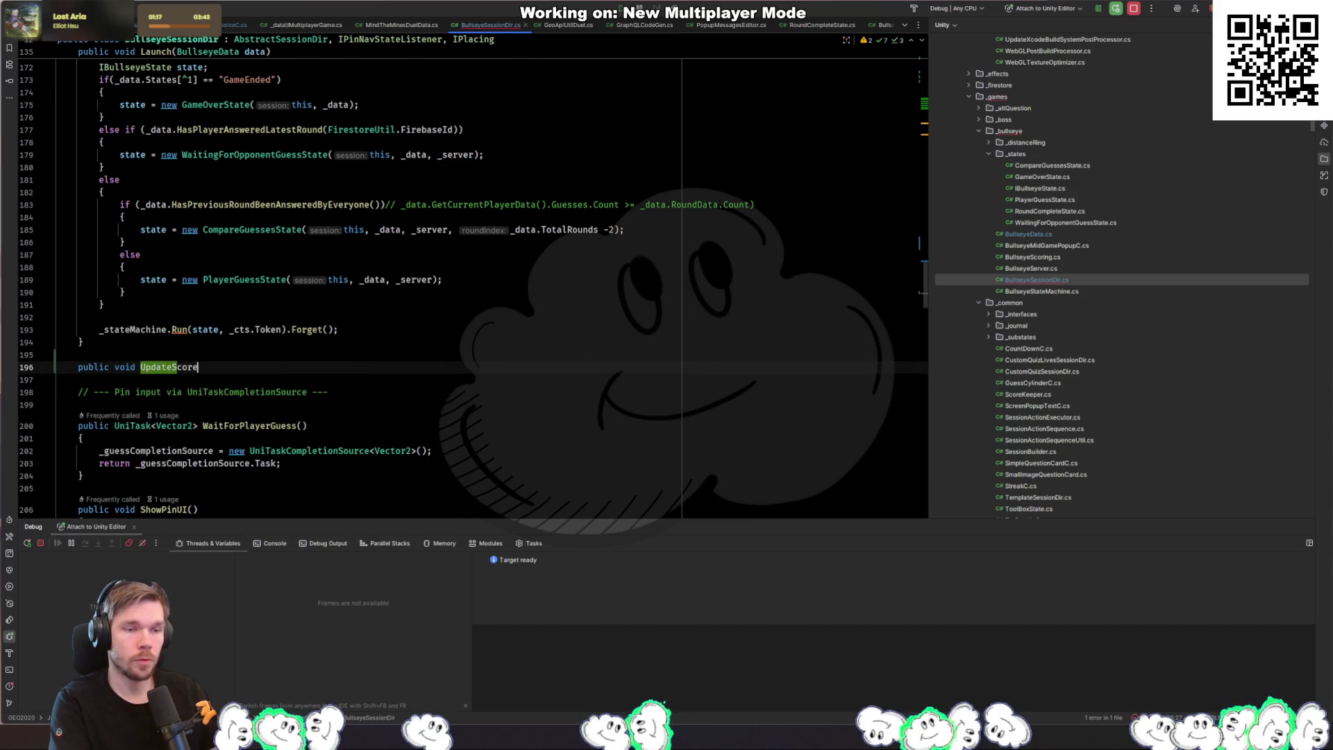
{"action": "type", "text": "()"}
{"action": "key", "text": "Return"}
{"action": "type", "text": "{"}
{"action": "key", "text": "Return"}
Step: Cut the player and opponent score-setting lines from Launch, replacing them with UpdateScore();
{"action": "scroll", "coordinate": [568, 270], "scroll_direction": "up", "scroll_amount": 10}
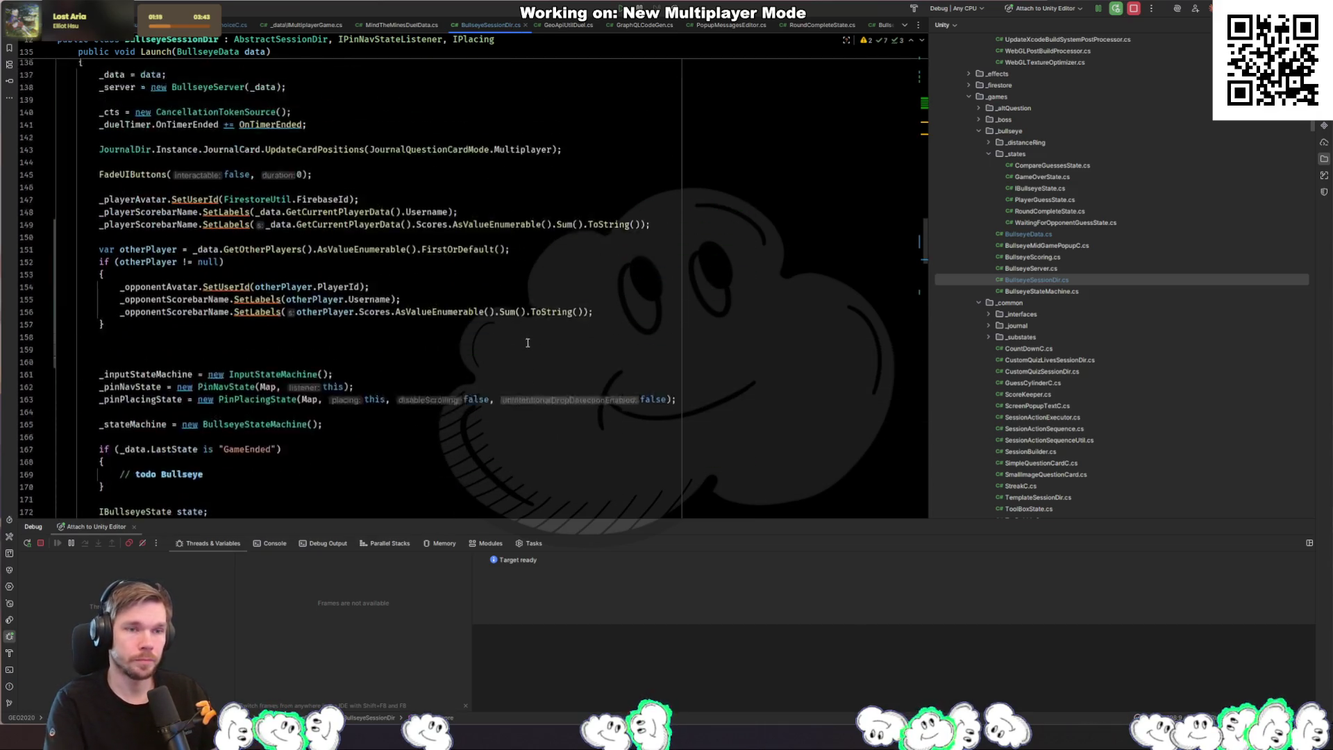
{"action": "left_click_drag", "start_coordinate": [160, 375], "coordinate": [62, 238]}
{"action": "key", "text": "ctrl+c"}
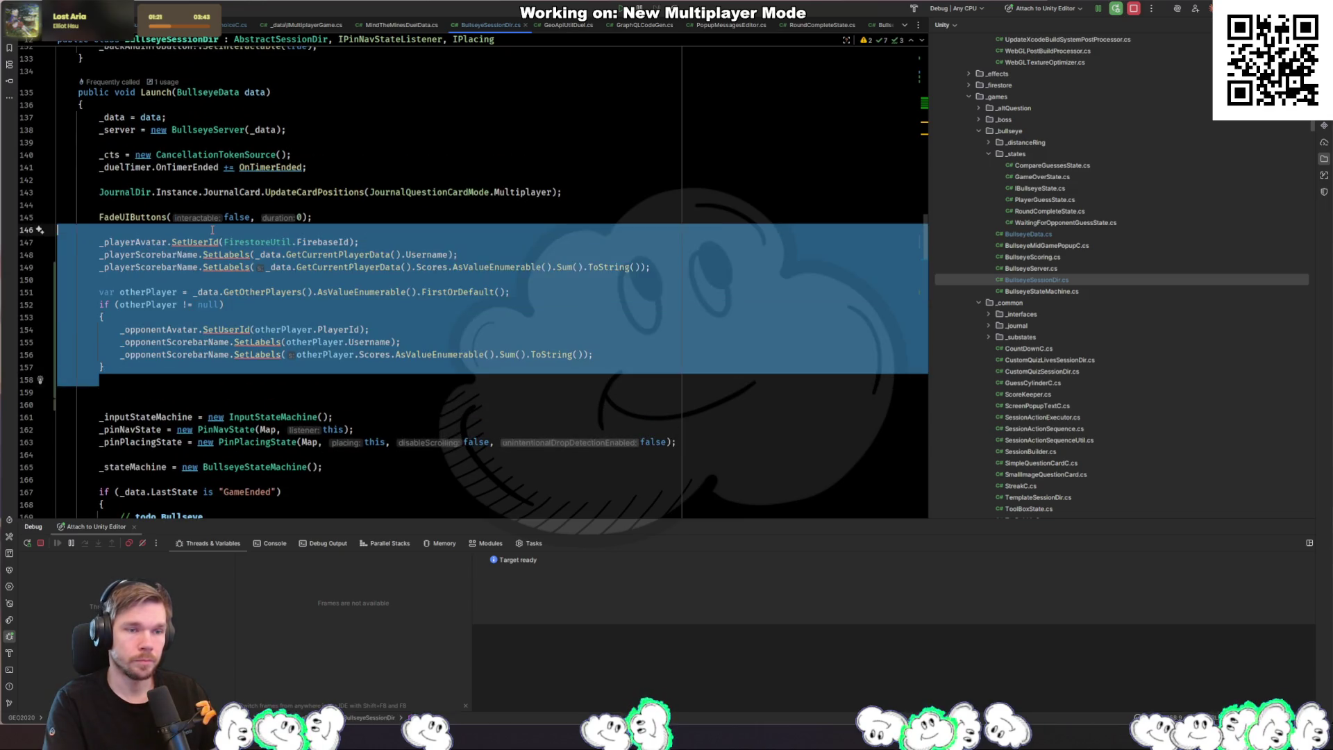
{"action": "key", "text": "BackSpace"}
{"action": "type", "text": "Updates"}
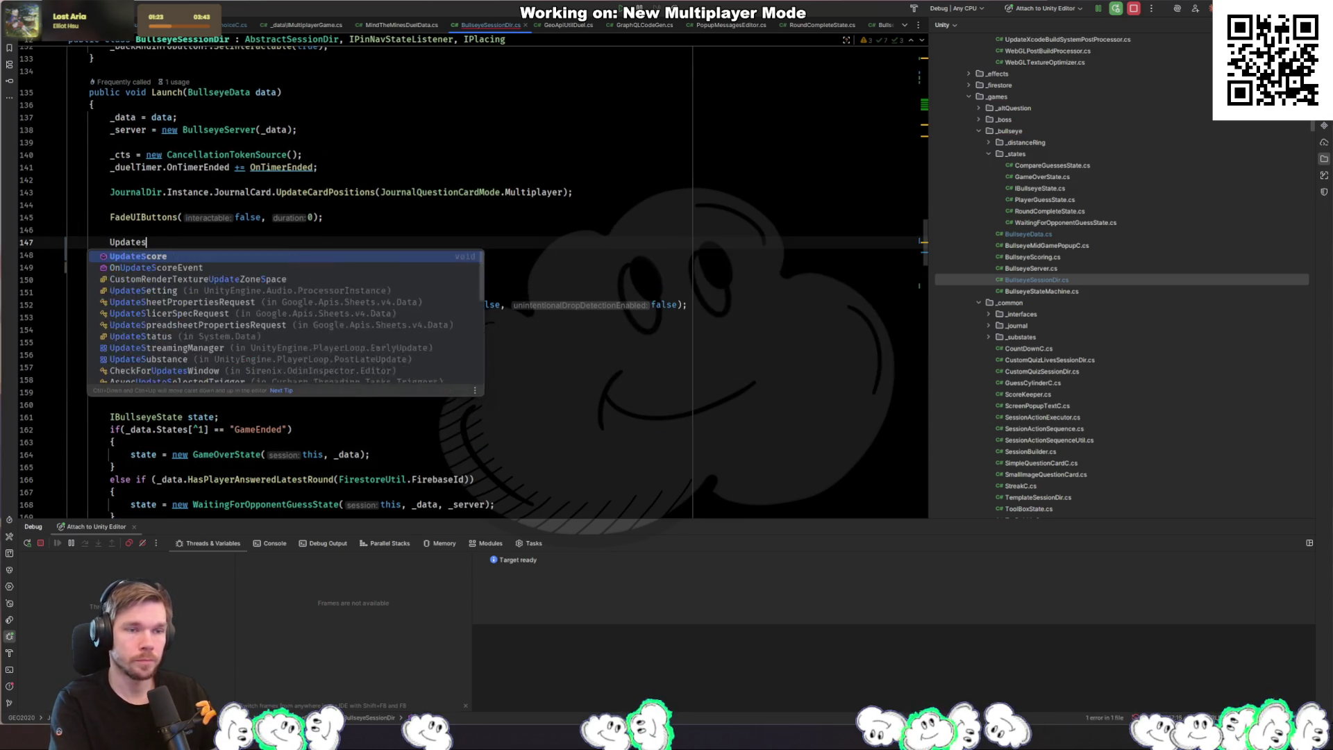
{"action": "key", "text": "Return"}
{"action": "type", "text": ";"}
{"action": "key", "text": "Delete"}
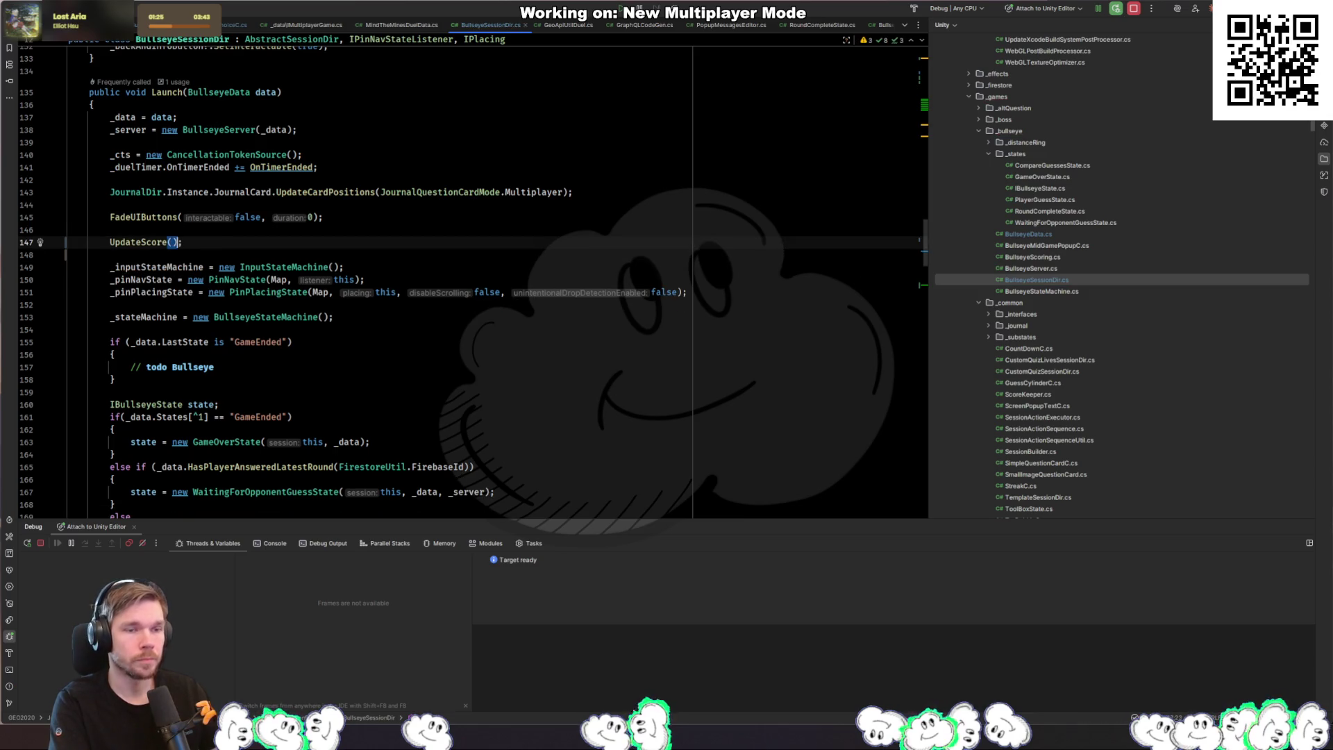
Step: Paste the score-setting code into the body of UpdateScore
{"action": "key", "text": "ctrl+b"}
{"action": "key", "text": "Down"}
{"action": "key", "text": "Down"}
{"action": "key", "text": "ctrl+v"}
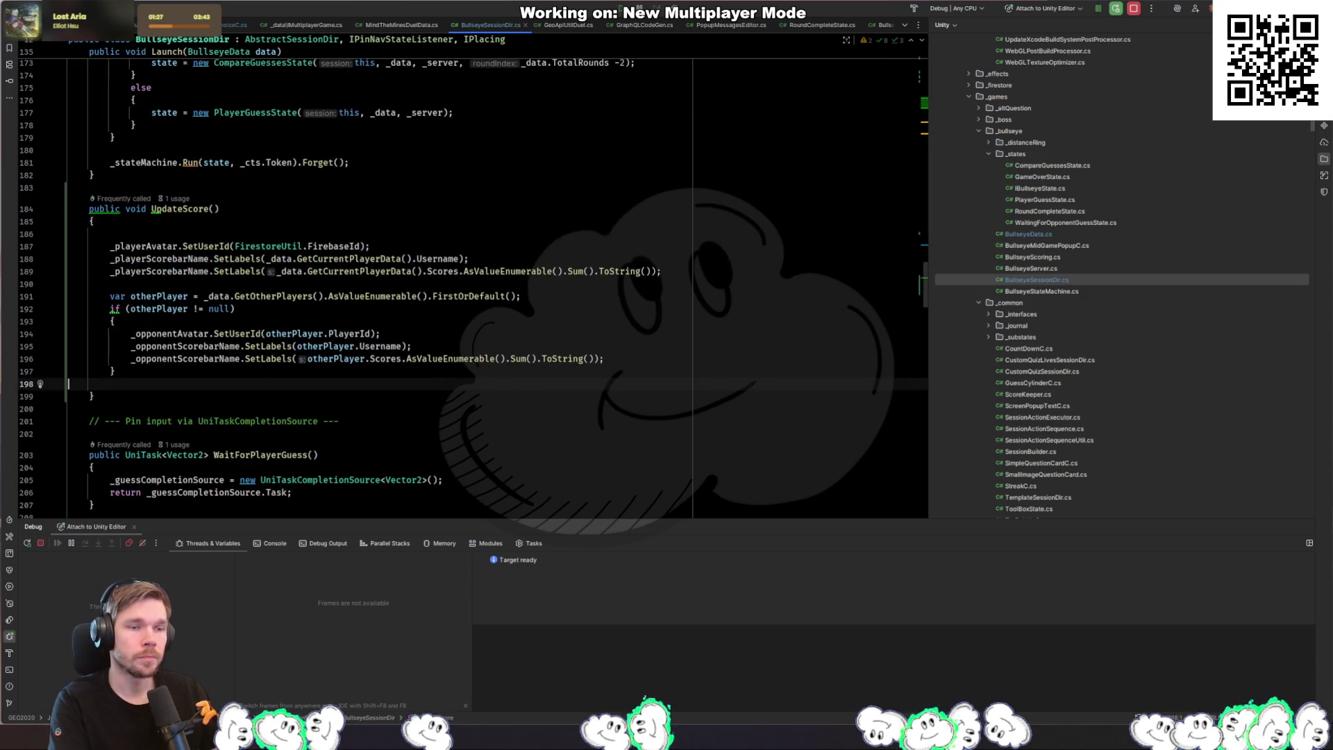
{"action": "key", "text": "Up"}
{"action": "key", "text": "Up"}
{"action": "key", "text": "Up"}
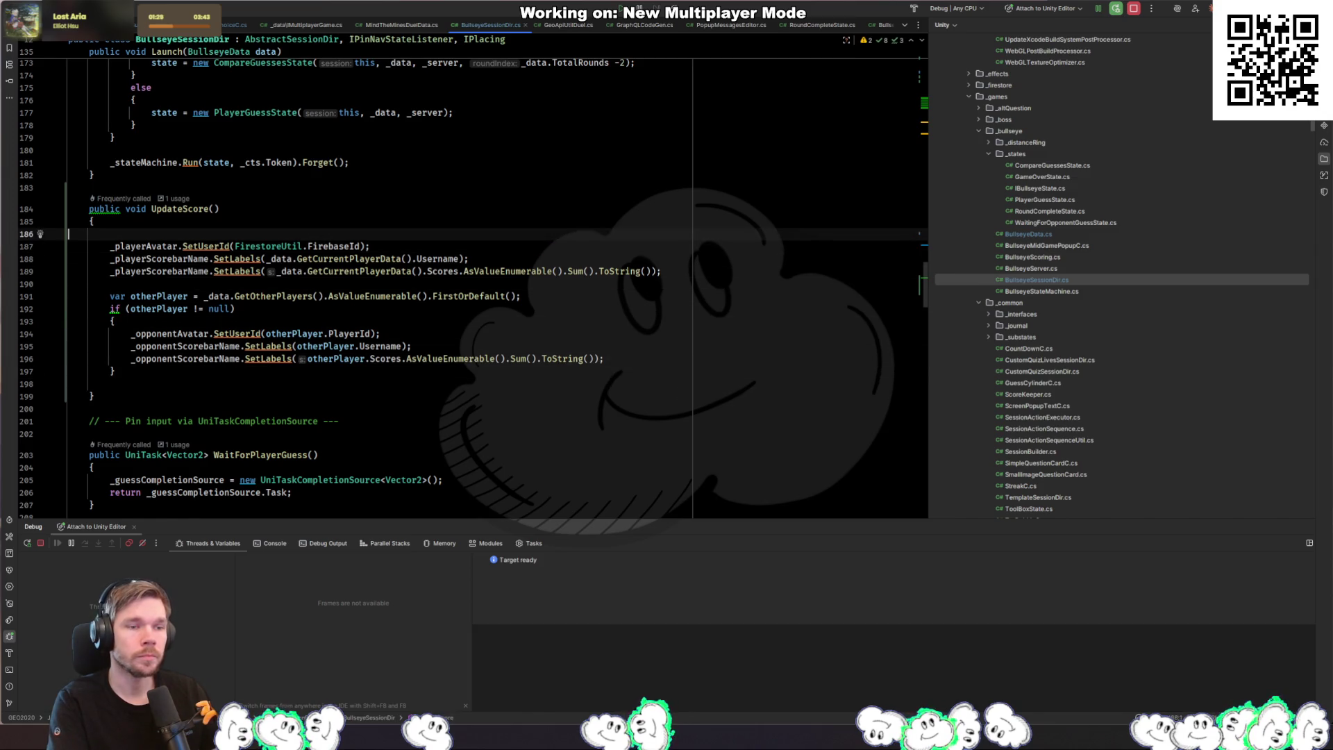
{"action": "scroll", "coordinate": [343, 304], "scroll_direction": "down", "scroll_amount": 20}
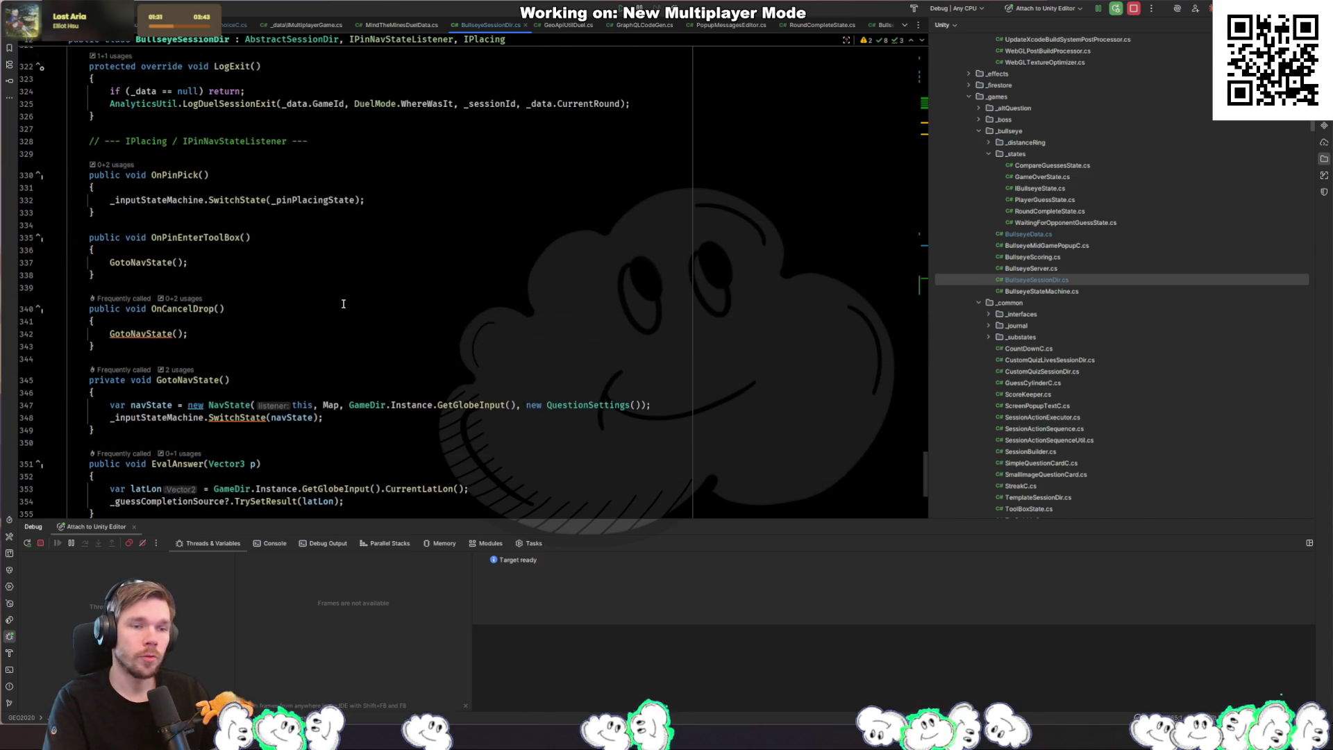
{"action": "scroll", "coordinate": [343, 304], "scroll_direction": "up", "scroll_amount": 15}
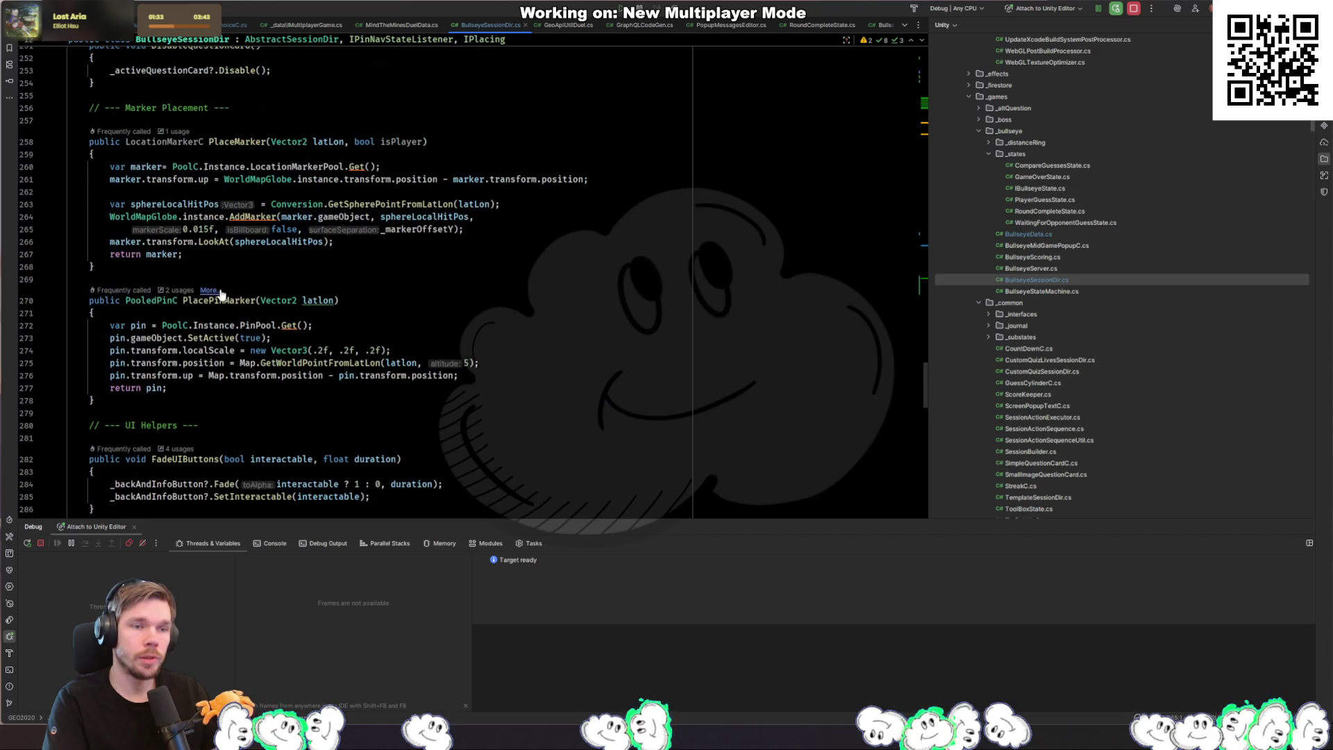
{"action": "scroll", "coordinate": [221, 294], "scroll_direction": "up", "scroll_amount": 6}
{"action": "scroll", "coordinate": [324, 282], "scroll_direction": "up", "scroll_amount": 20}
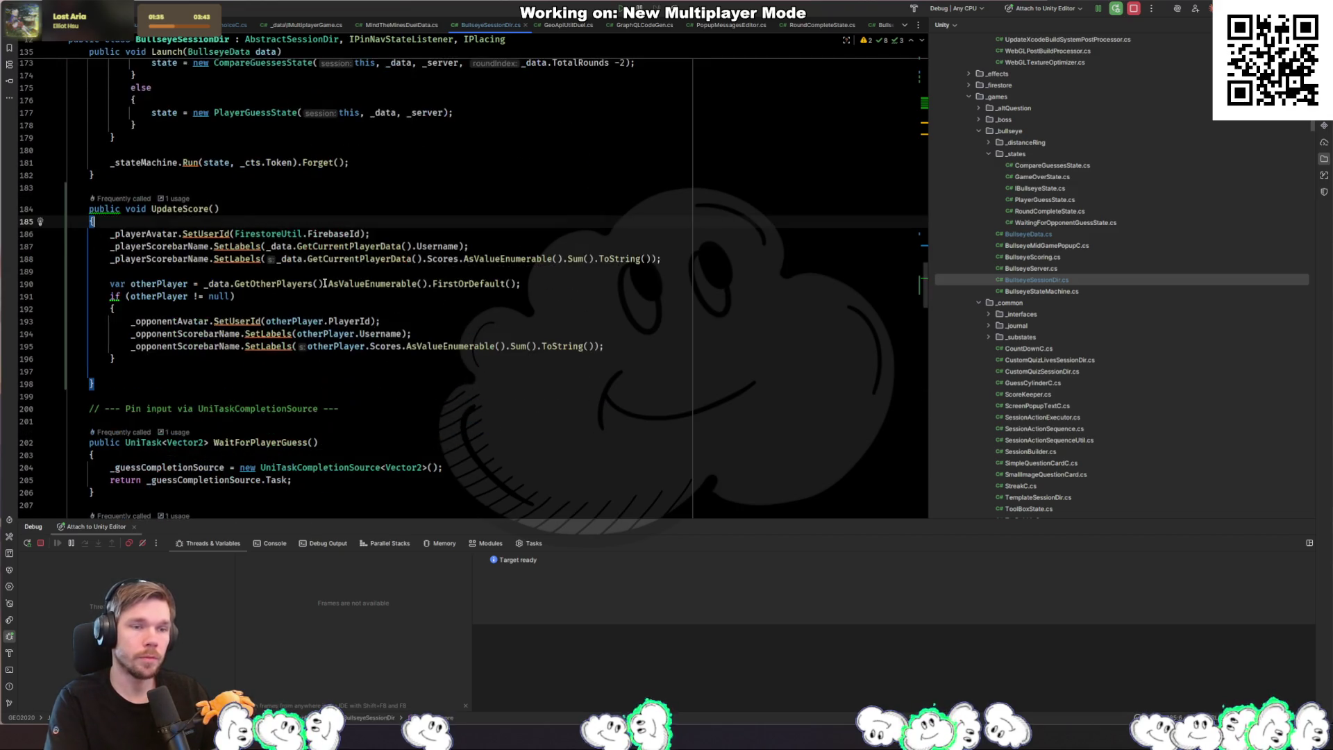
Step: Return to the UpdateScore declaration and bring up the project file search
{"action": "key", "text": "ctrl+b"}
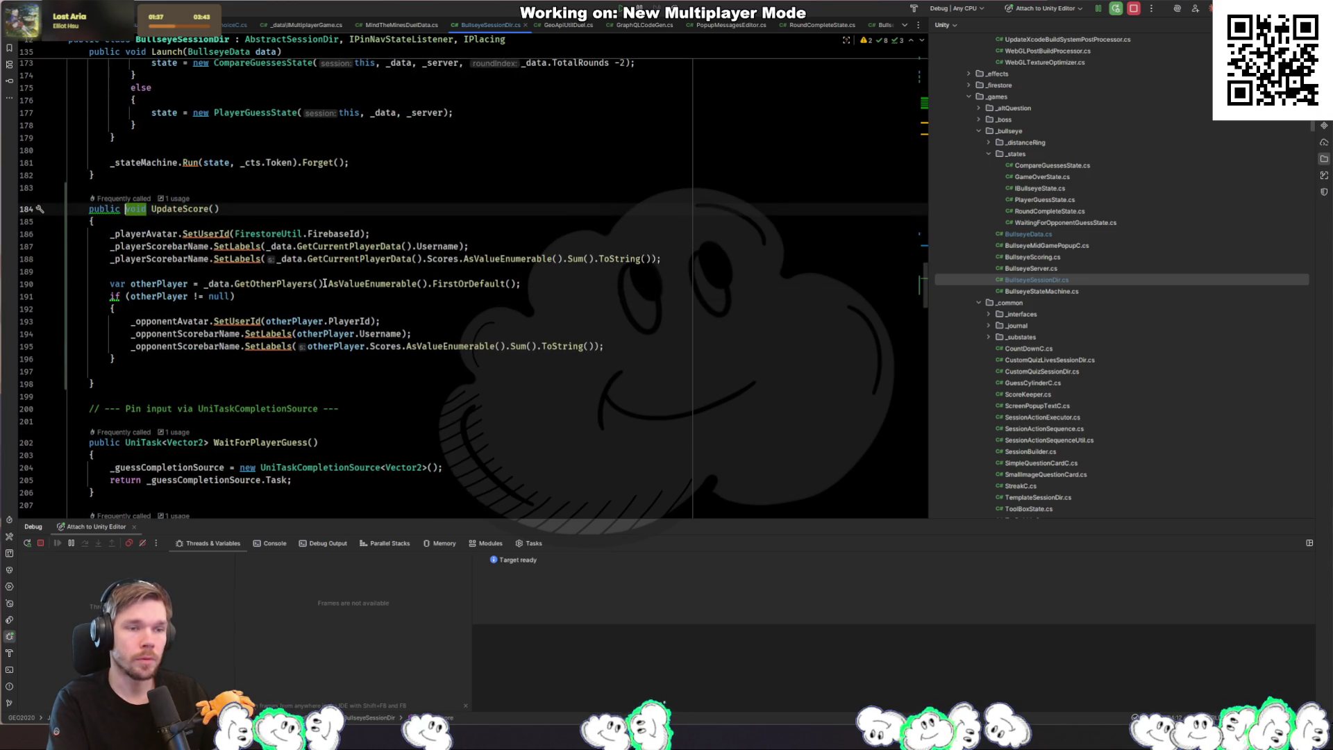
{"action": "left_click", "coordinate": [450, 296]}
{"action": "key", "text": "ctrl+shift+n"}
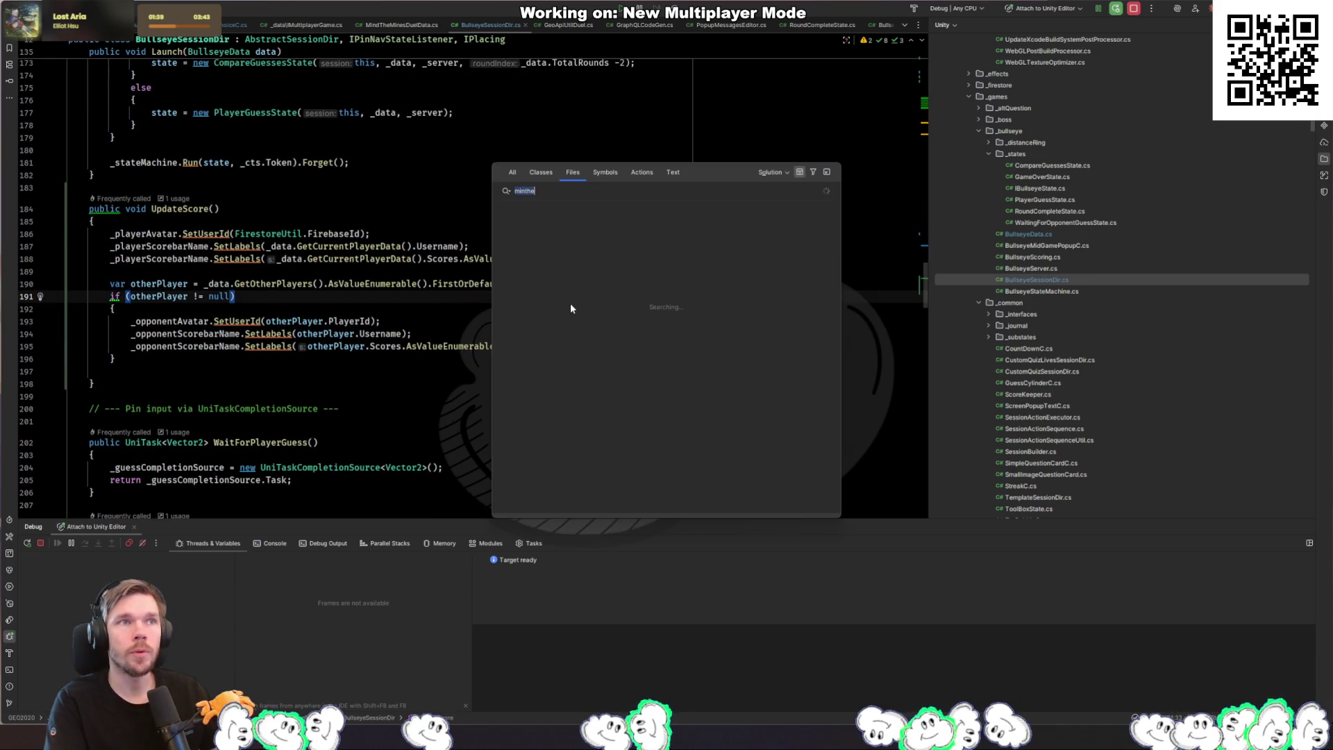
Step: Open RoundCompleteState.cs and go to the WaitForNextRoundReady await
{"action": "type", "text": "minthe"}
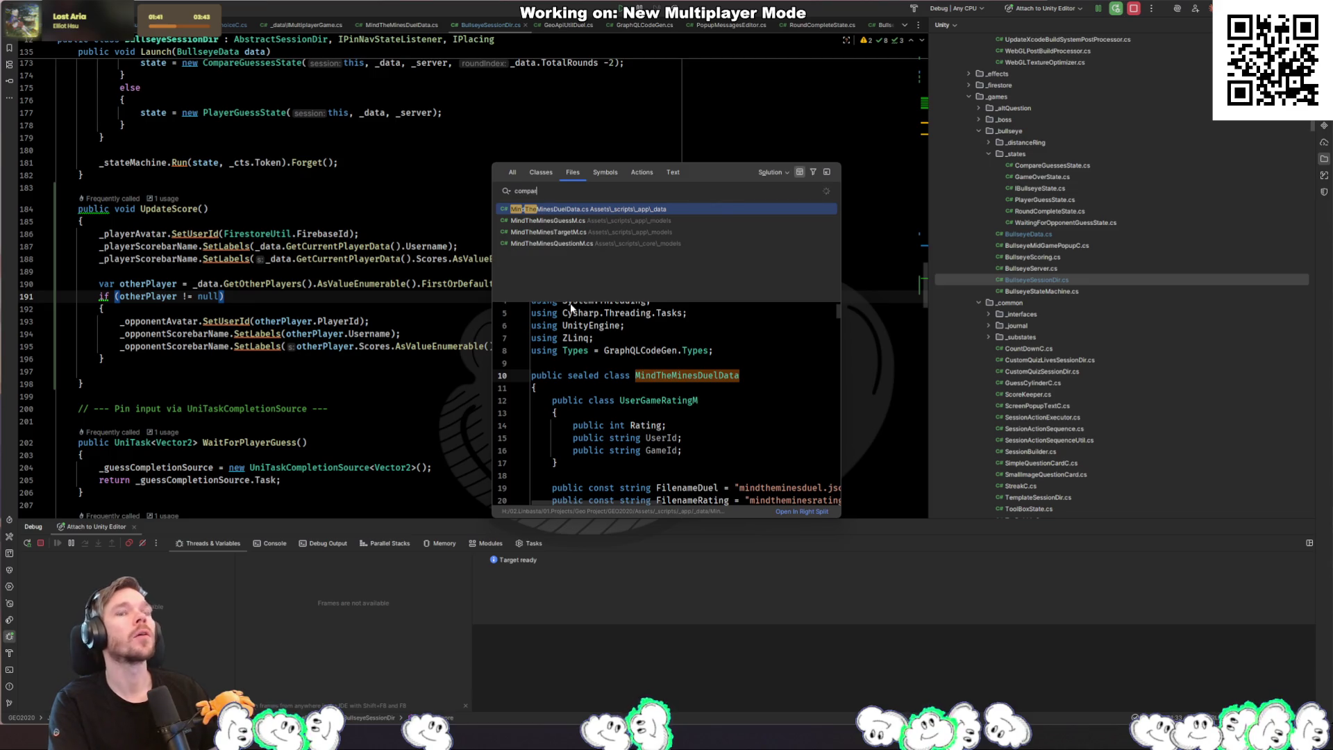
{"action": "key", "text": "Return"}
{"action": "scroll", "coordinate": [358, 250], "scroll_direction": "down", "scroll_amount": 10}
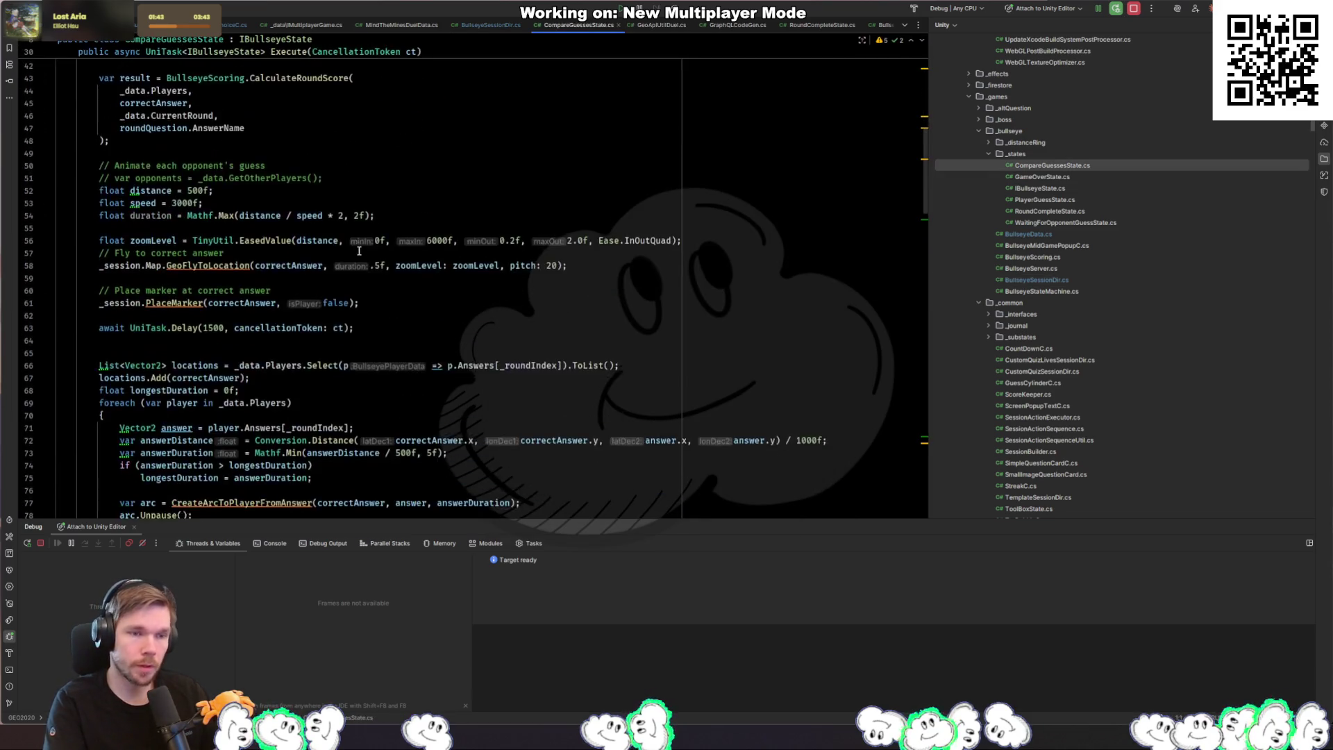
{"action": "scroll", "coordinate": [359, 250], "scroll_direction": "down", "scroll_amount": 13}
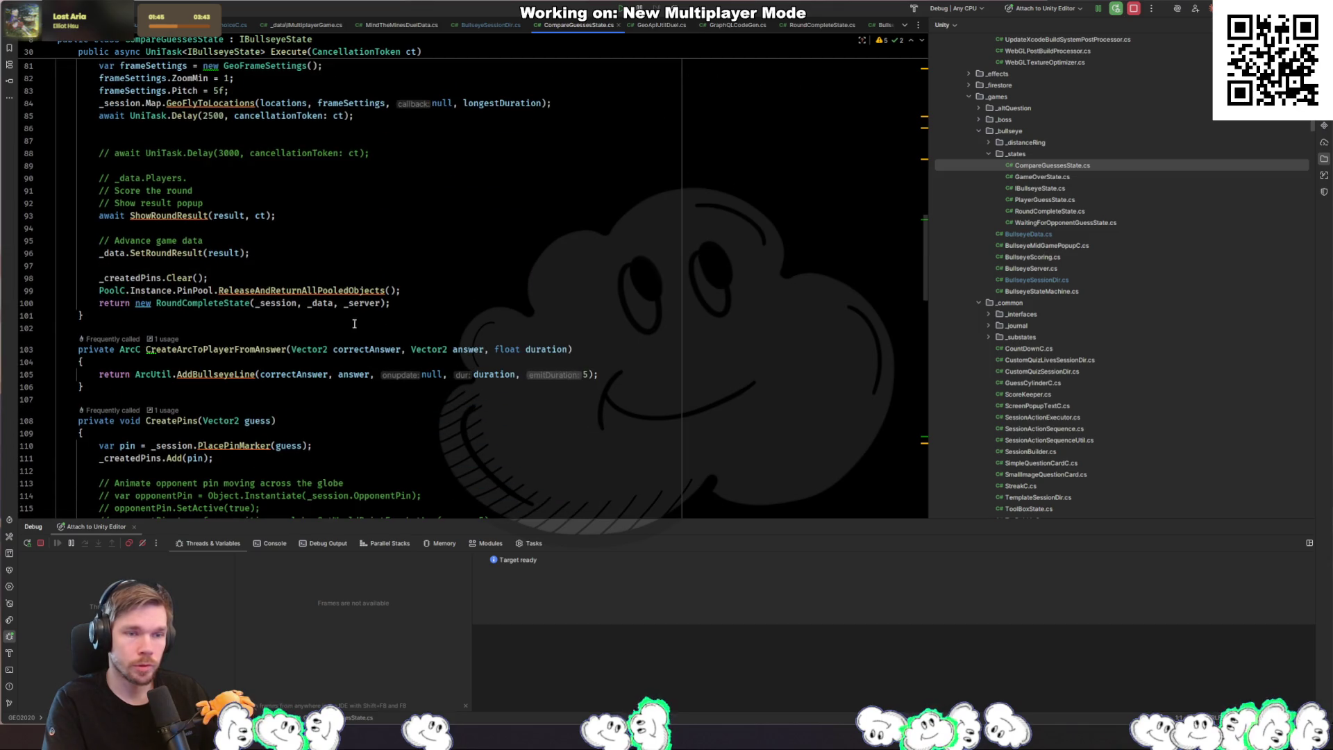
{"action": "left_click", "coordinate": [201, 303], "text": "ctrl"}
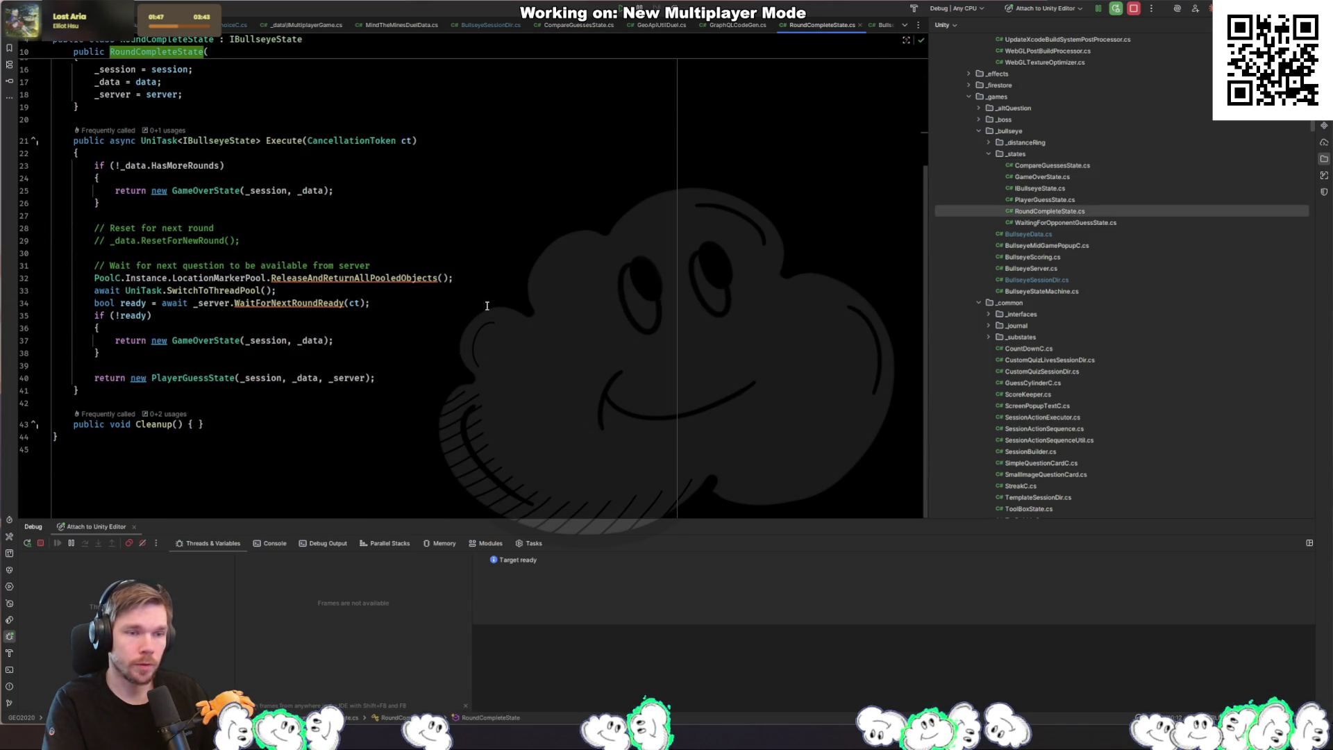
{"action": "left_click", "coordinate": [375, 315]}
{"action": "left_click", "coordinate": [449, 304]}
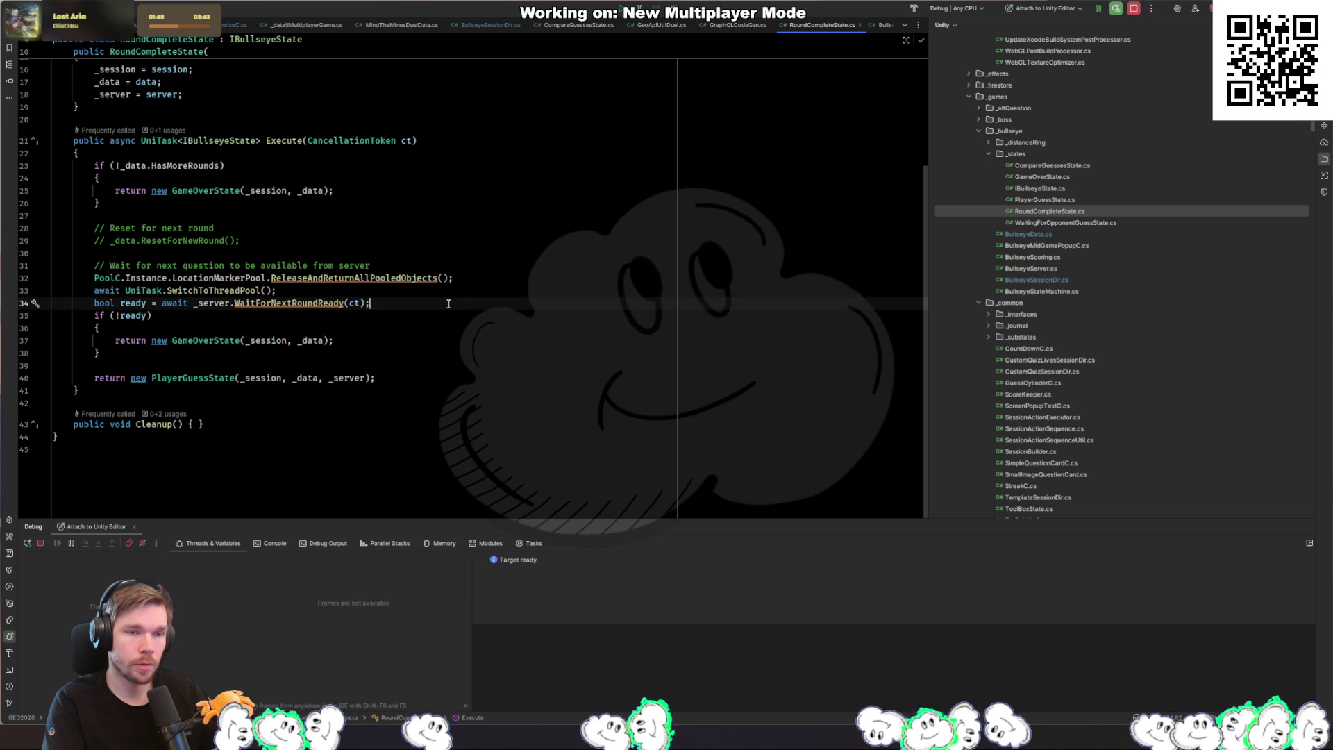
Step: Add _session.UpdateScore(); right after the await and check its declaration
{"action": "key", "text": "Return"}
{"action": "type", "text": "_se"}
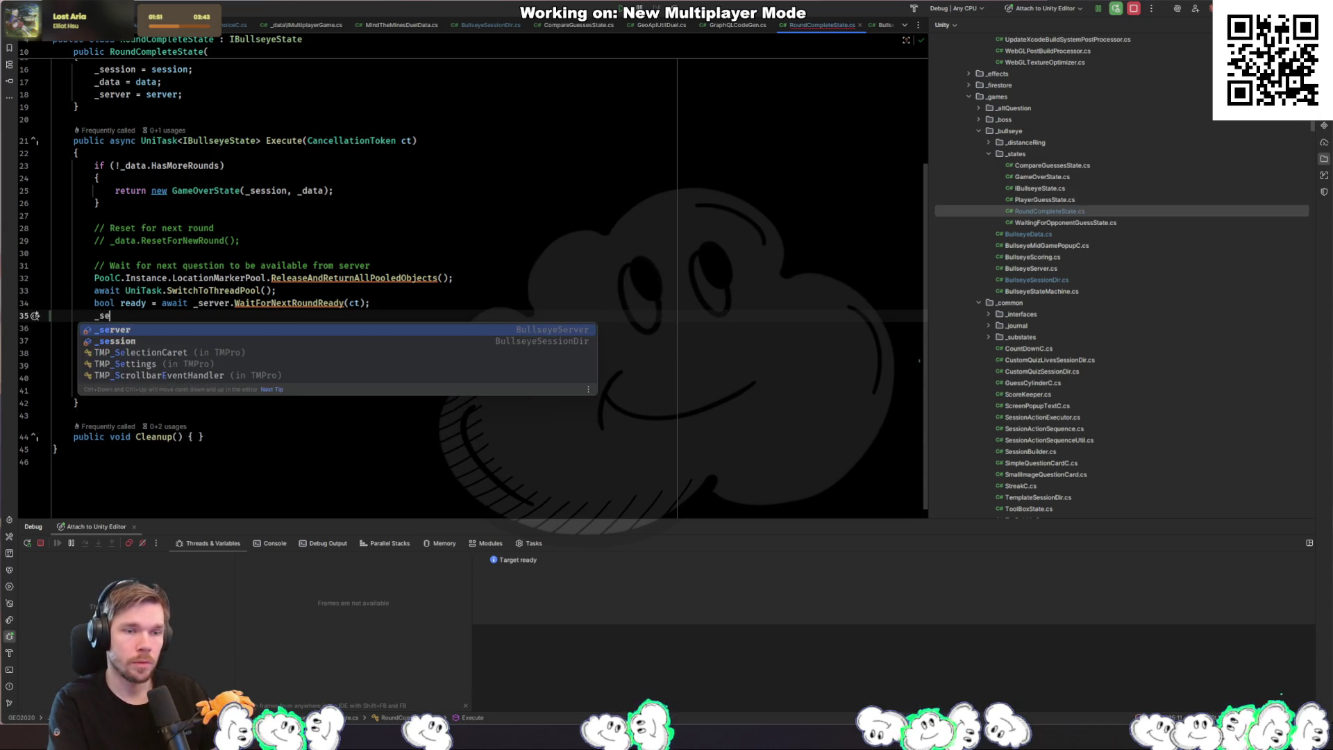
{"action": "key", "text": "Escape"}
{"action": "type", "text": "session.upda"}
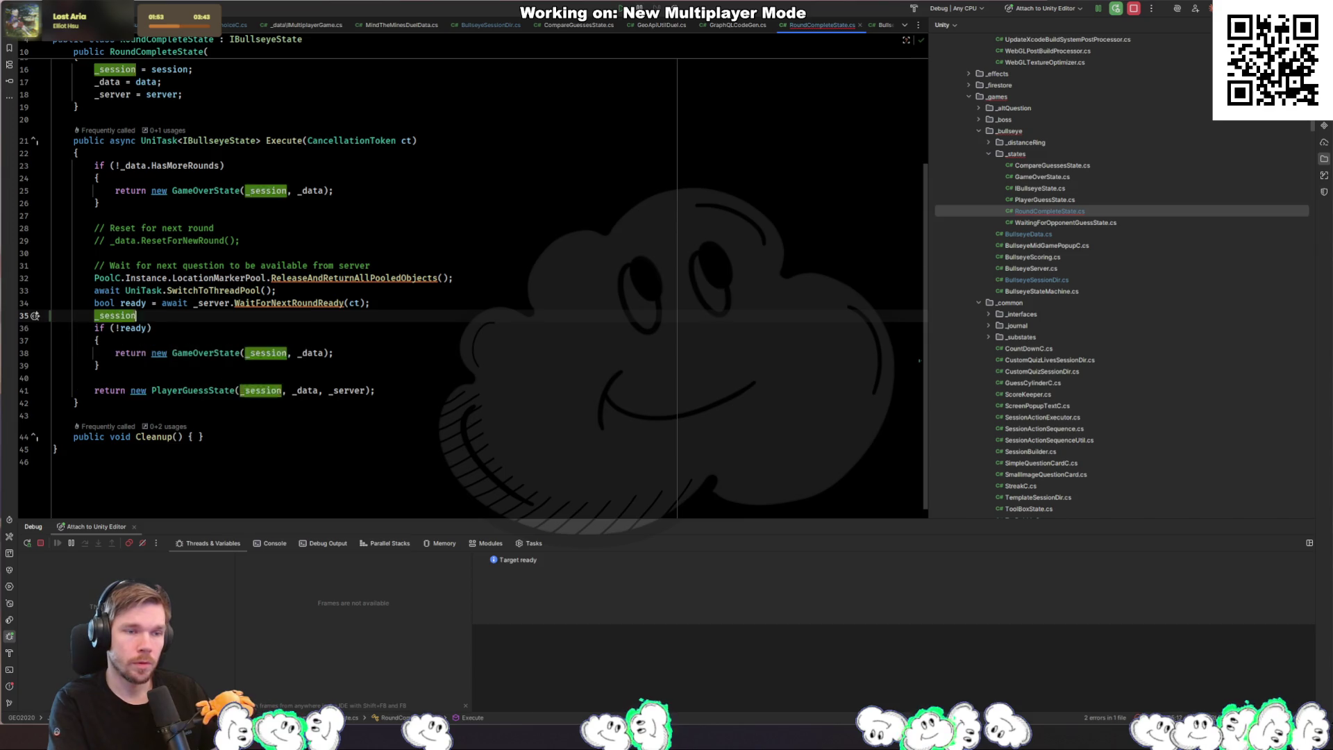
{"action": "key", "text": "Return"}
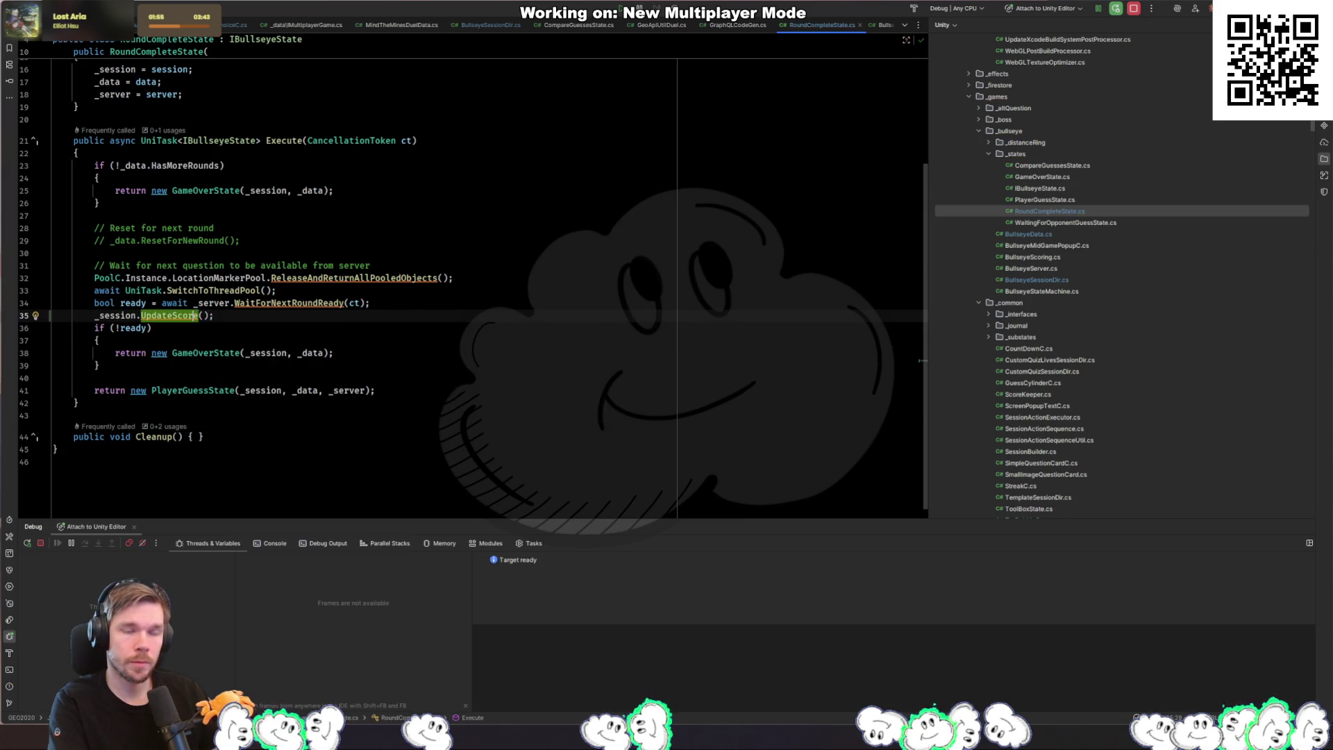
{"action": "key", "text": "ctrl+b"}
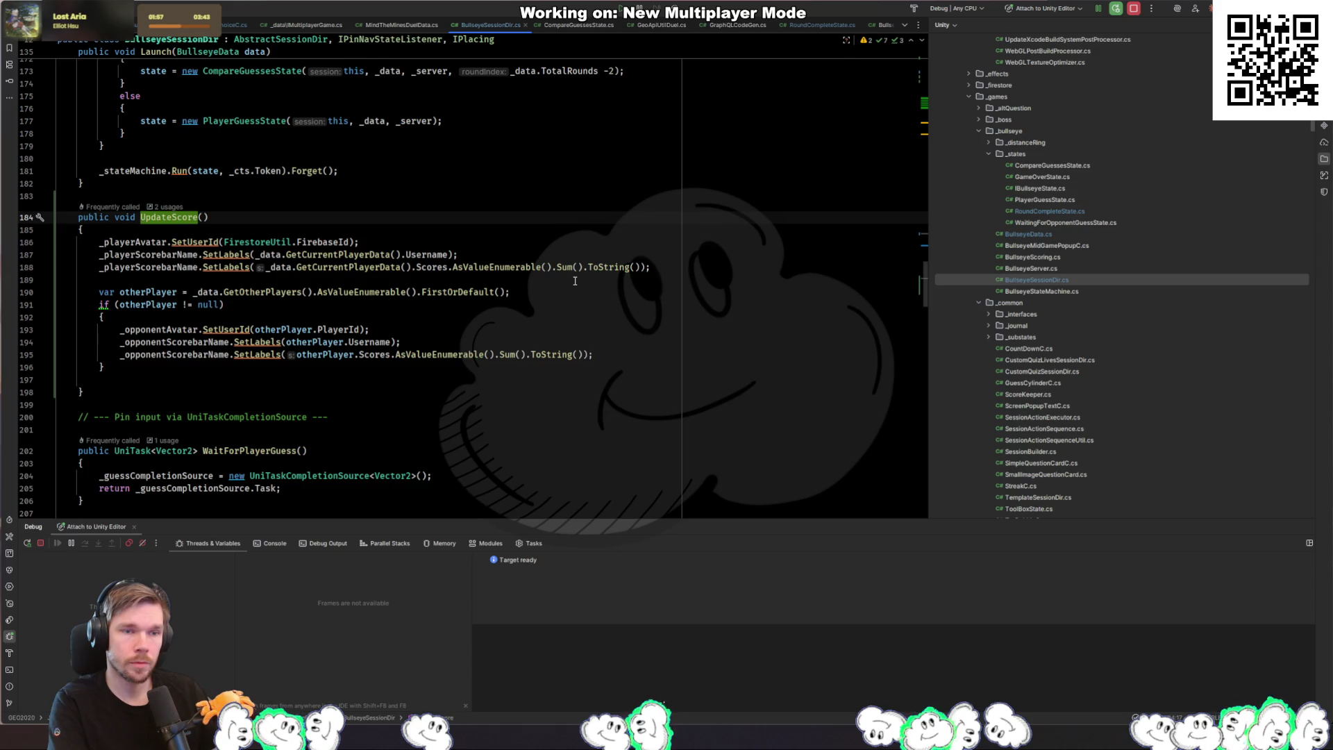
{"action": "key", "text": "ctrl+b"}
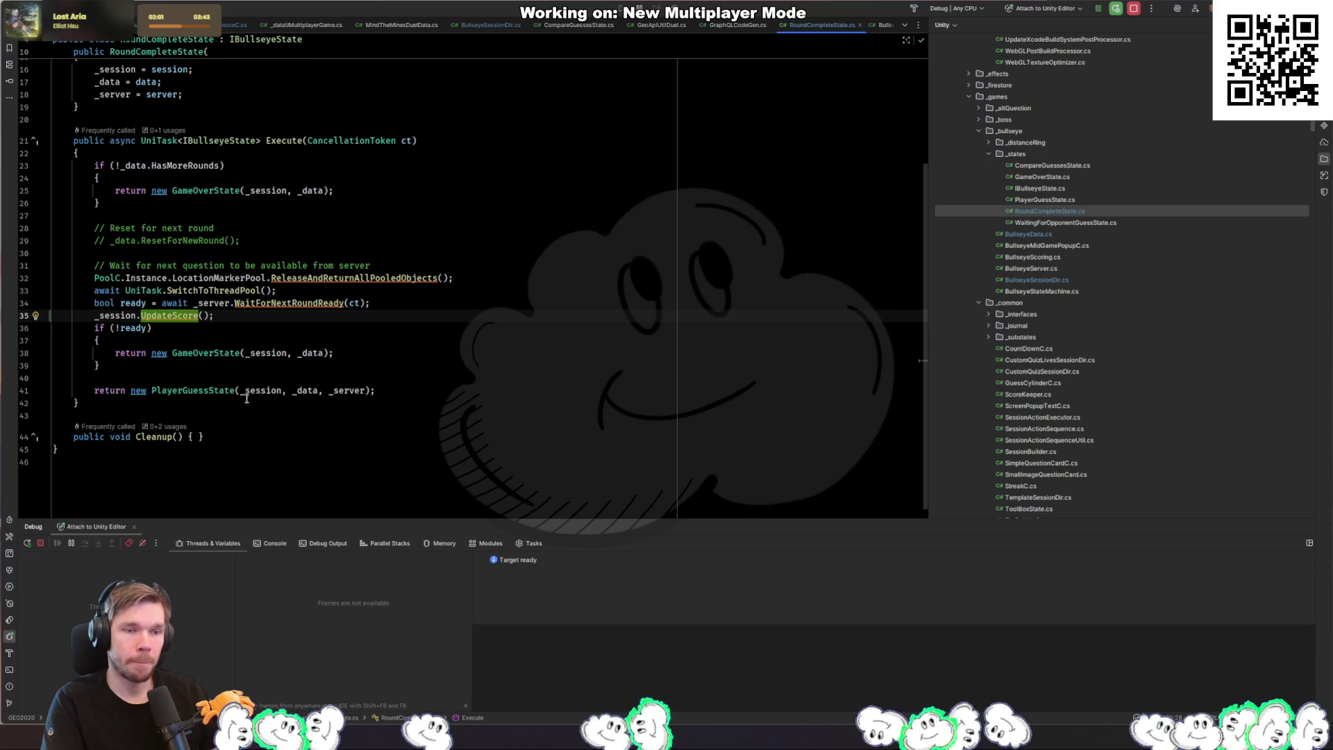
Step: Inspect how _data and ready are used around the new UpdateScore call
{"action": "left_click", "coordinate": [324, 353]}
{"action": "left_click", "coordinate": [121, 304]}
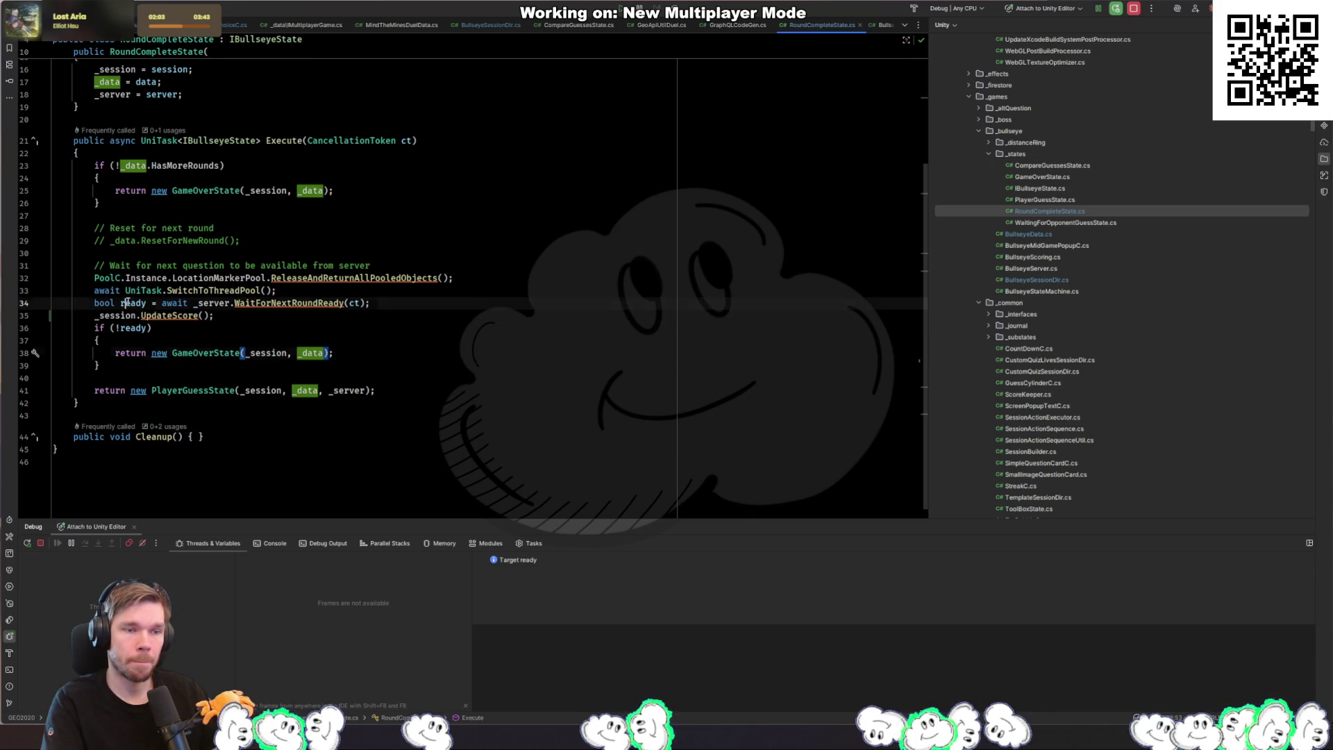
{"action": "left_click", "coordinate": [308, 353]}
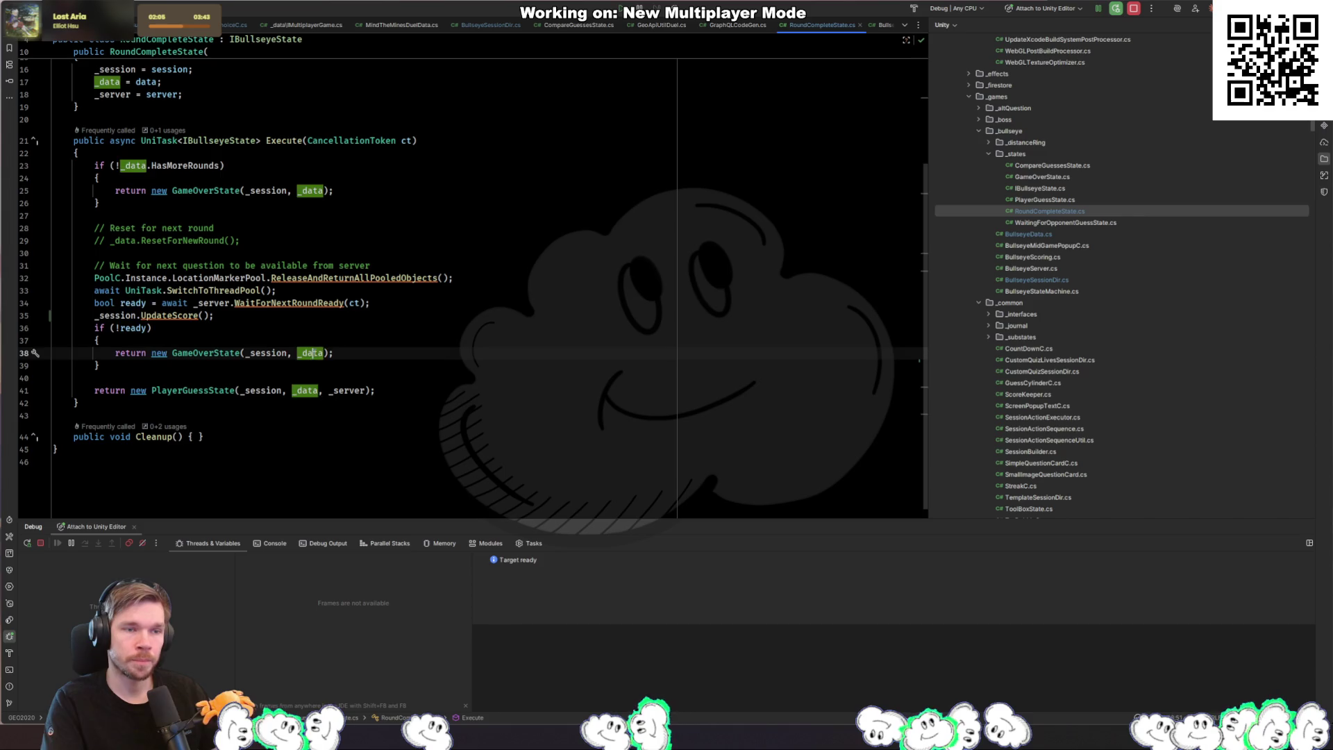
{"action": "left_click", "coordinate": [307, 391]}
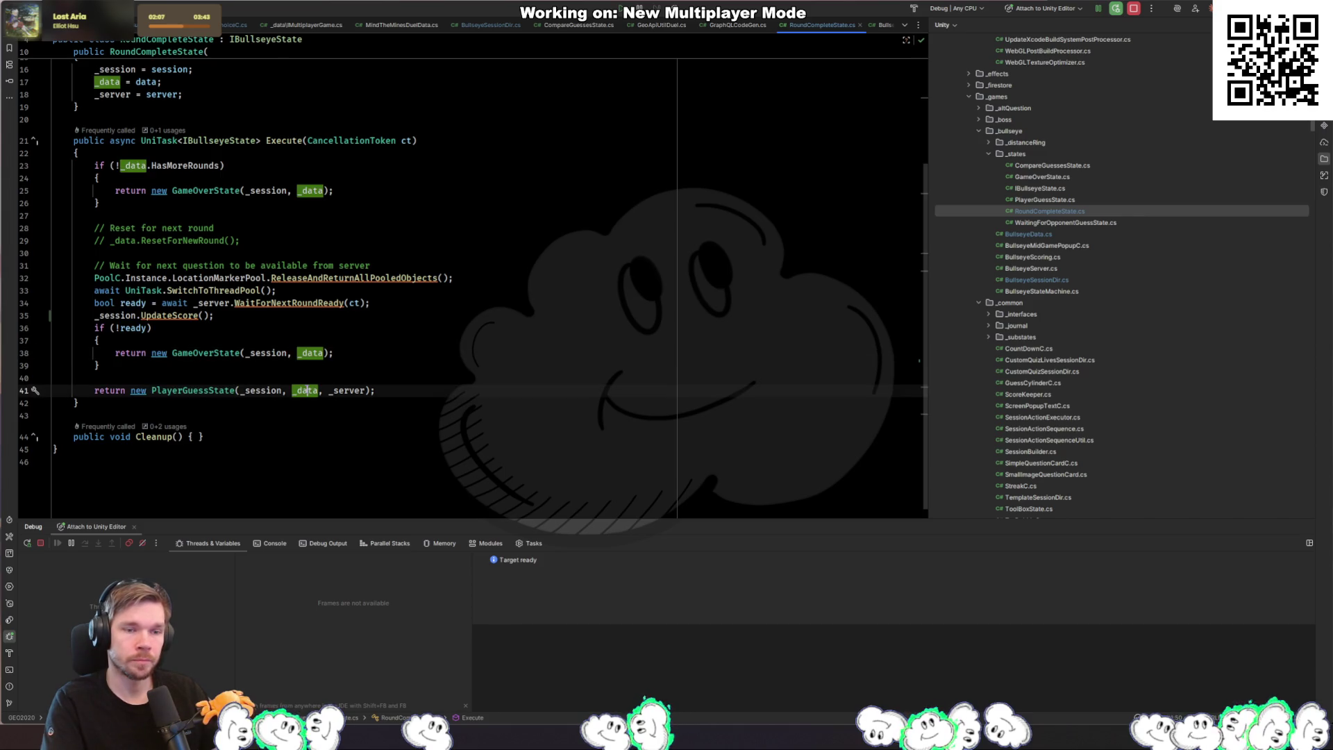
{"action": "left_click", "coordinate": [239, 317]}
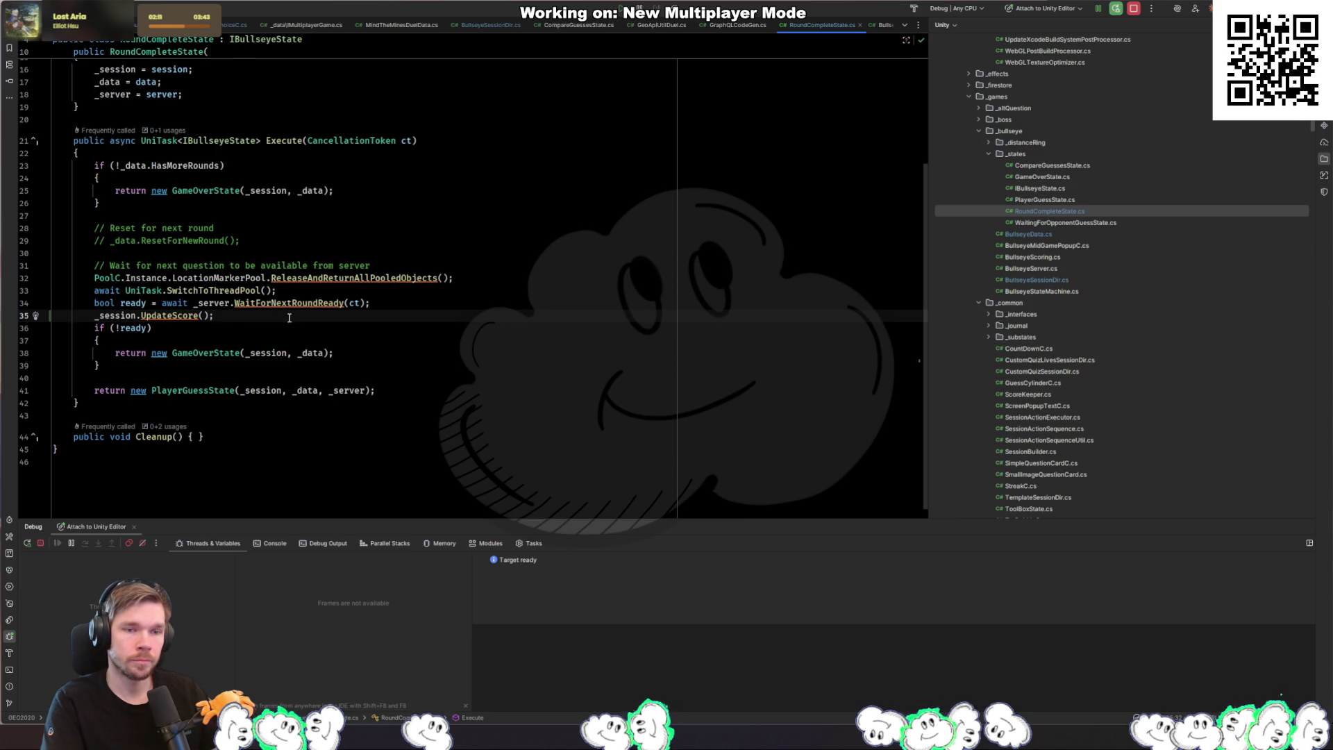
Step: Review the WaitForNextRoundReady definition and its commented-out AdvanceRound call in BullseyeServer.cs
{"action": "left_click", "coordinate": [326, 303], "text": "ctrl"}
{"action": "scroll", "coordinate": [358, 303], "scroll_direction": "down", "scroll_amount": 5}
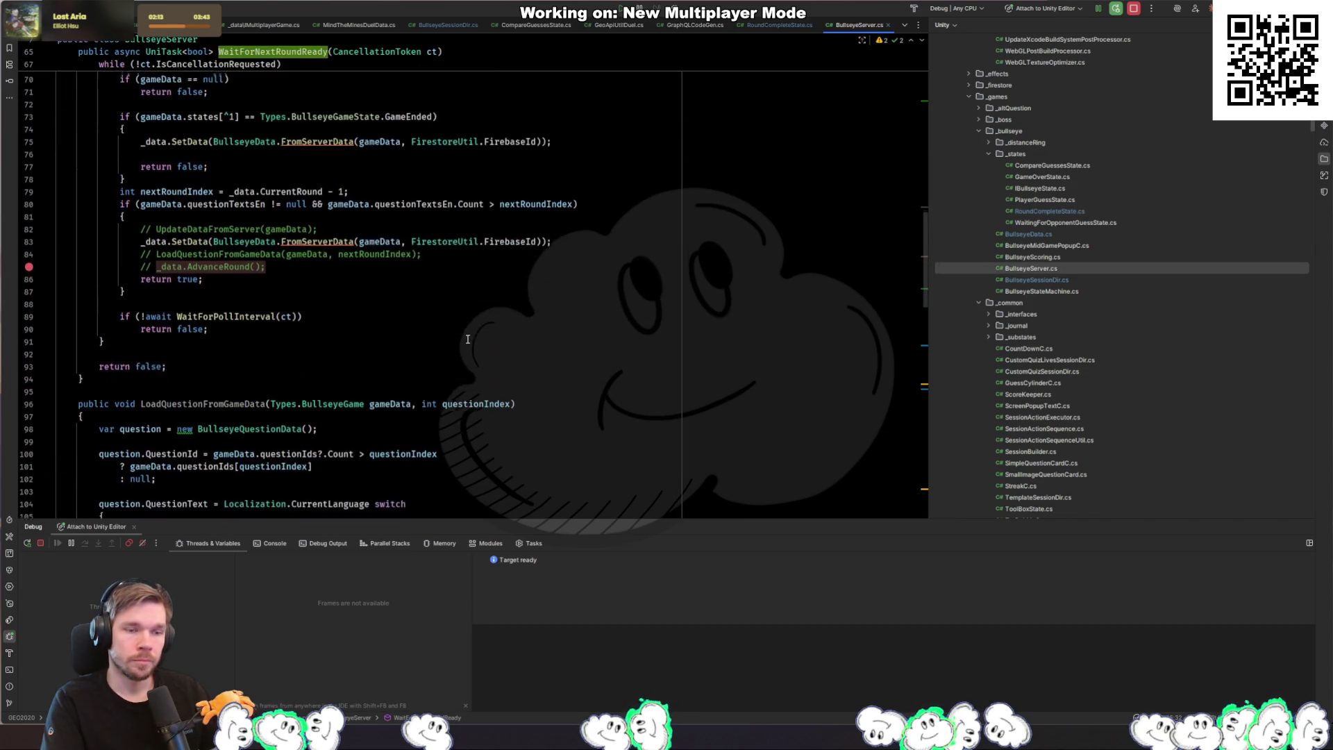
{"action": "left_click", "coordinate": [359, 268]}
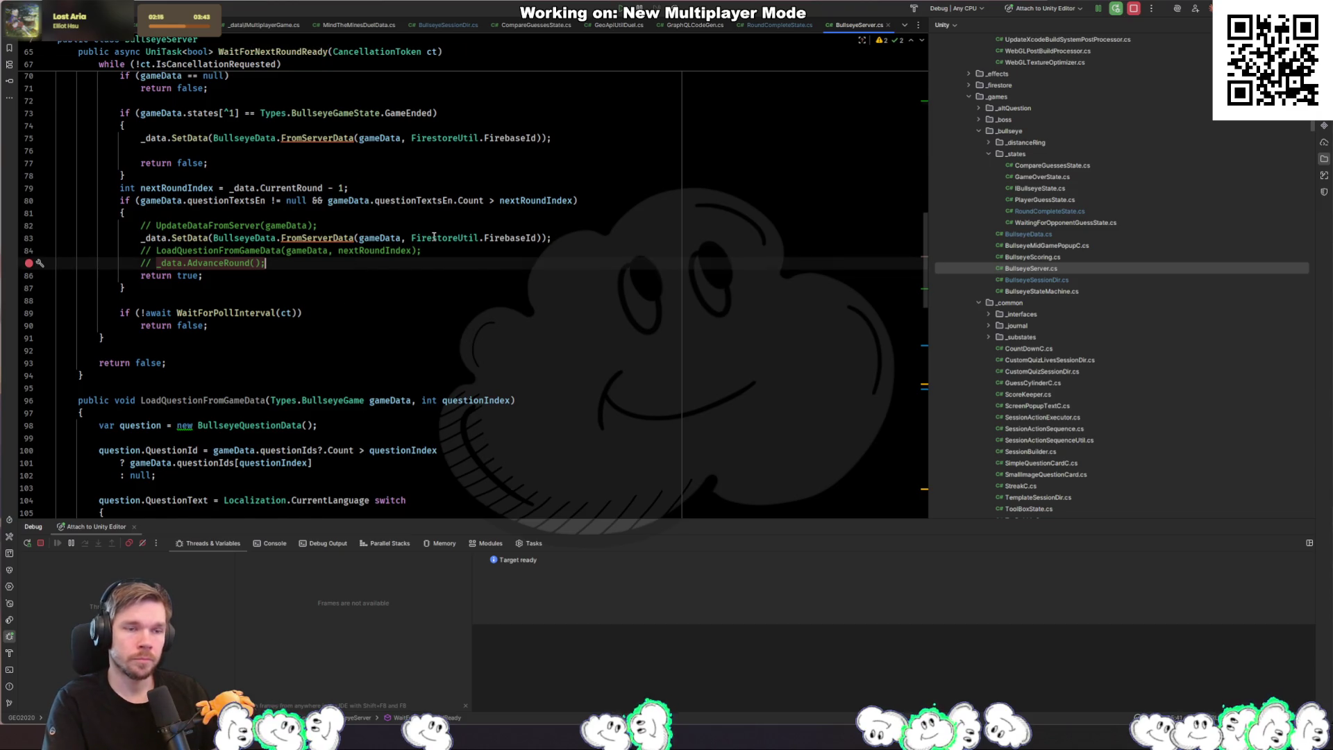
{"action": "key", "text": "ctrl+alt+Left"}
{"action": "key", "text": "ctrl+alt+Left"}
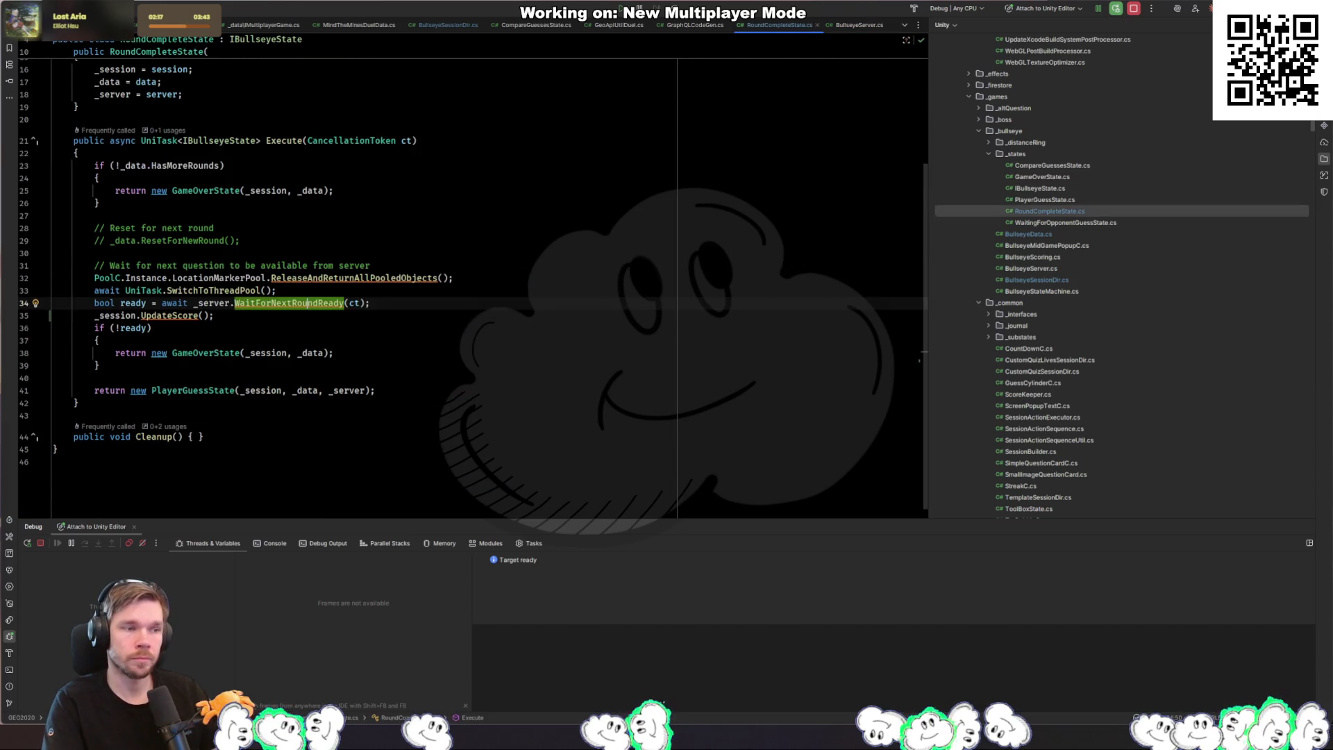
{"action": "key", "text": "alt+Tab"}
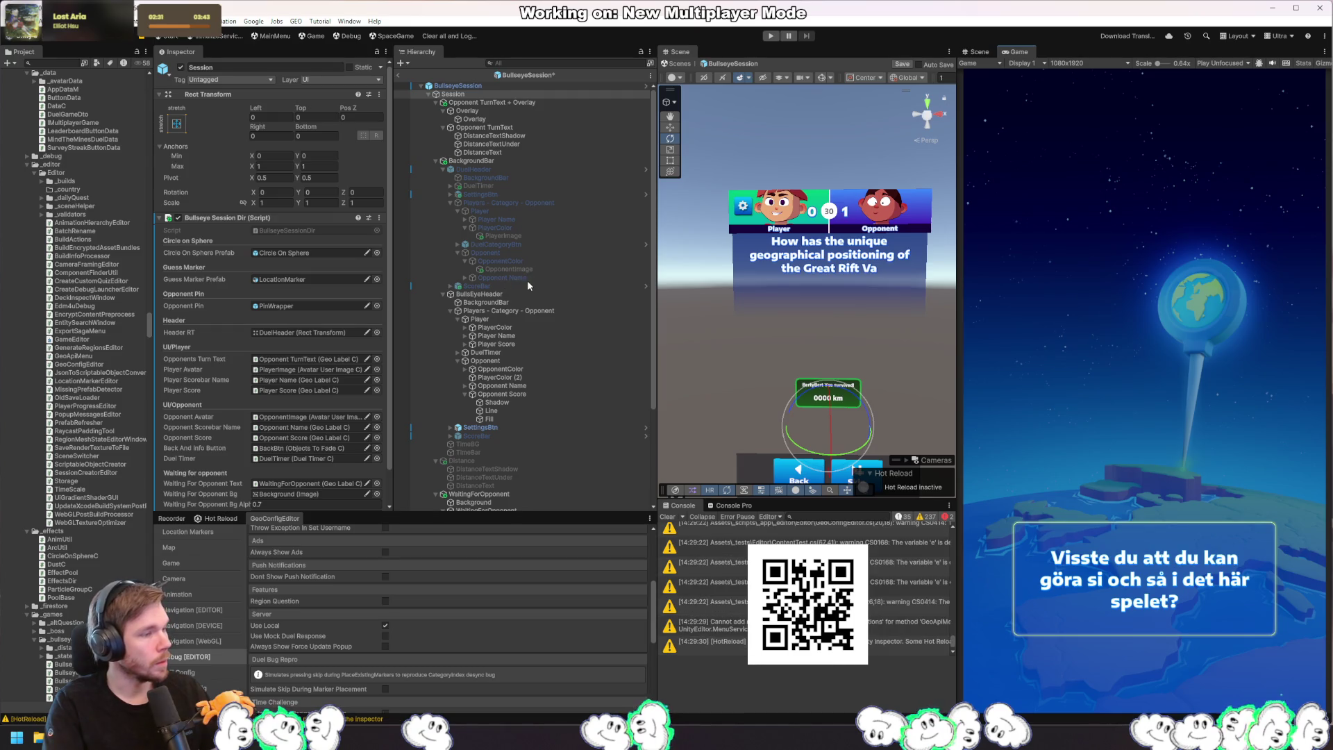
Step: Select Opponent Score's Shadow, Line and Fill objects in the Hierarchy
{"action": "left_click", "coordinate": [517, 395]}
{"action": "left_click", "coordinate": [507, 402]}
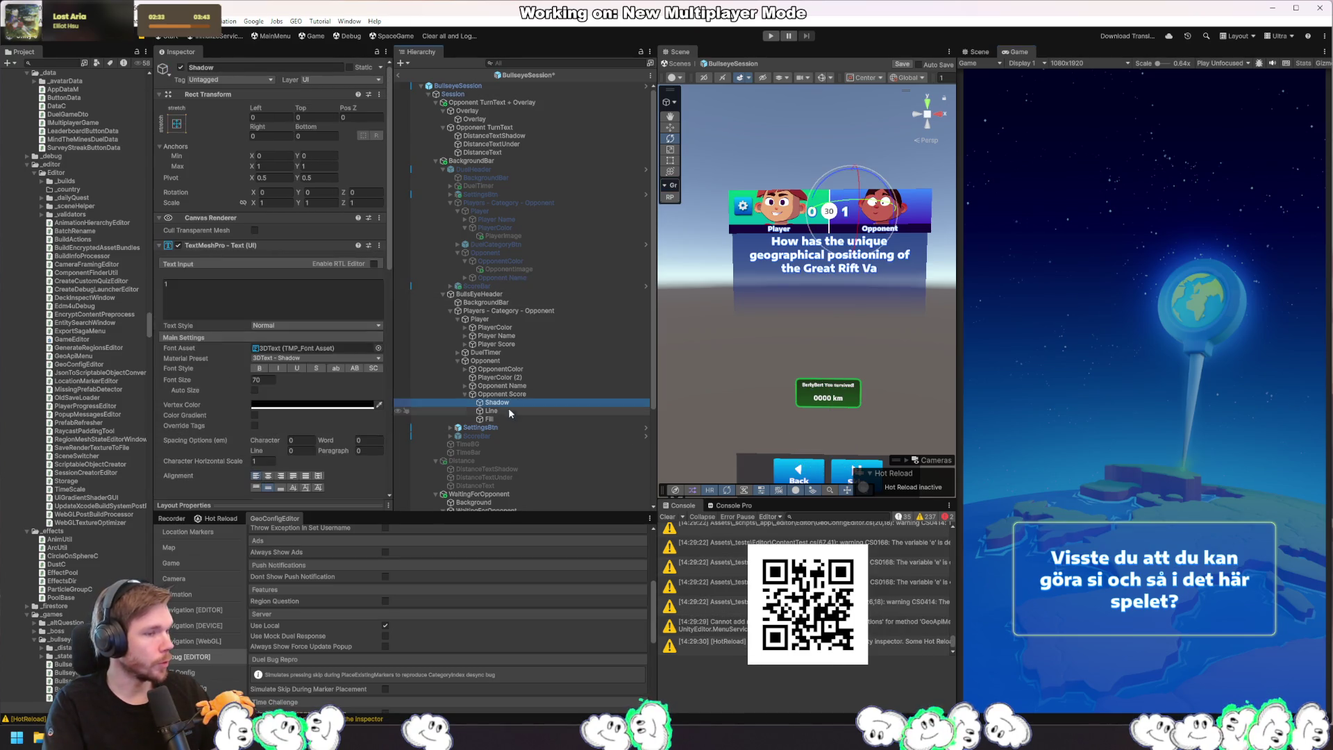
{"action": "left_click", "coordinate": [507, 419], "text": "shift"}
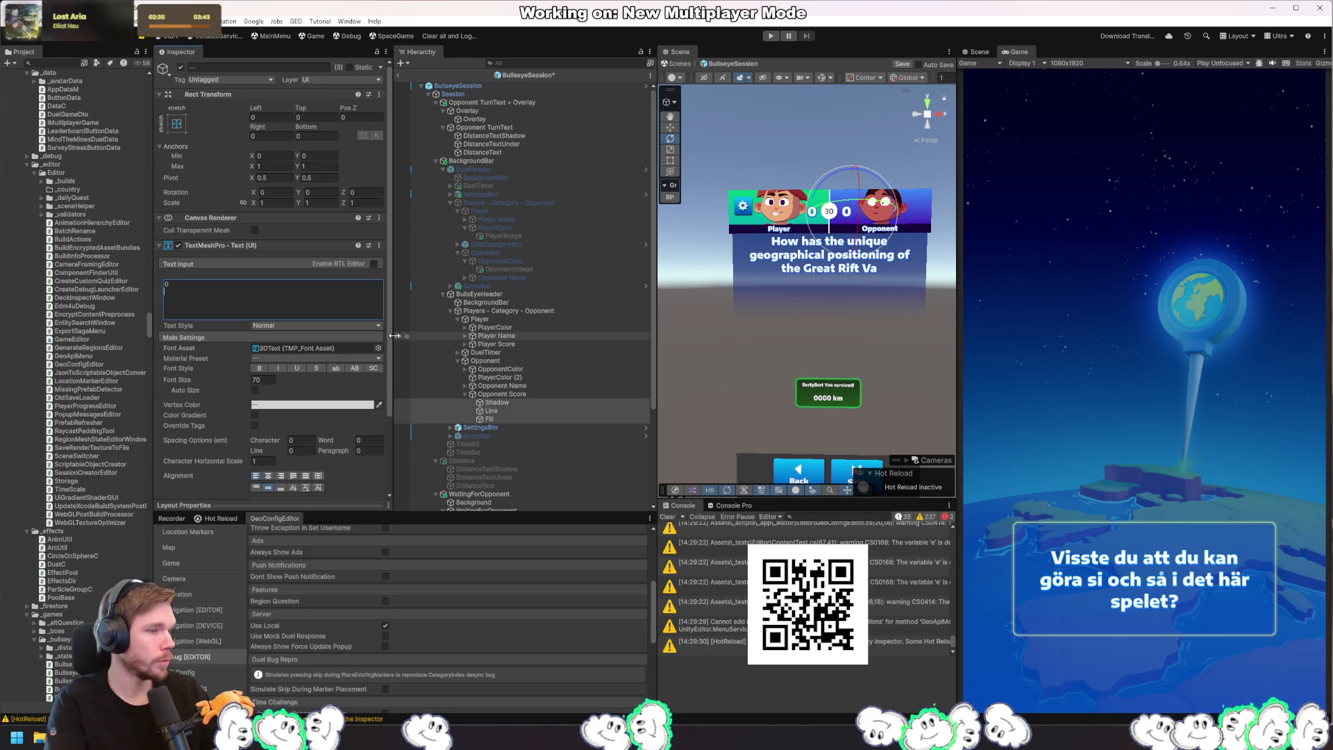
Step: Play a round: spin the globe toward Europe and Africa and submit a guess
{"action": "left_click", "coordinate": [772, 37]}
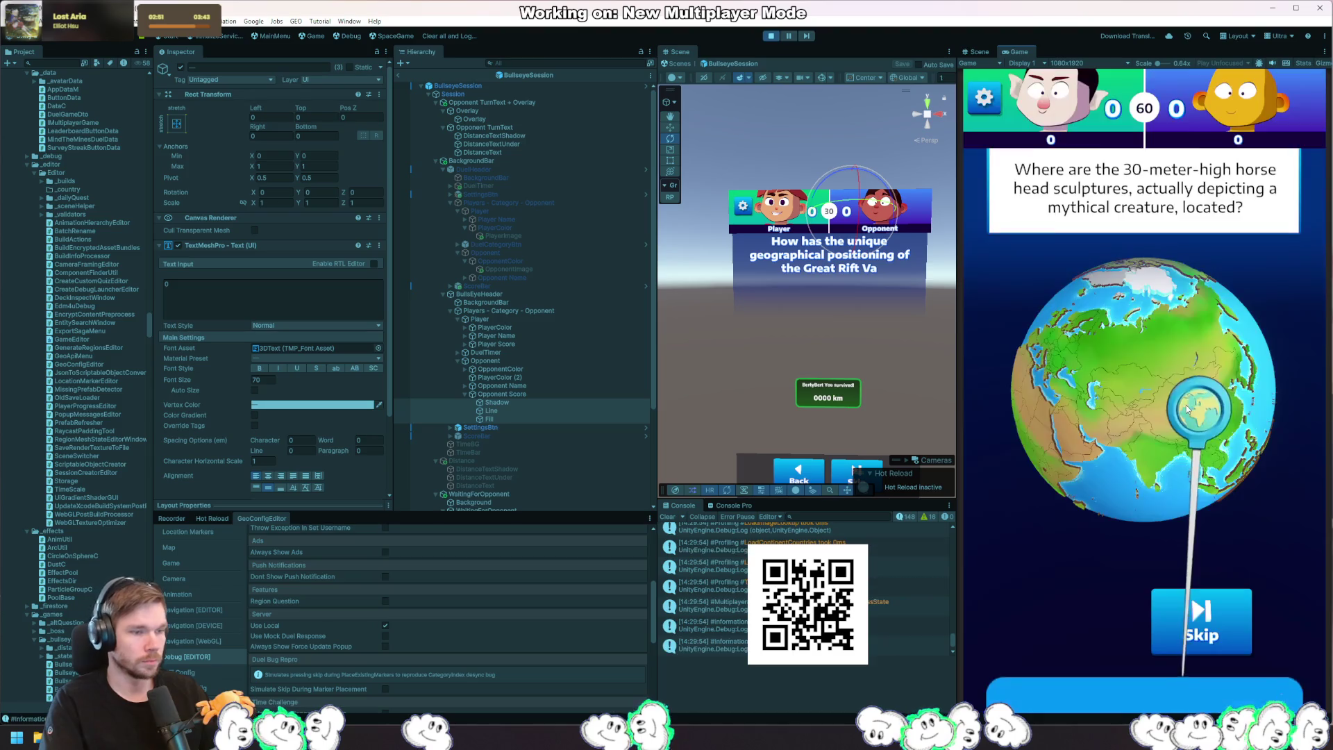
{"action": "mouse_move", "coordinate": [1084, 448]}
{"action": "left_mouse_down"}
{"action": "mouse_move", "coordinate": [1248, 431]}
{"action": "mouse_move", "coordinate": [1213, 423]}
{"action": "left_mouse_up"}
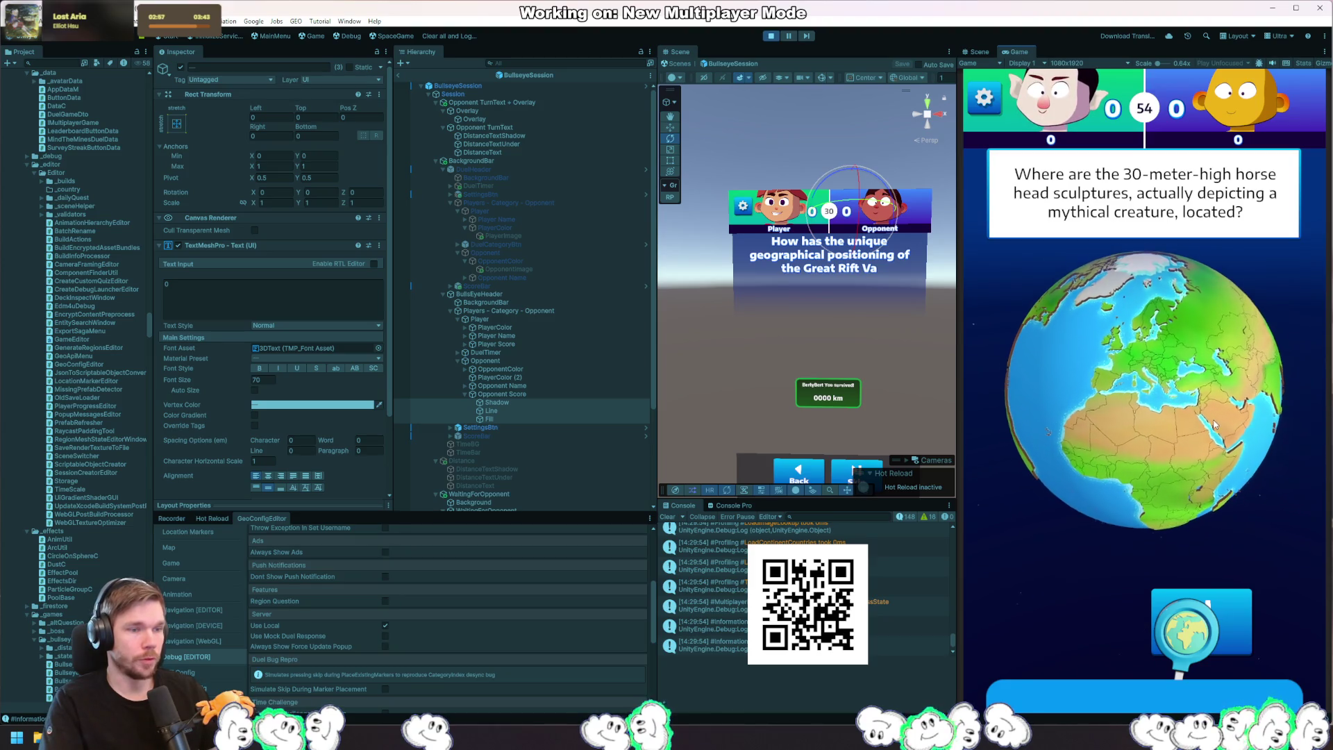
{"action": "scroll", "coordinate": [1180, 447], "scroll_direction": "up", "scroll_amount": 3}
{"action": "left_click", "coordinate": [1180, 447]}
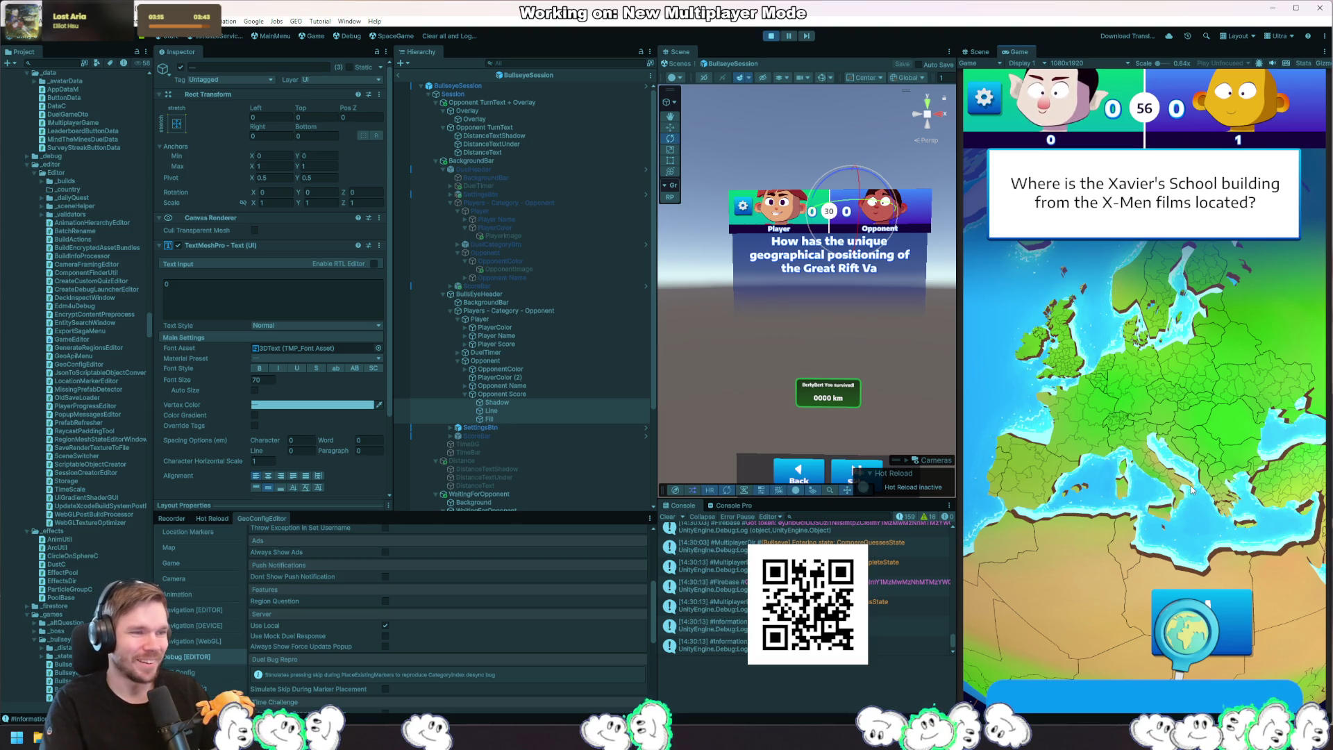
{"action": "key", "text": "alt+Tab"}
{"action": "key", "text": "ctrl+Tab"}
{"action": "key", "text": "ctrl+Tab"}
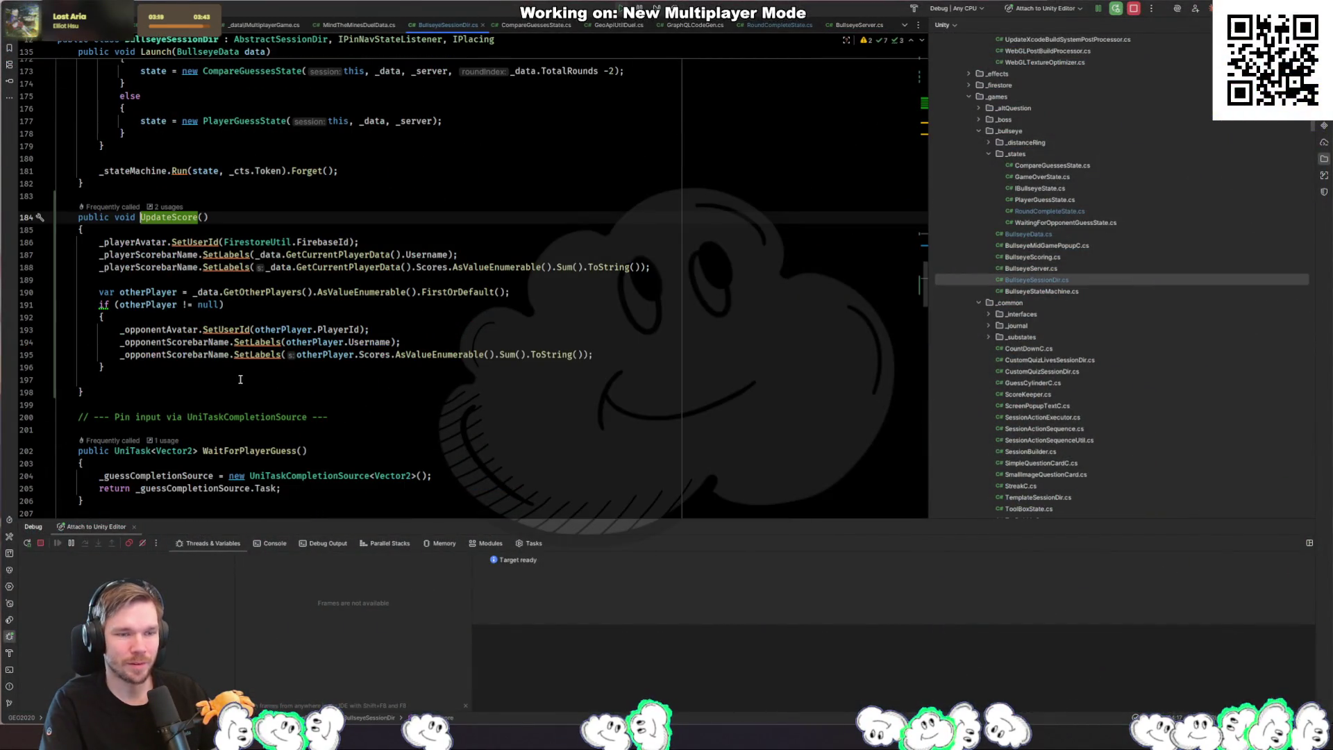
Step: Change the UpdateScore label fields to _opponentScore and _playerScore by deleting 'barName'
{"action": "left_click", "coordinate": [204, 355]}
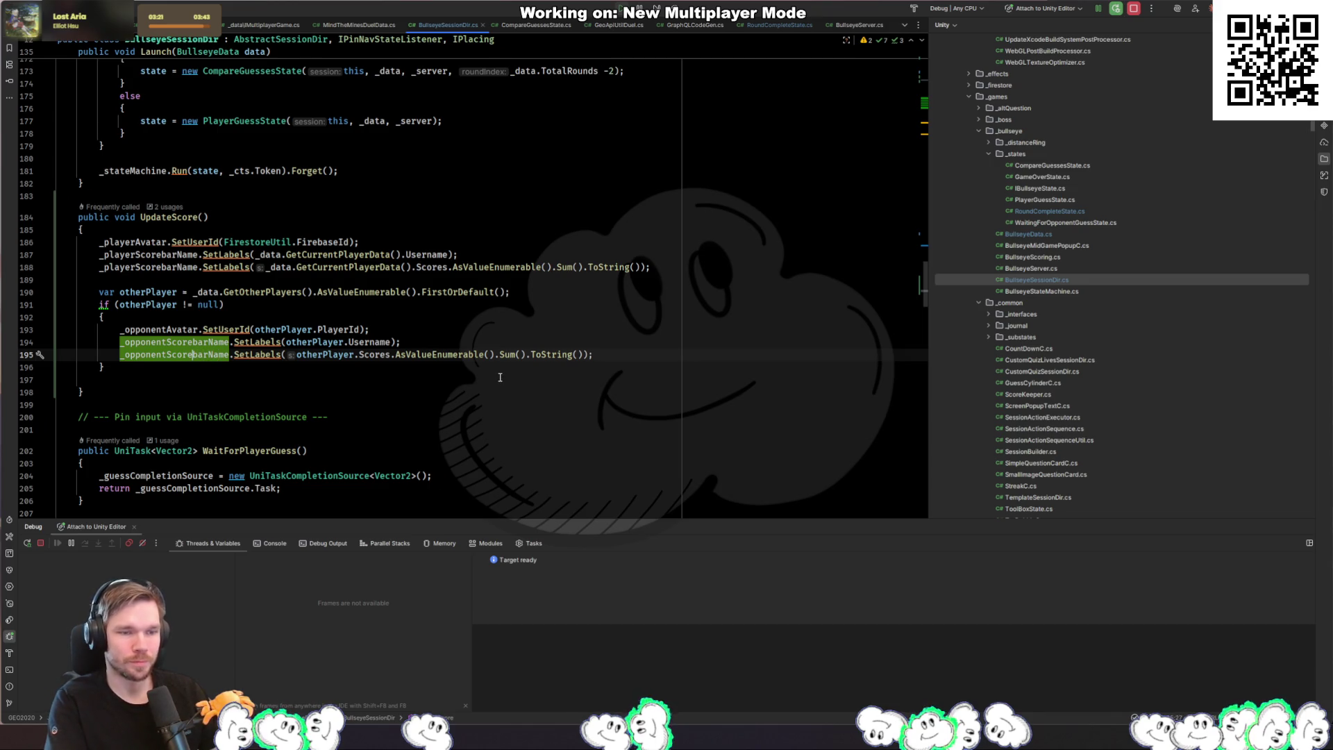
{"action": "key", "text": "ctrl+Delete"}
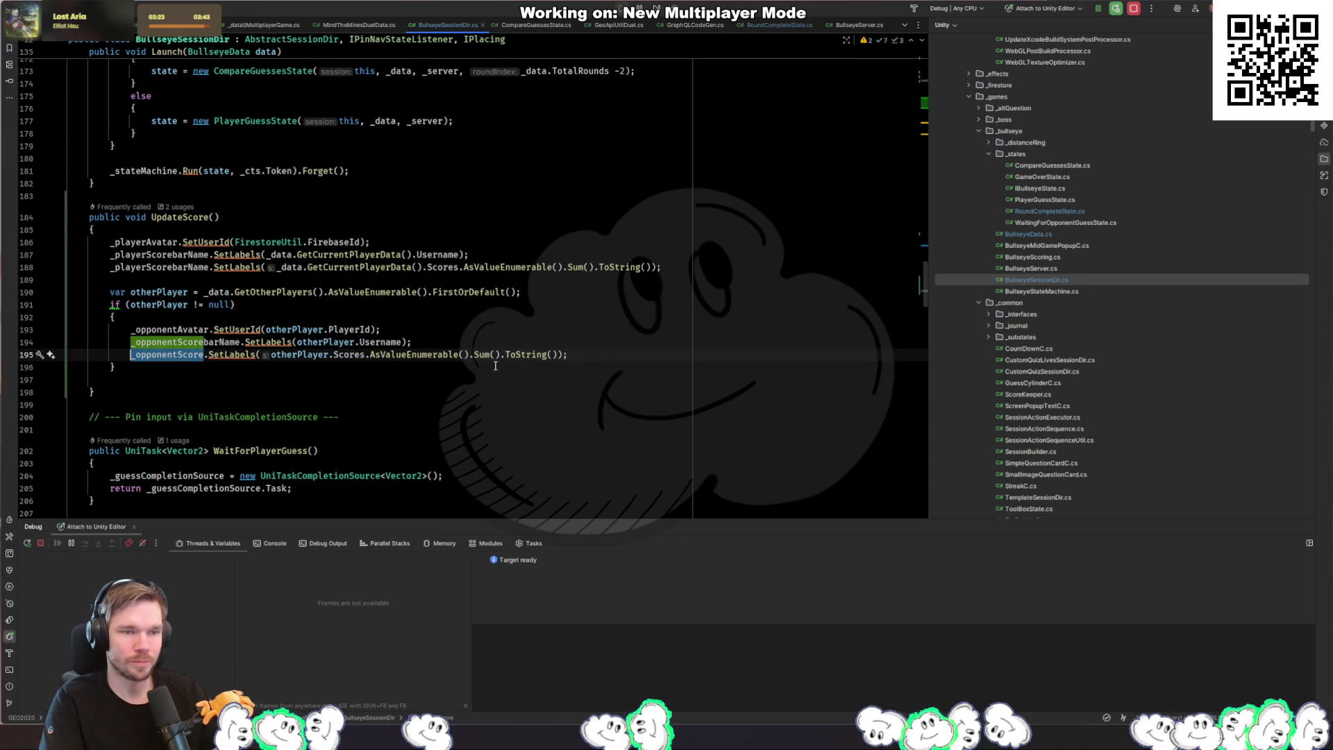
{"action": "left_click", "coordinate": [209, 254]}
{"action": "key", "text": "Down"}
{"action": "key", "text": "ctrl+shift+Left"}
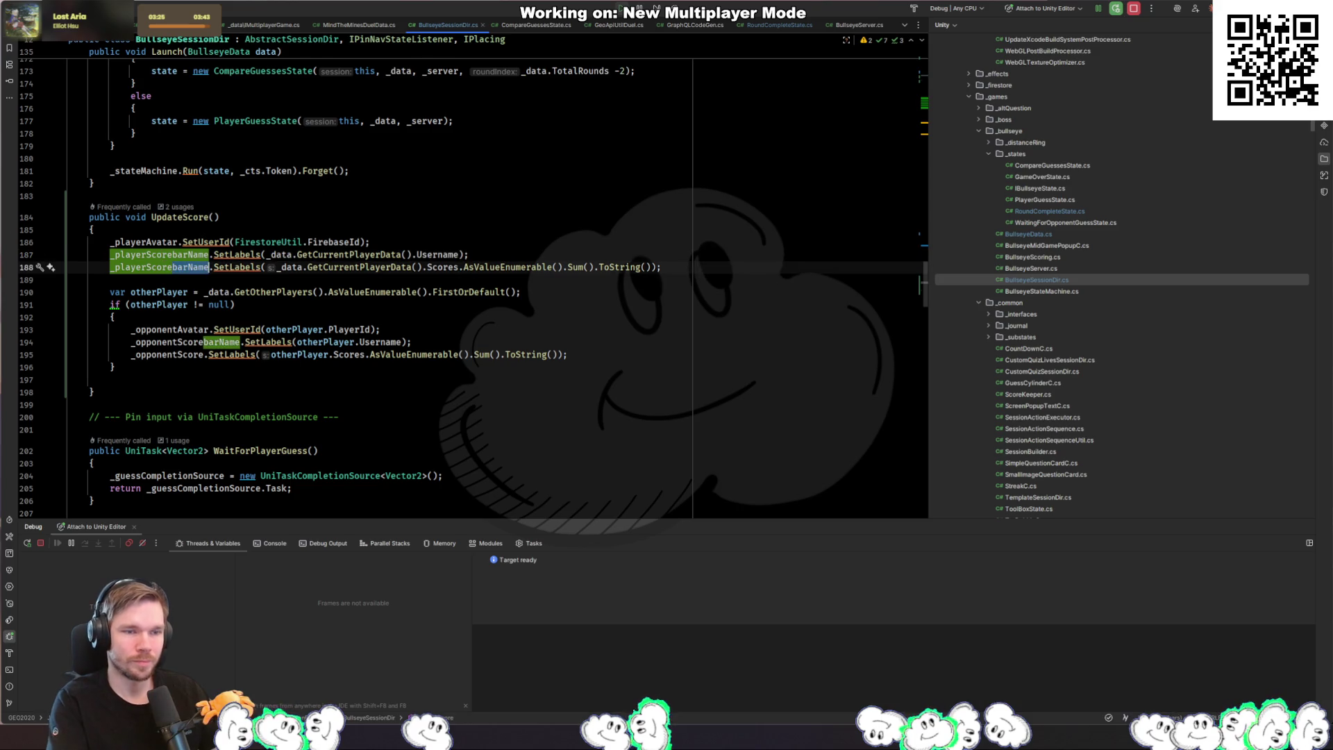
{"action": "key", "text": "Delete"}
{"action": "key", "text": "alt+Tab"}
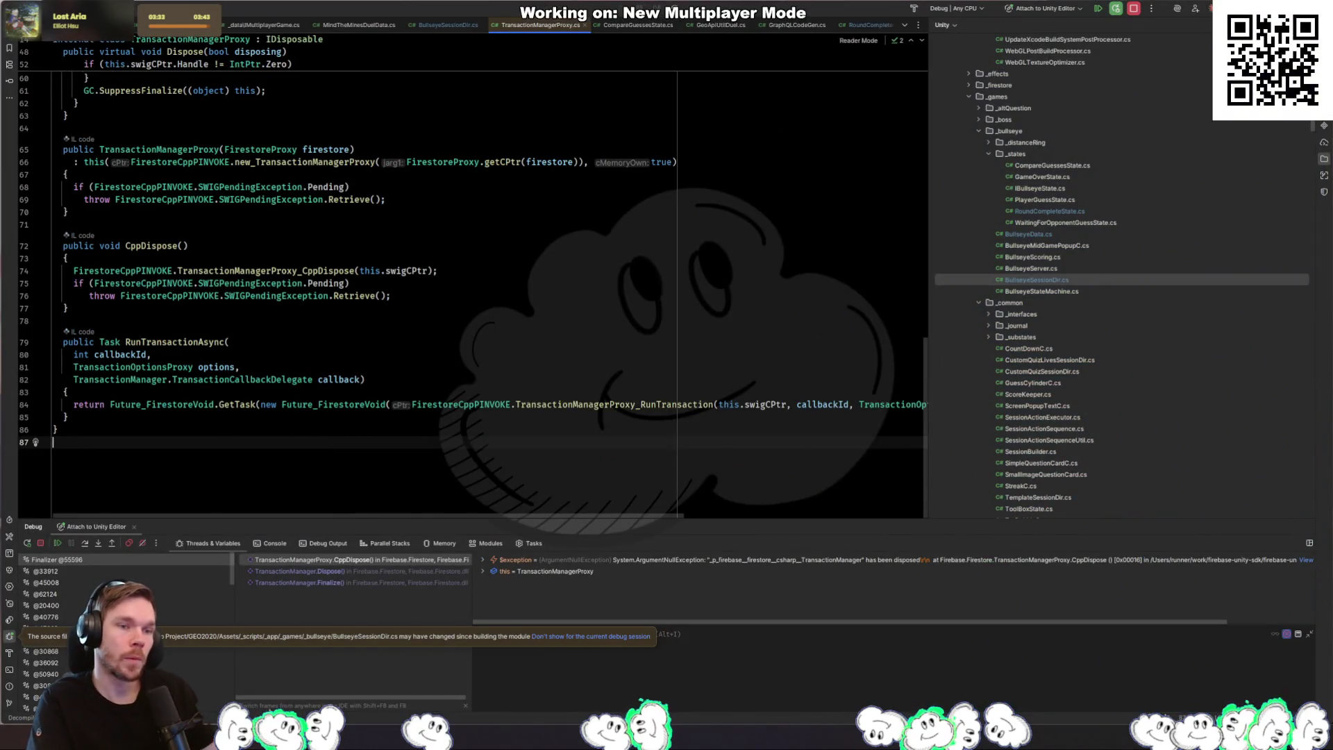
Step: Resume past the caught exception, let Unity finish reloading scripts, then start Play mode
{"action": "key", "text": "F9"}
{"action": "key", "text": "alt+Tab"}
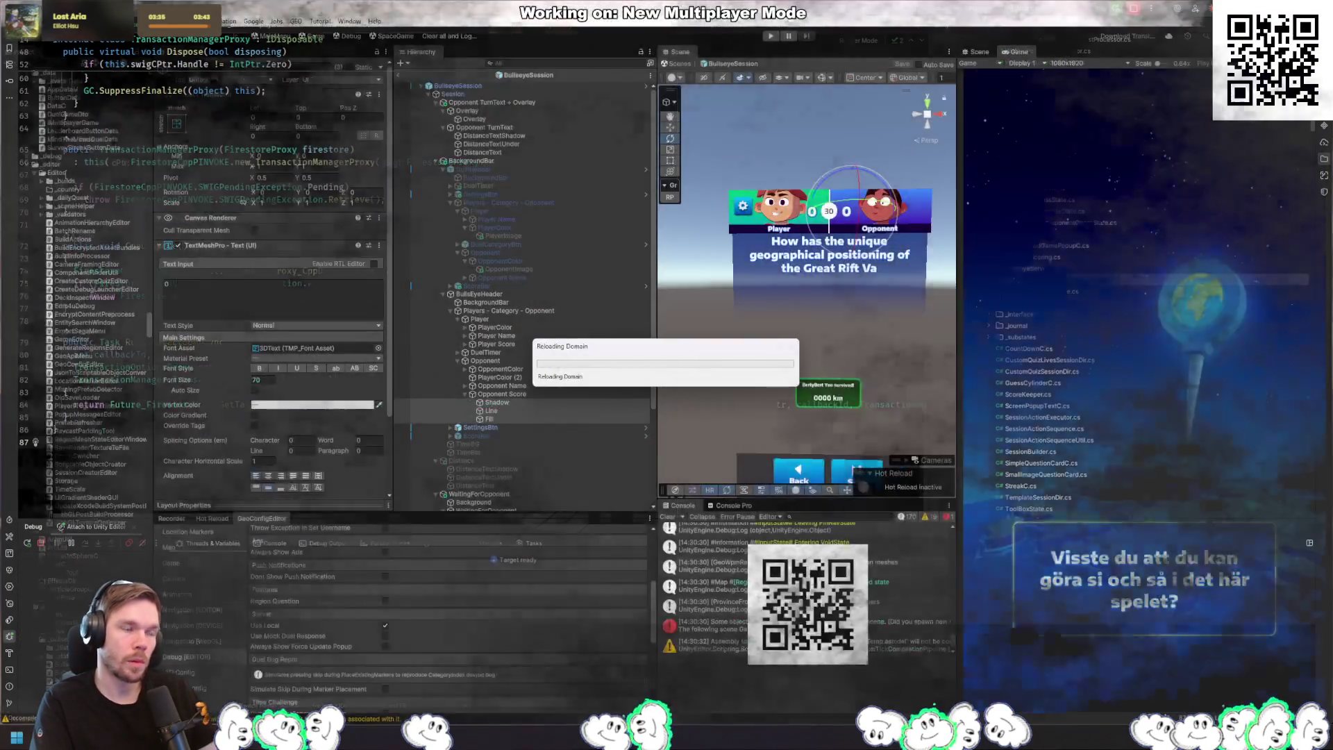
{"action": "key", "text": "alt+Tab"}
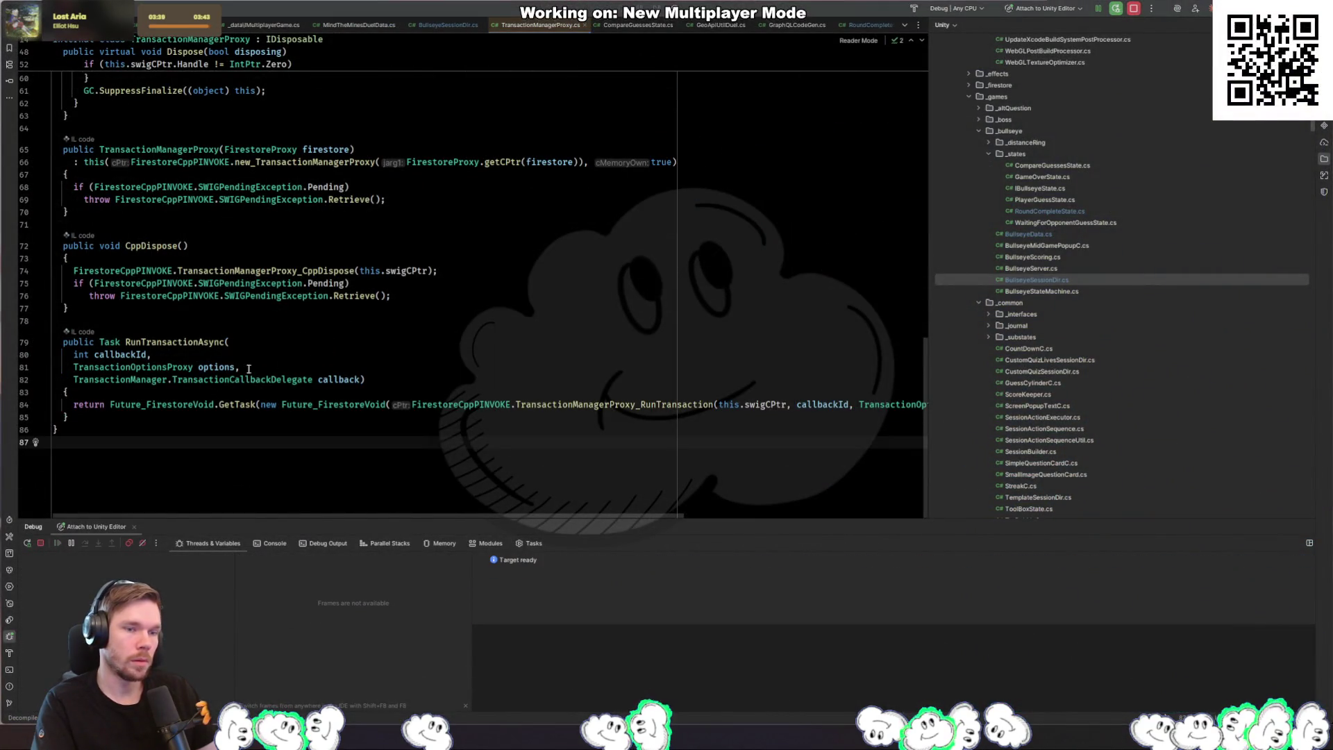
{"action": "key", "text": "alt+Tab"}
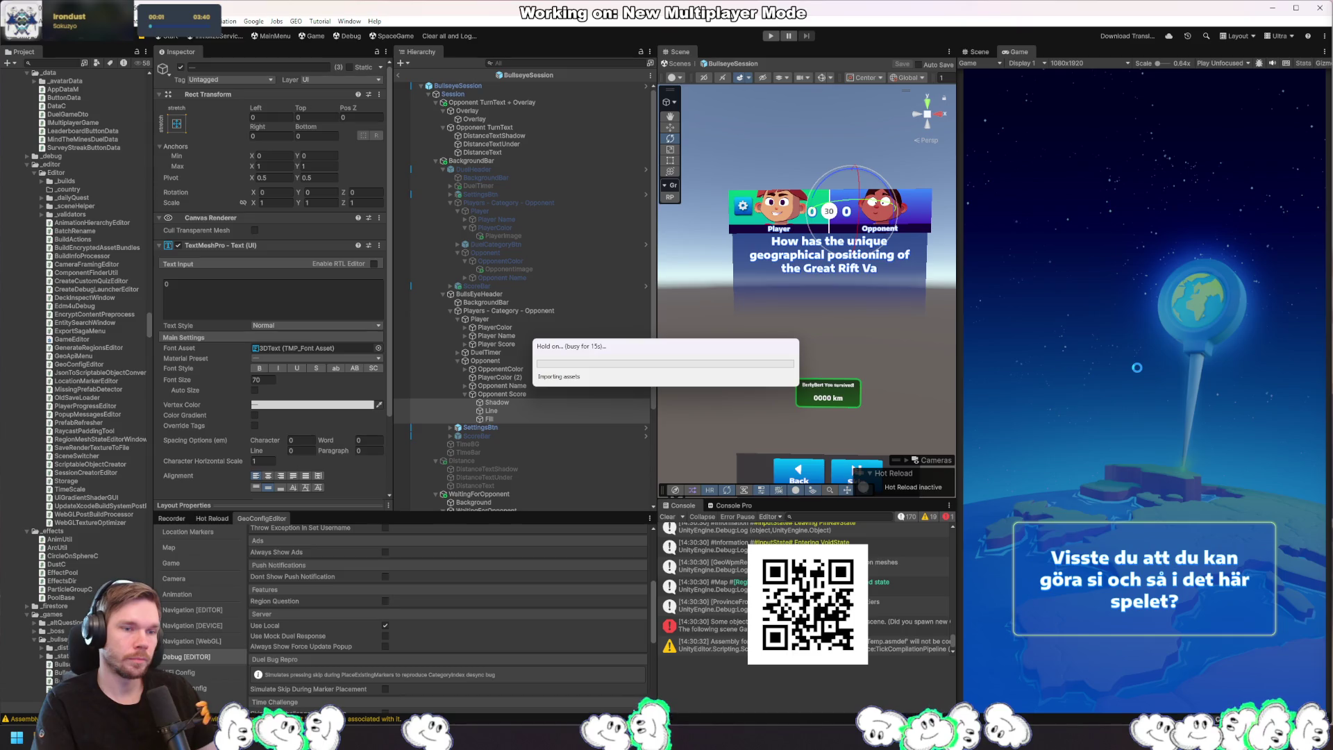
{"action": "key", "text": "alt+Tab"}
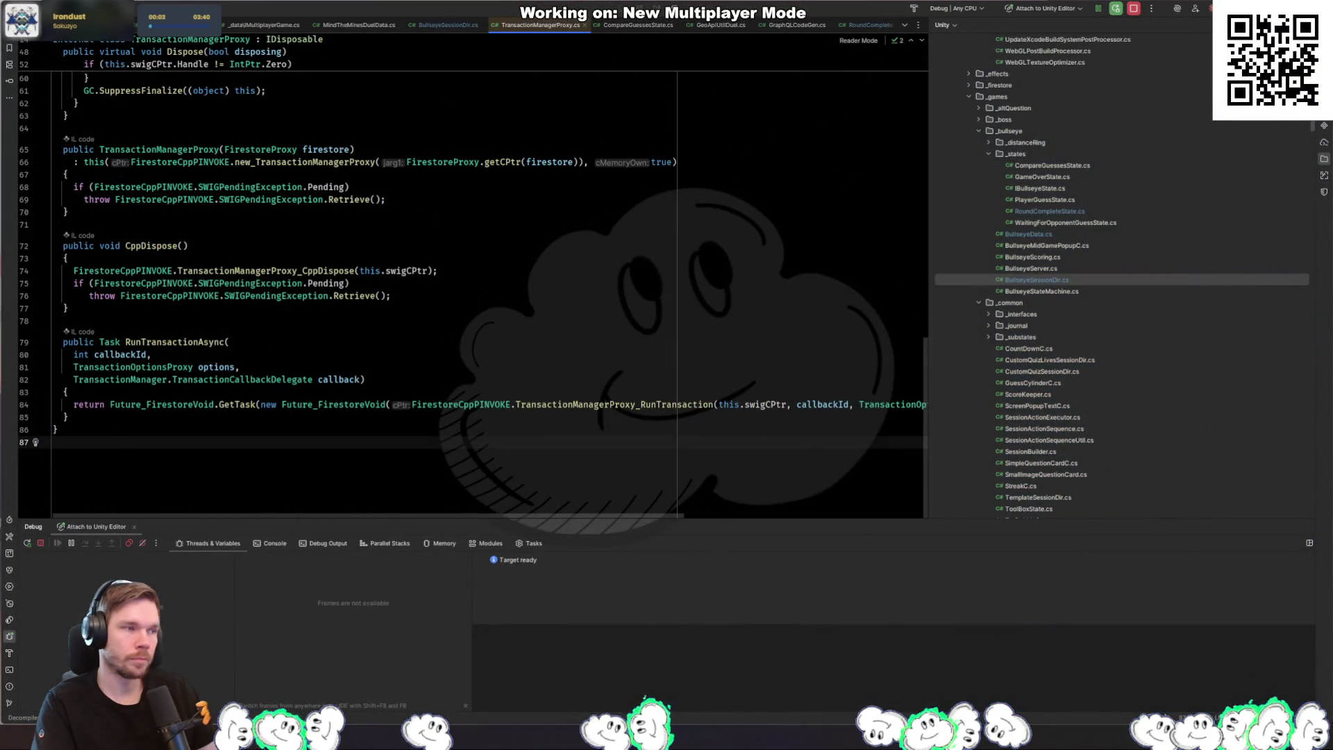
{"action": "key", "text": "alt+Tab"}
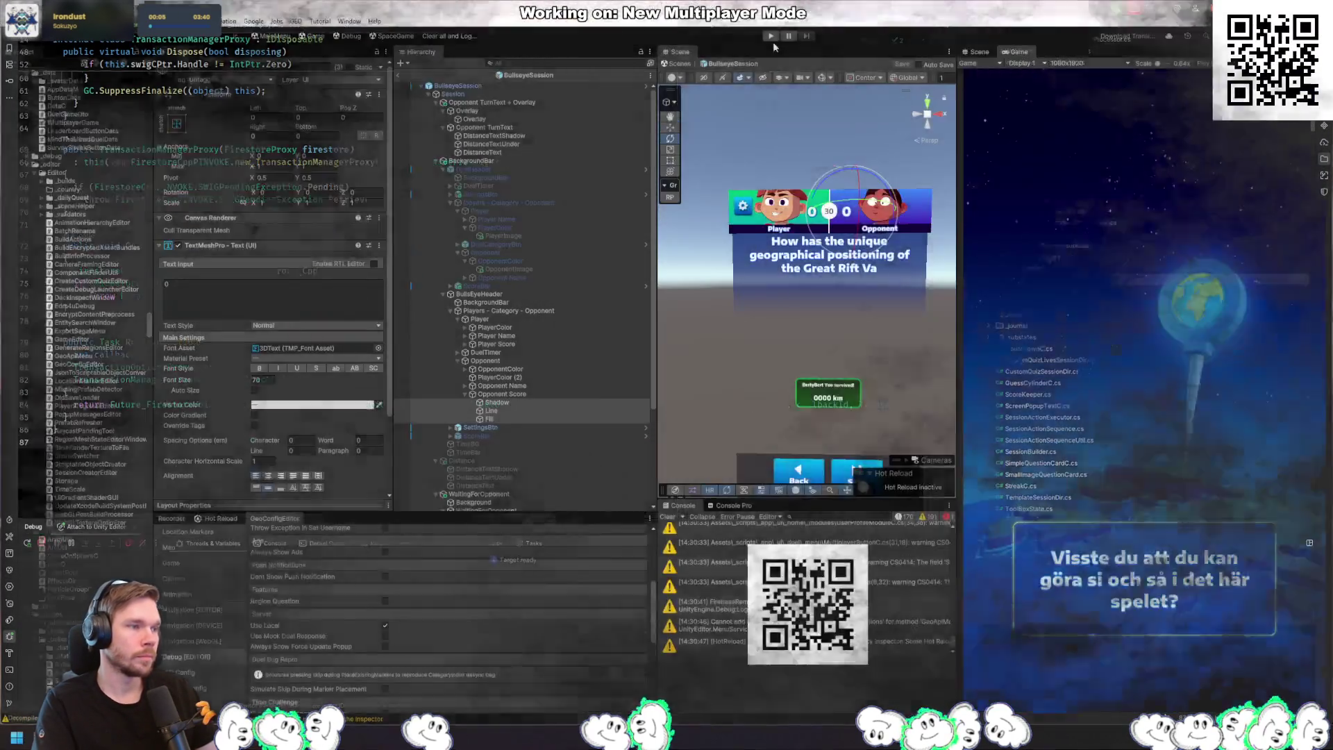
{"action": "left_click", "coordinate": [769, 38]}
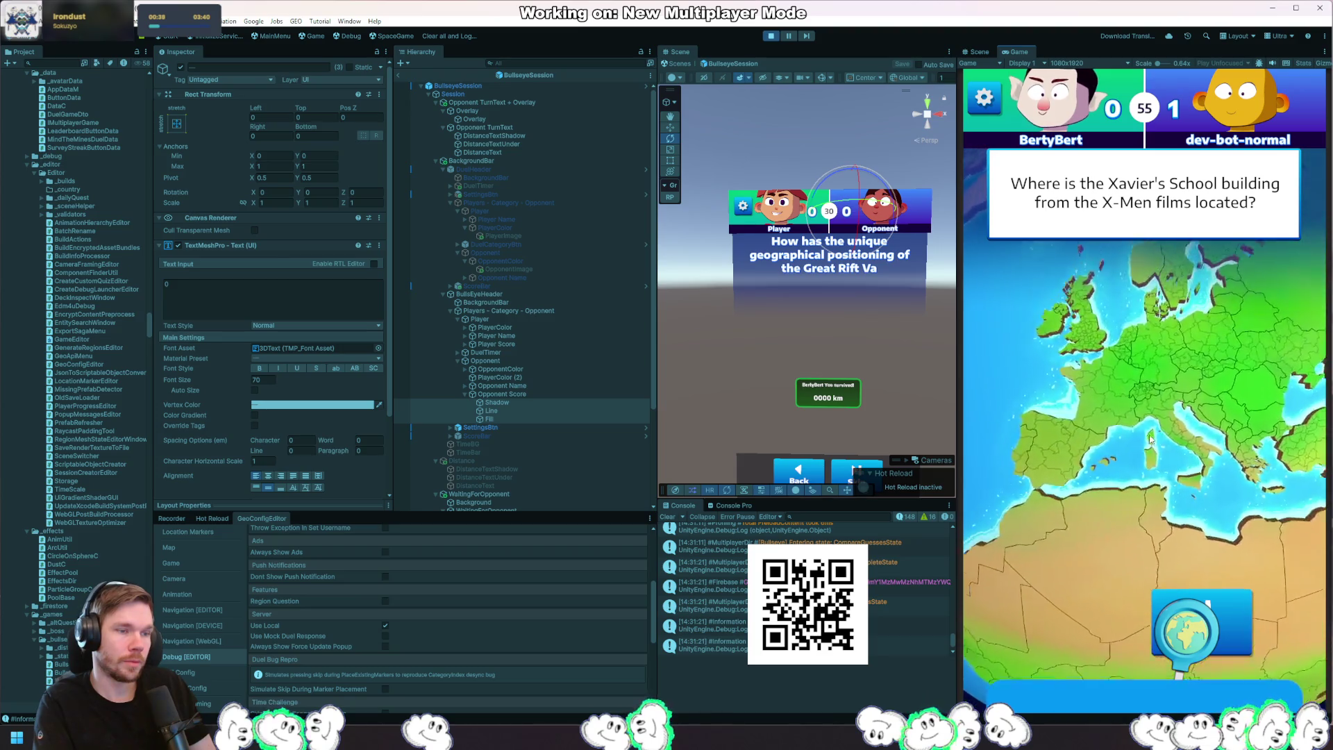
Step: Switch the Game view from the map to the 3D globe
{"action": "left_click", "coordinate": [1185, 643]}
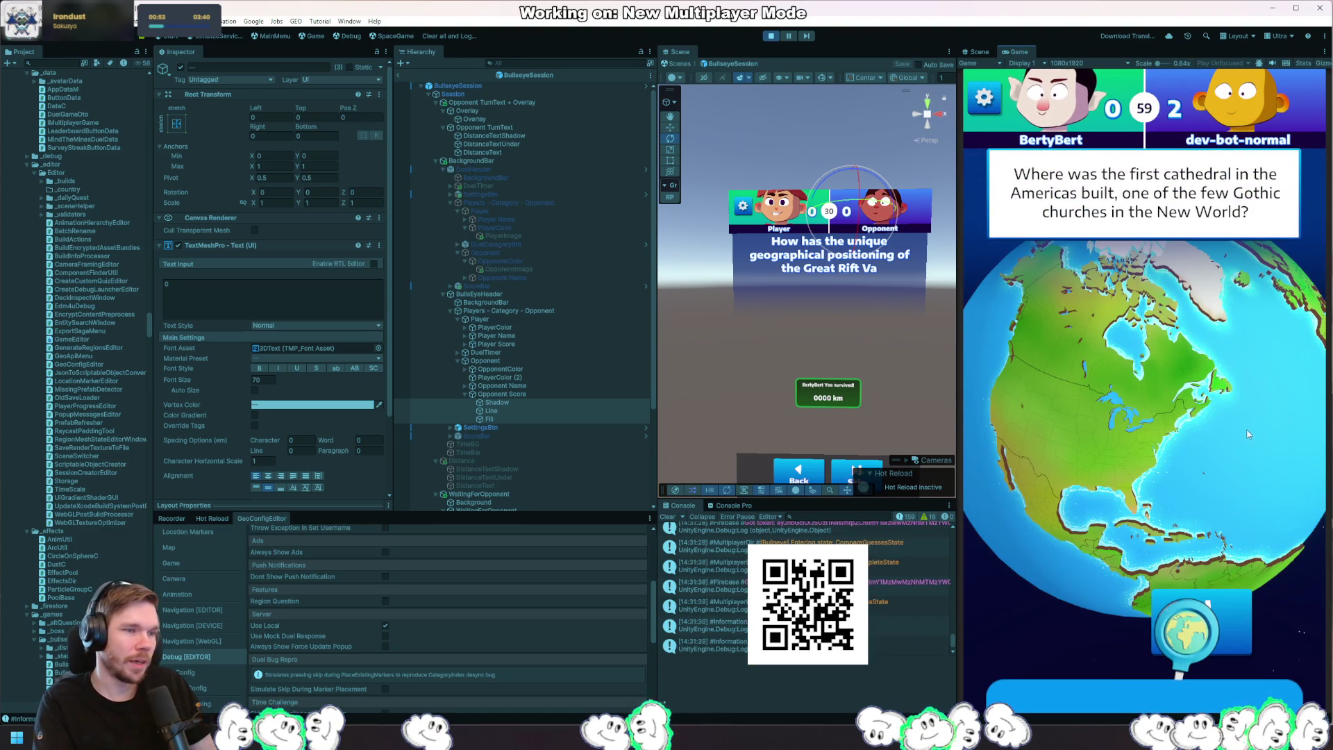
Step: Spin the globe toward Europe, back to North America, and lock in the guess
{"action": "left_click_drag", "start_coordinate": [1235, 435], "coordinate": [1129, 398]}
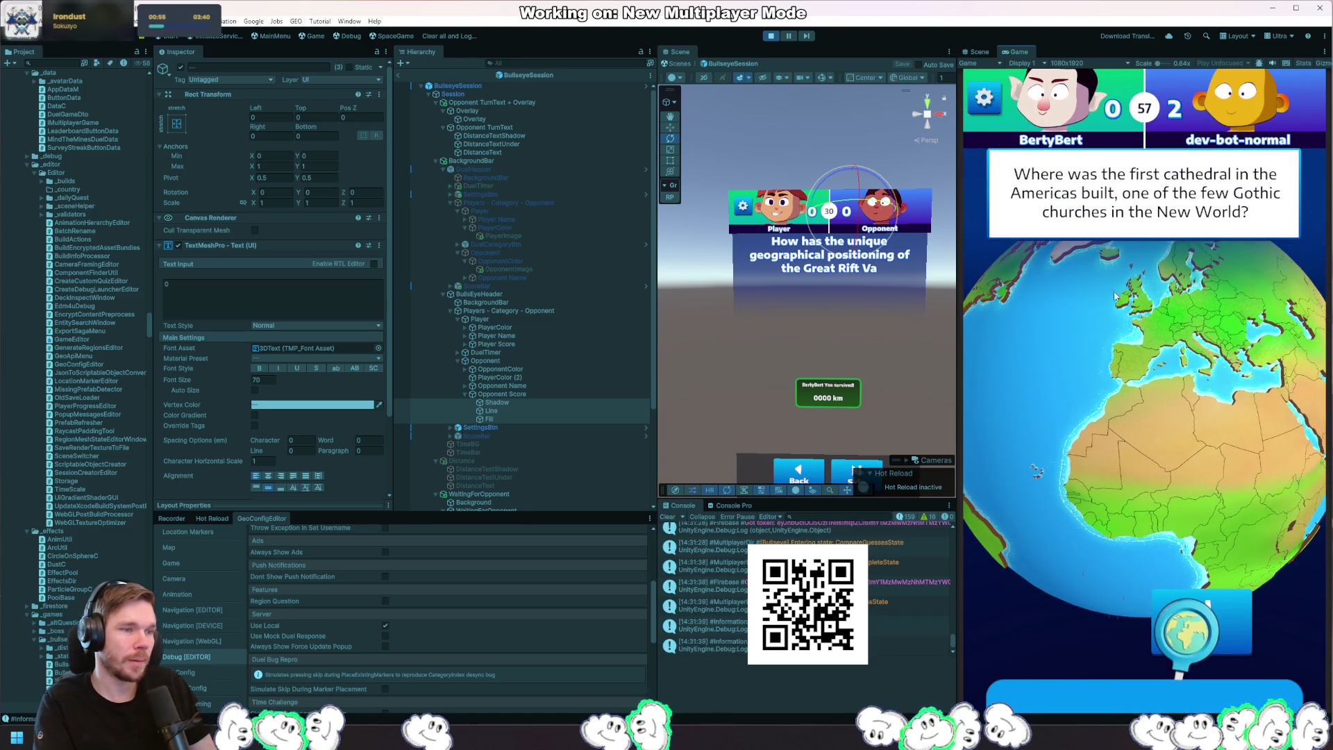
{"action": "left_click_drag", "start_coordinate": [1028, 353], "coordinate": [1167, 421]}
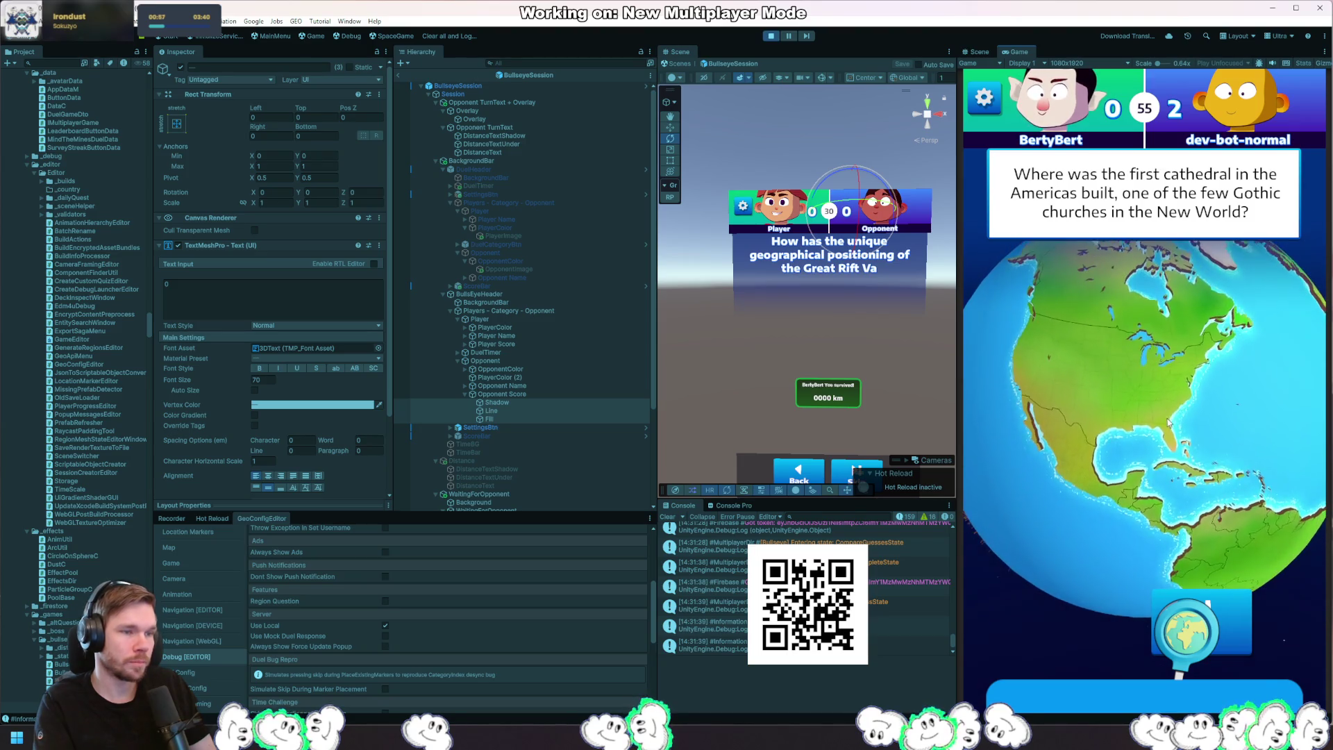
{"action": "left_click", "coordinate": [1162, 607]}
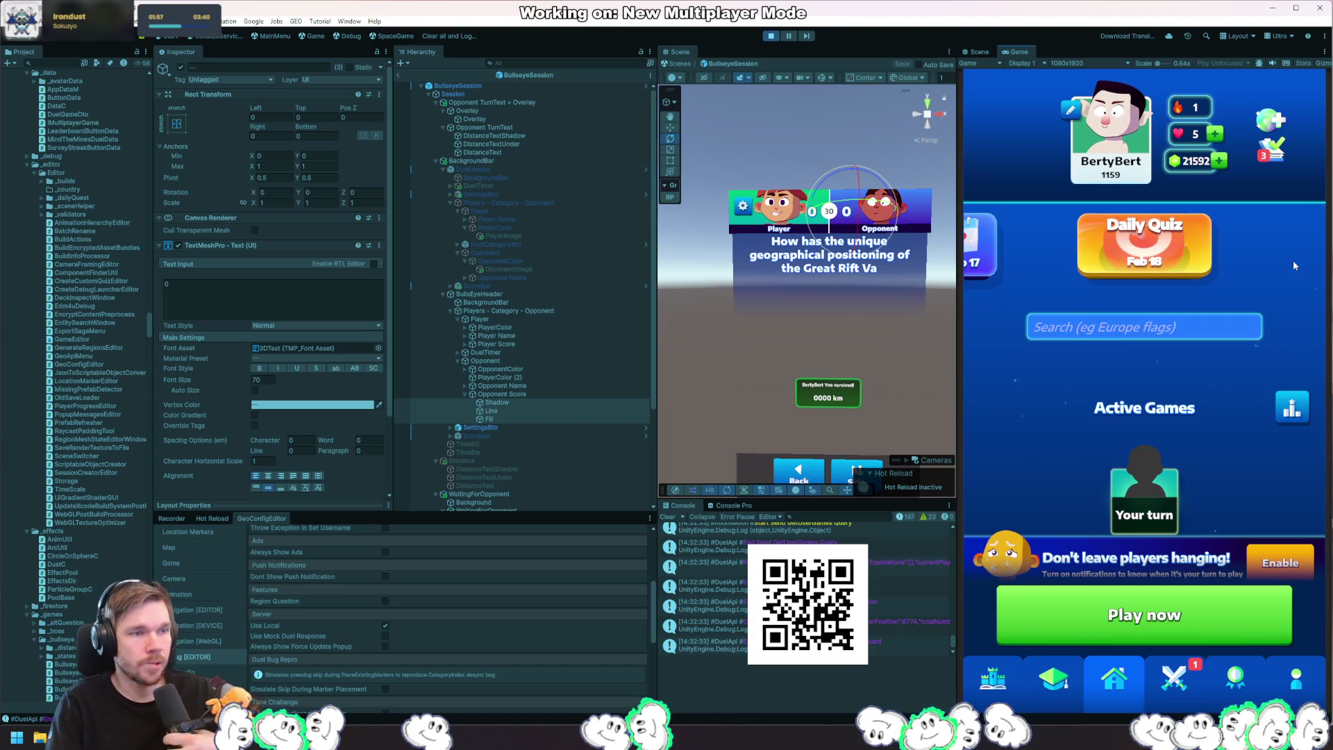
{"action": "left_click", "coordinate": [1284, 411]}
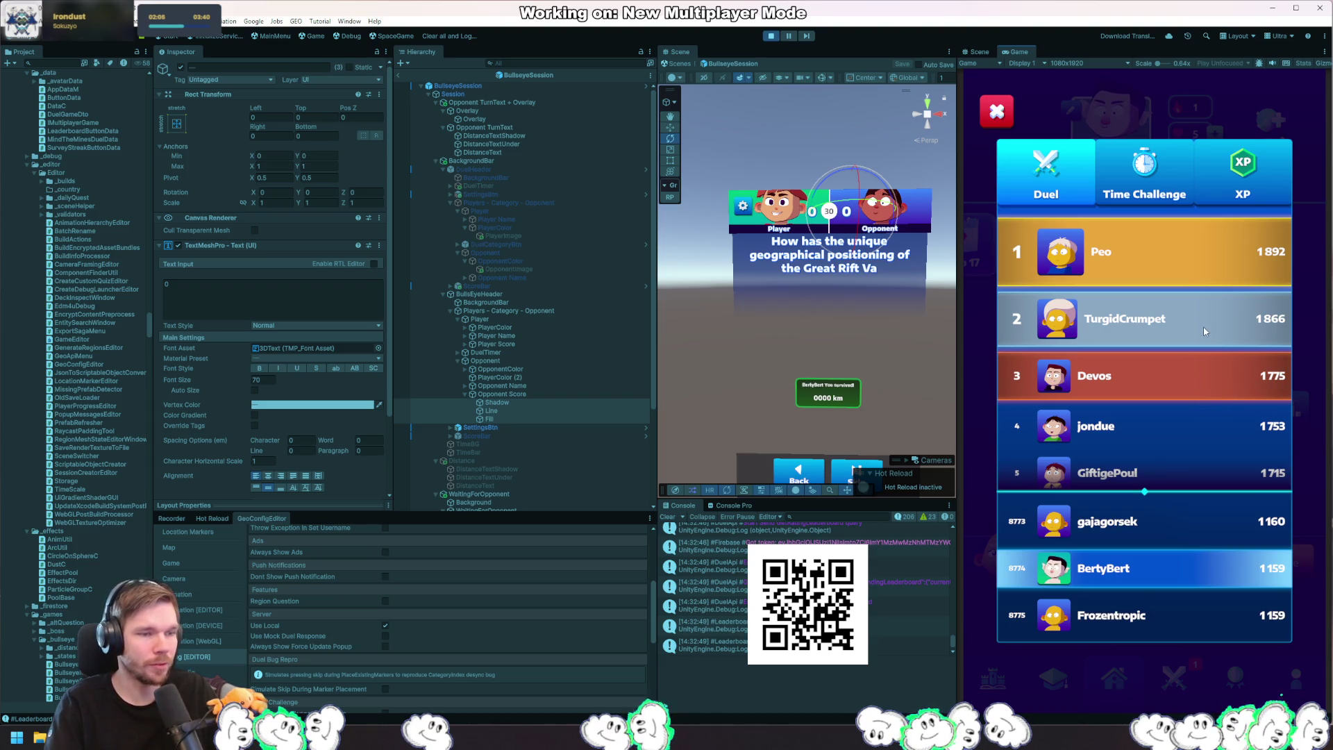
{"action": "scroll", "coordinate": [1221, 332], "scroll_direction": "down", "scroll_amount": 5}
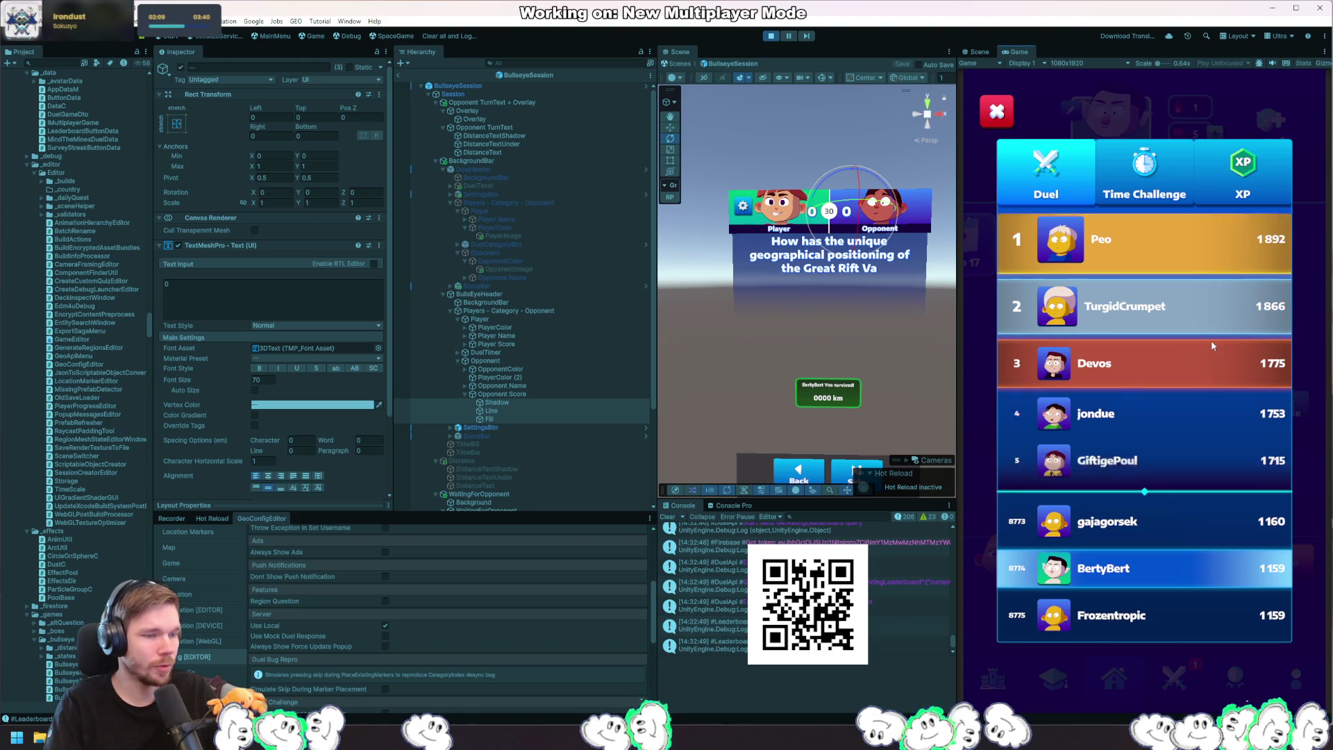
{"action": "scroll", "coordinate": [1206, 455], "scroll_direction": "down", "scroll_amount": 4}
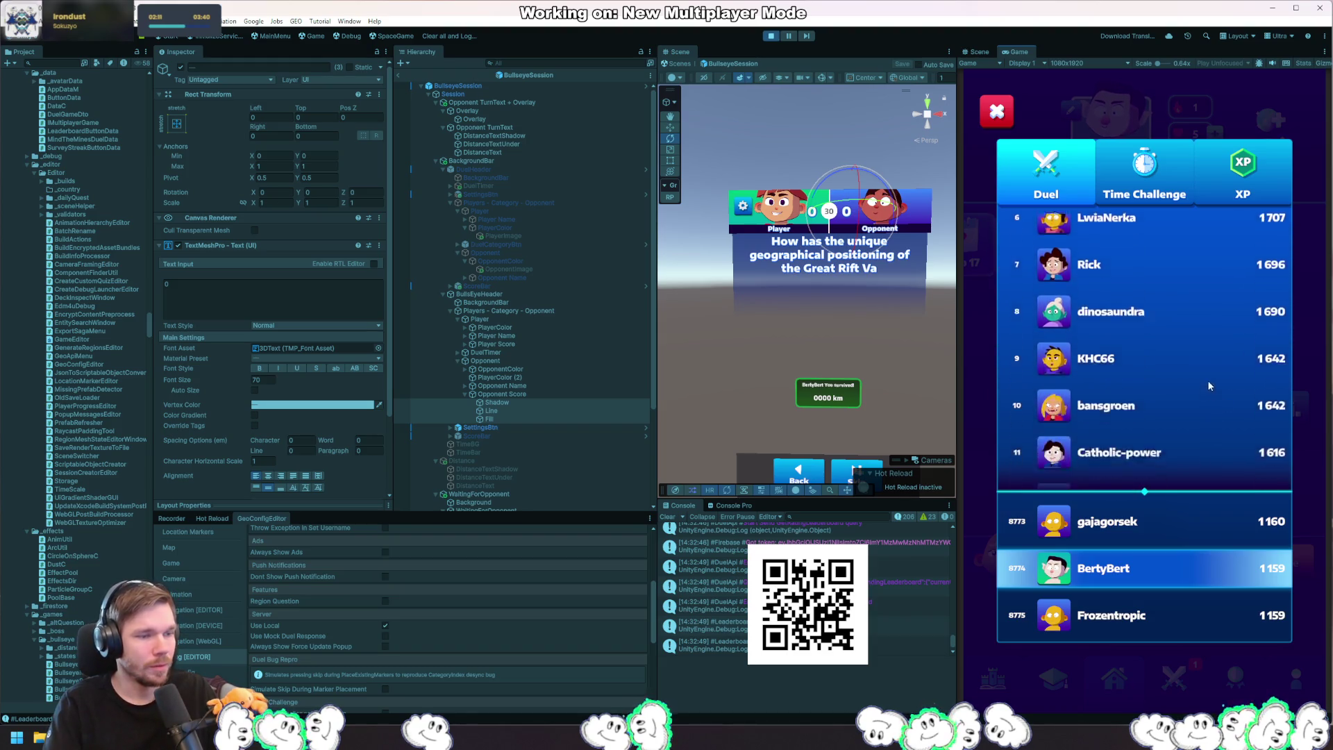
{"action": "scroll", "coordinate": [1208, 425], "scroll_direction": "down", "scroll_amount": 4}
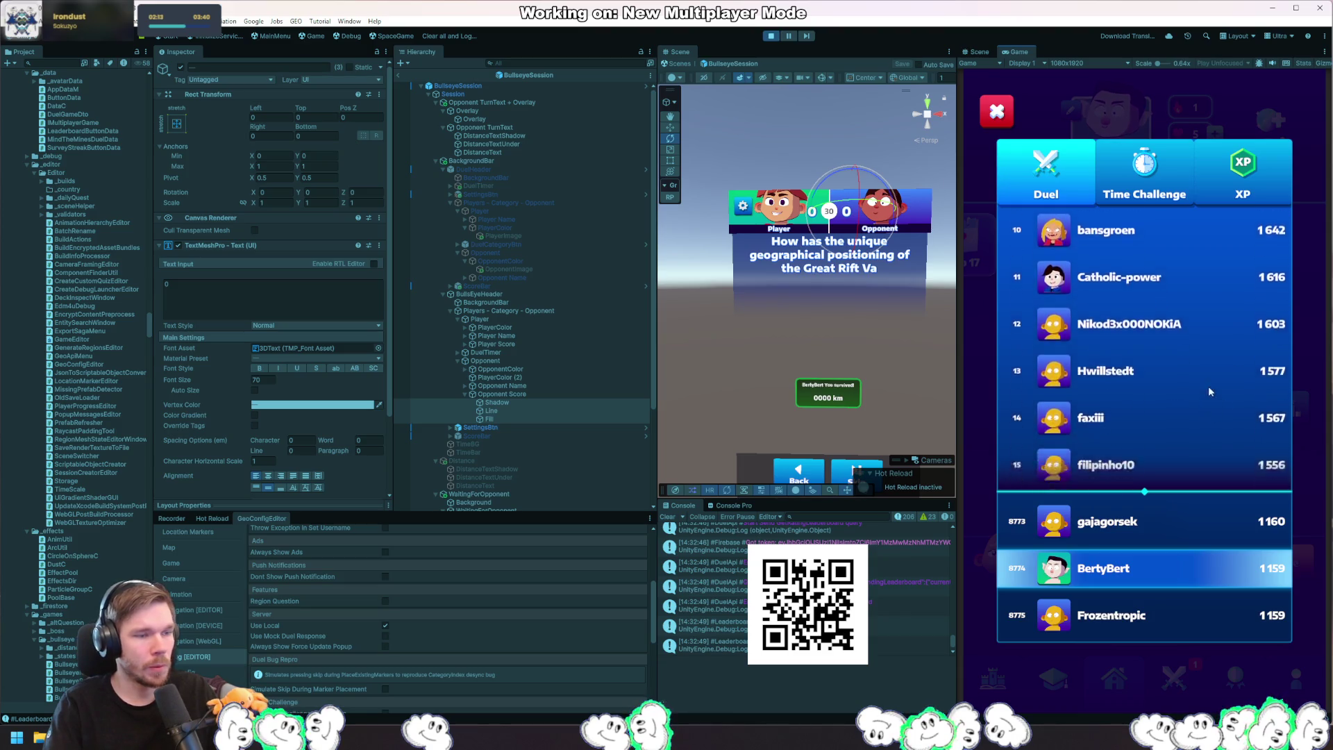
{"action": "scroll", "coordinate": [1204, 448], "scroll_direction": "down", "scroll_amount": 2}
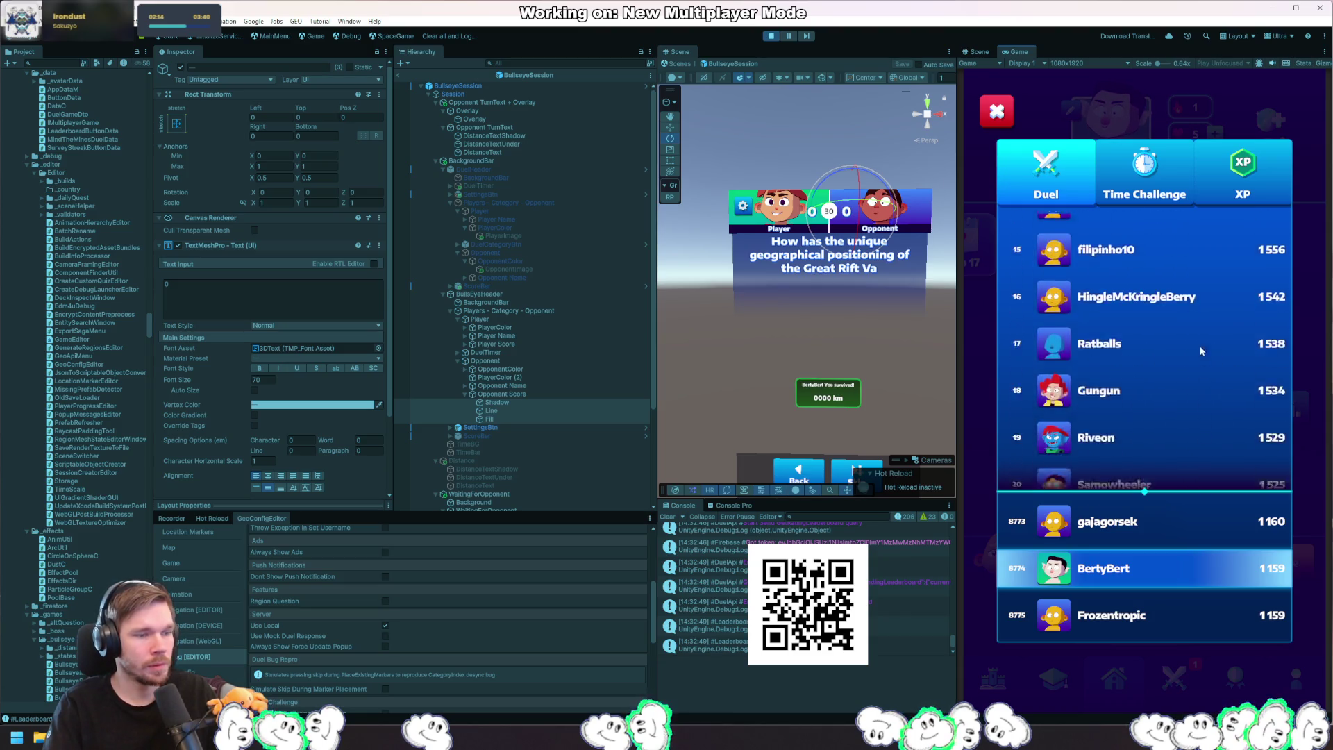
{"action": "scroll", "coordinate": [1200, 318], "scroll_direction": "up", "scroll_amount": 10}
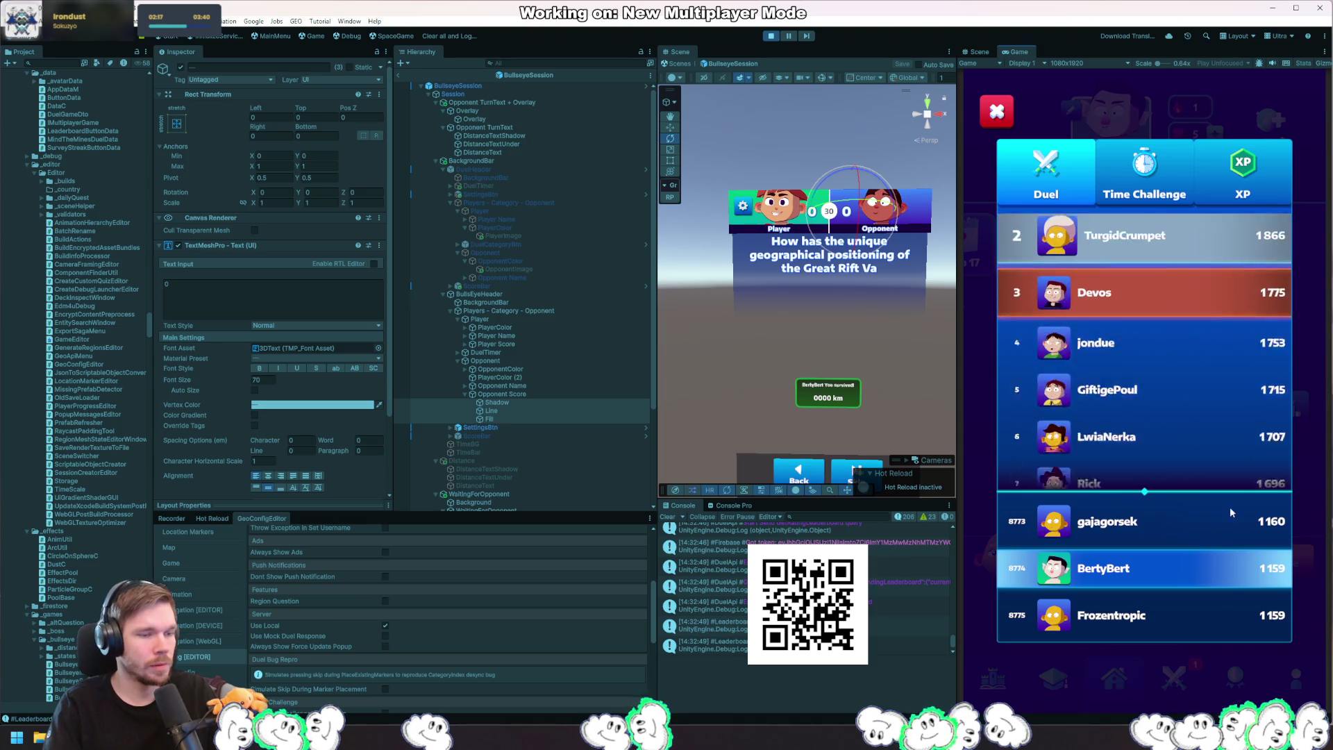
{"action": "left_click", "coordinate": [1168, 175]}
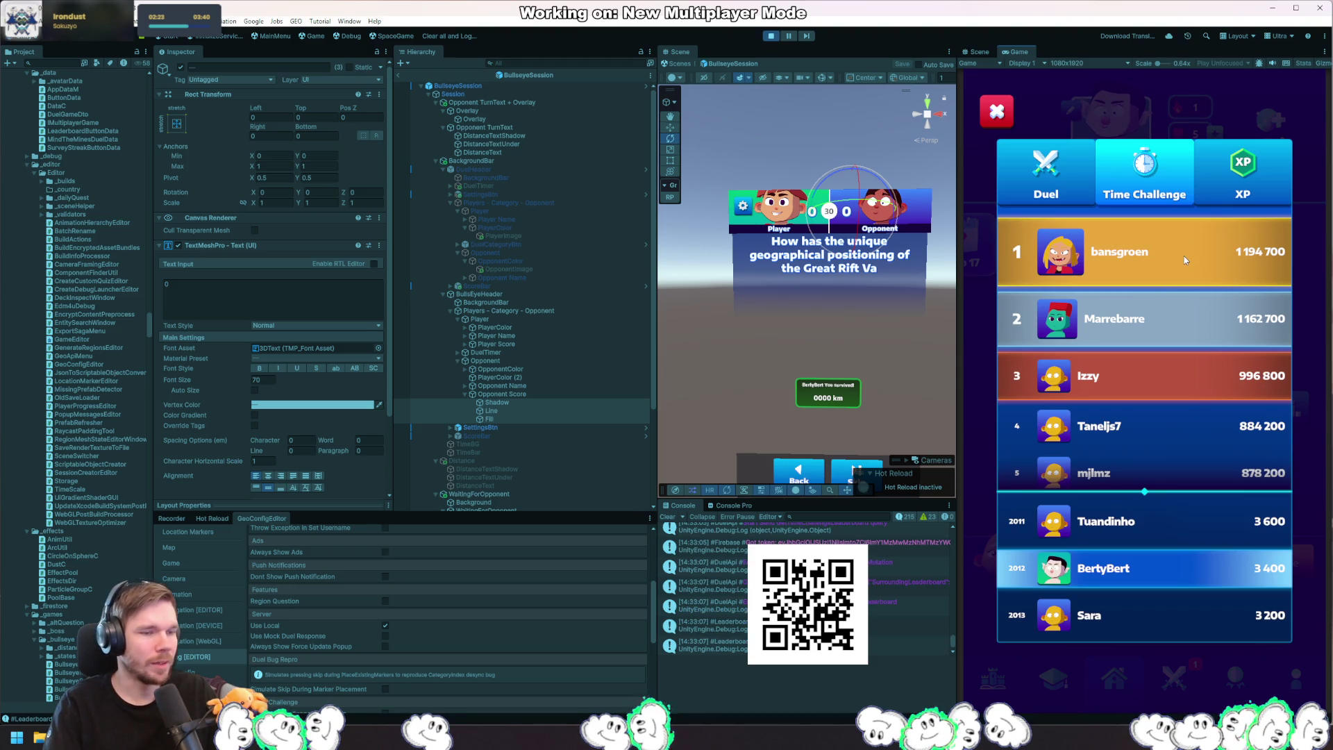
{"action": "left_click", "coordinate": [1254, 172]}
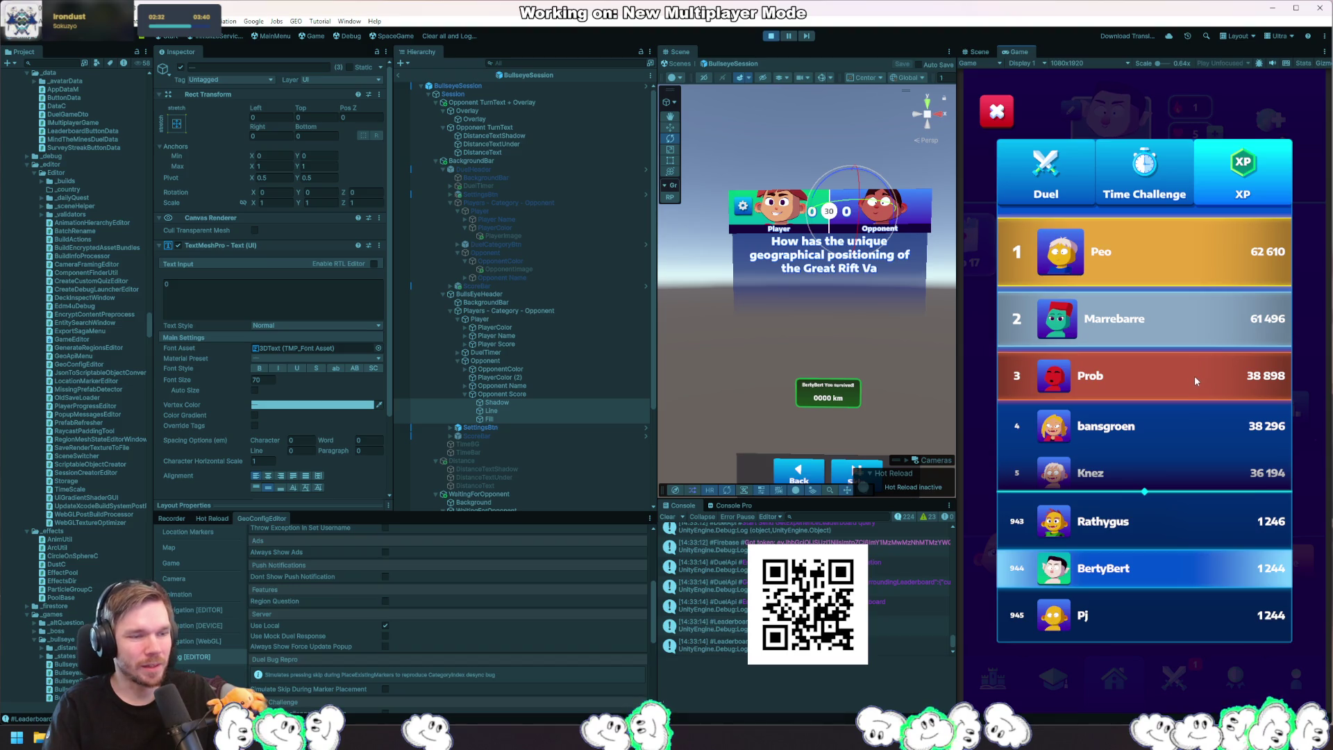
{"action": "scroll", "coordinate": [1193, 376], "scroll_direction": "down", "scroll_amount": 2}
{"action": "scroll", "coordinate": [1225, 321], "scroll_direction": "down", "scroll_amount": 2}
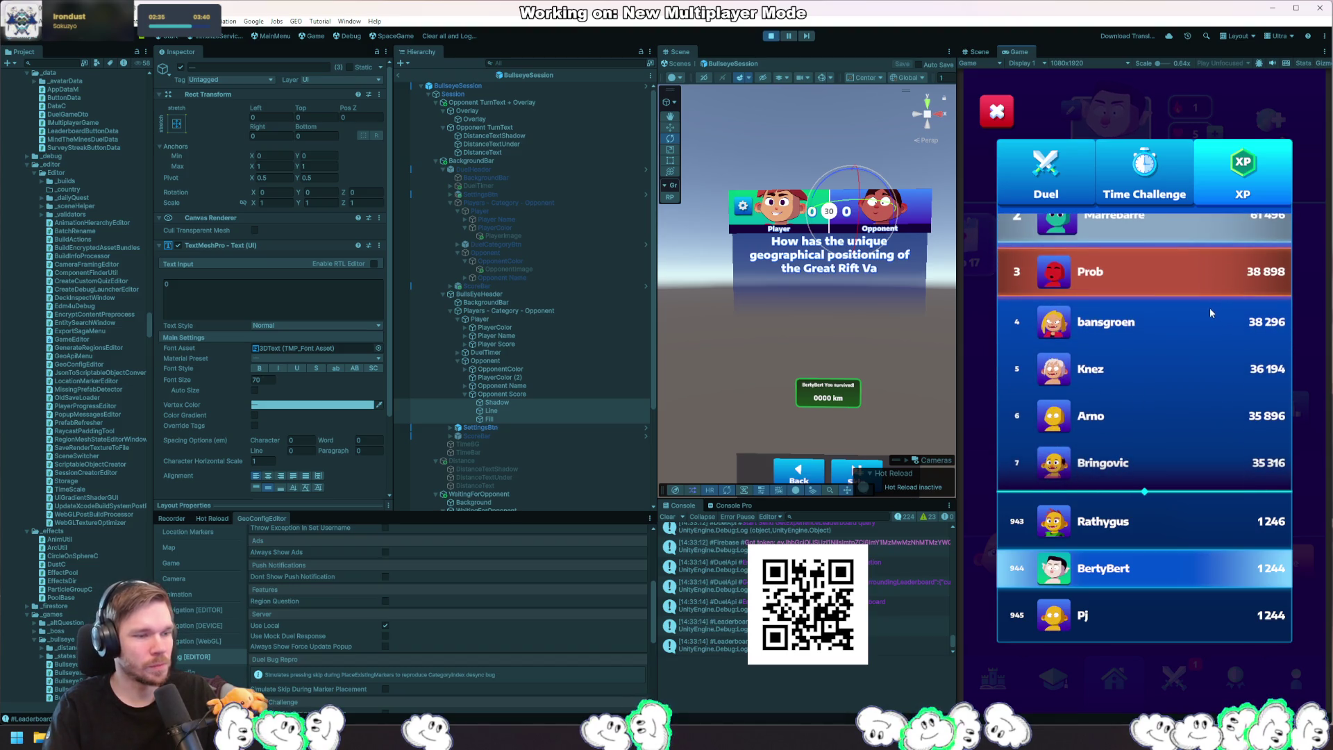
{"action": "scroll", "coordinate": [1194, 293], "scroll_direction": "down", "scroll_amount": 2}
{"action": "scroll", "coordinate": [1193, 293], "scroll_direction": "down", "scroll_amount": 6}
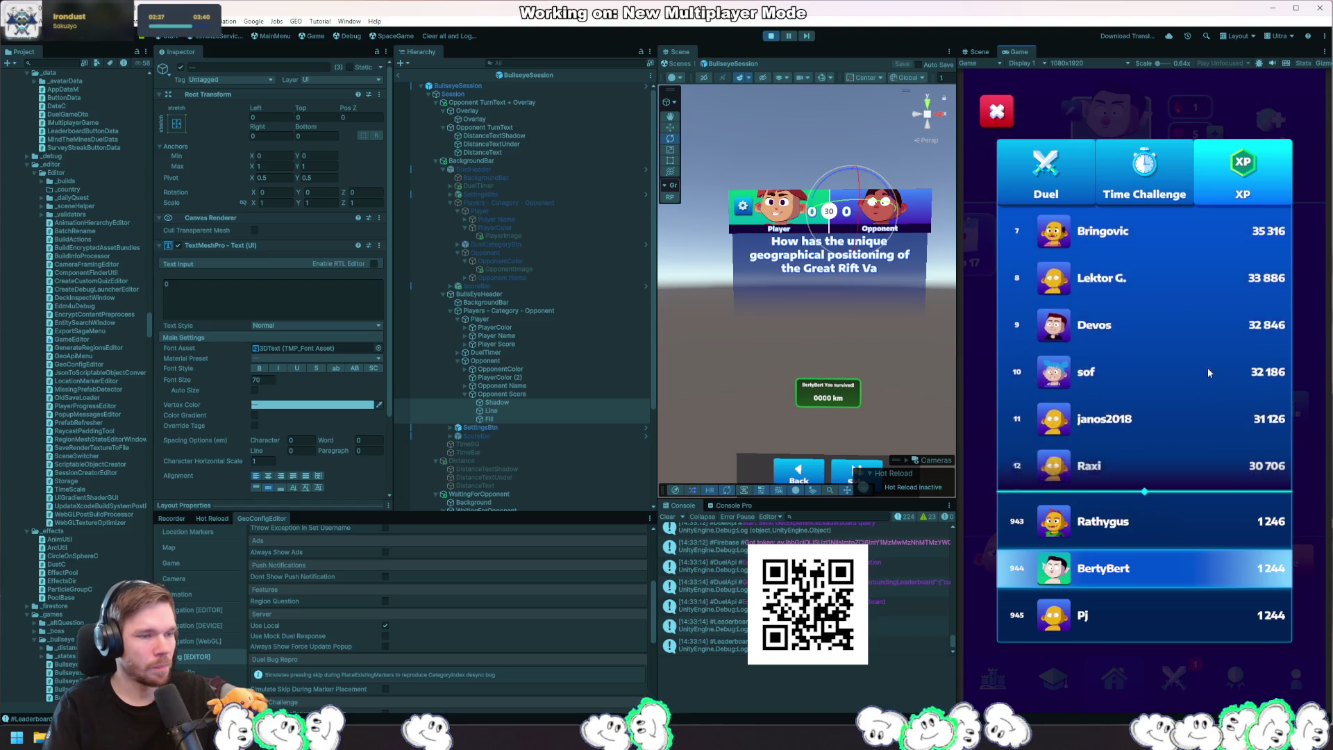
{"action": "scroll", "coordinate": [1206, 287], "scroll_direction": "down", "scroll_amount": 6}
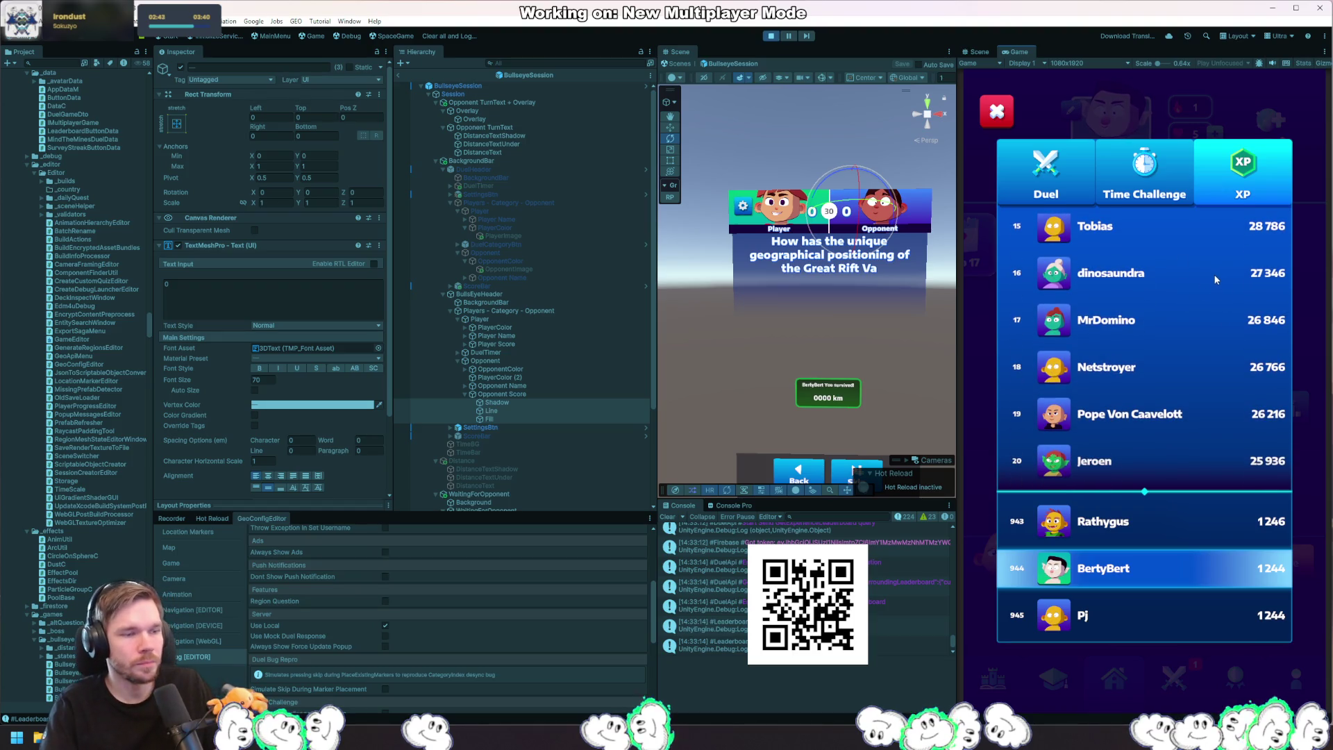
{"action": "scroll", "coordinate": [1206, 328], "scroll_direction": "up", "scroll_amount": 1}
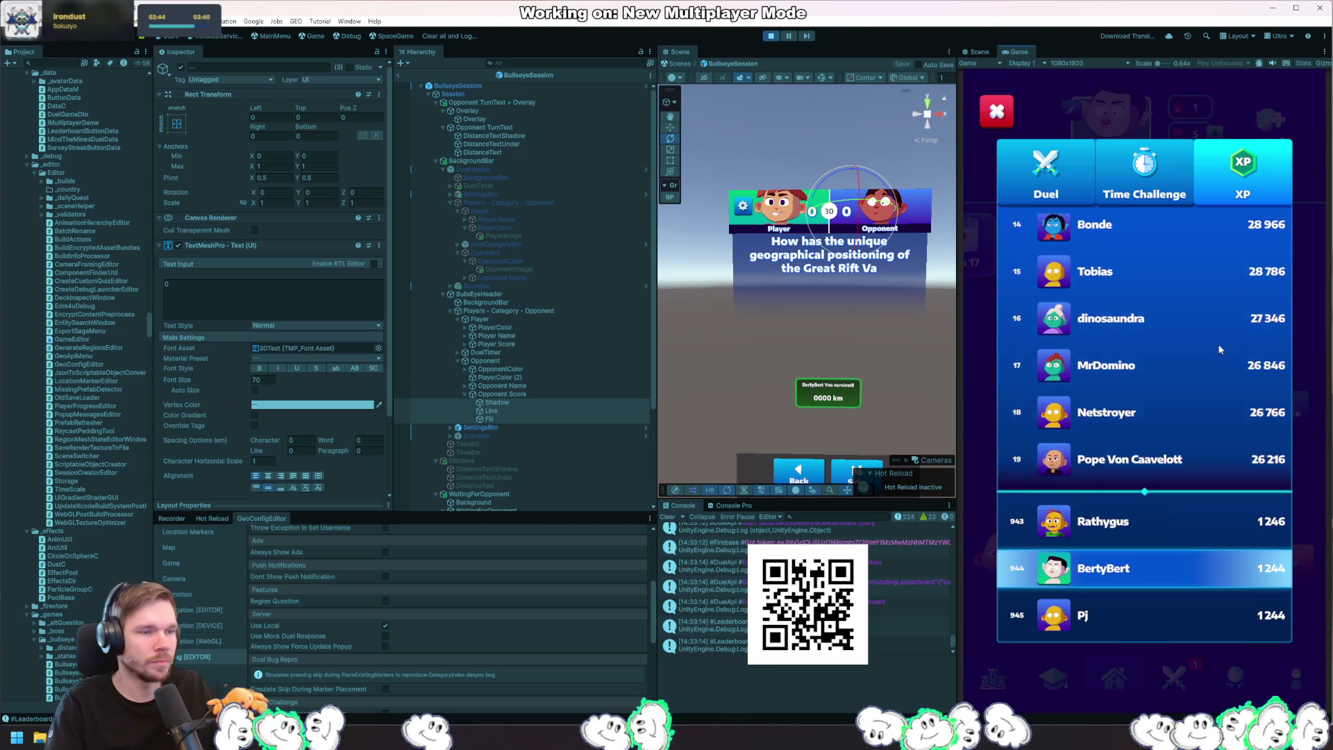
{"action": "scroll", "coordinate": [1220, 349], "scroll_direction": "up", "scroll_amount": 10}
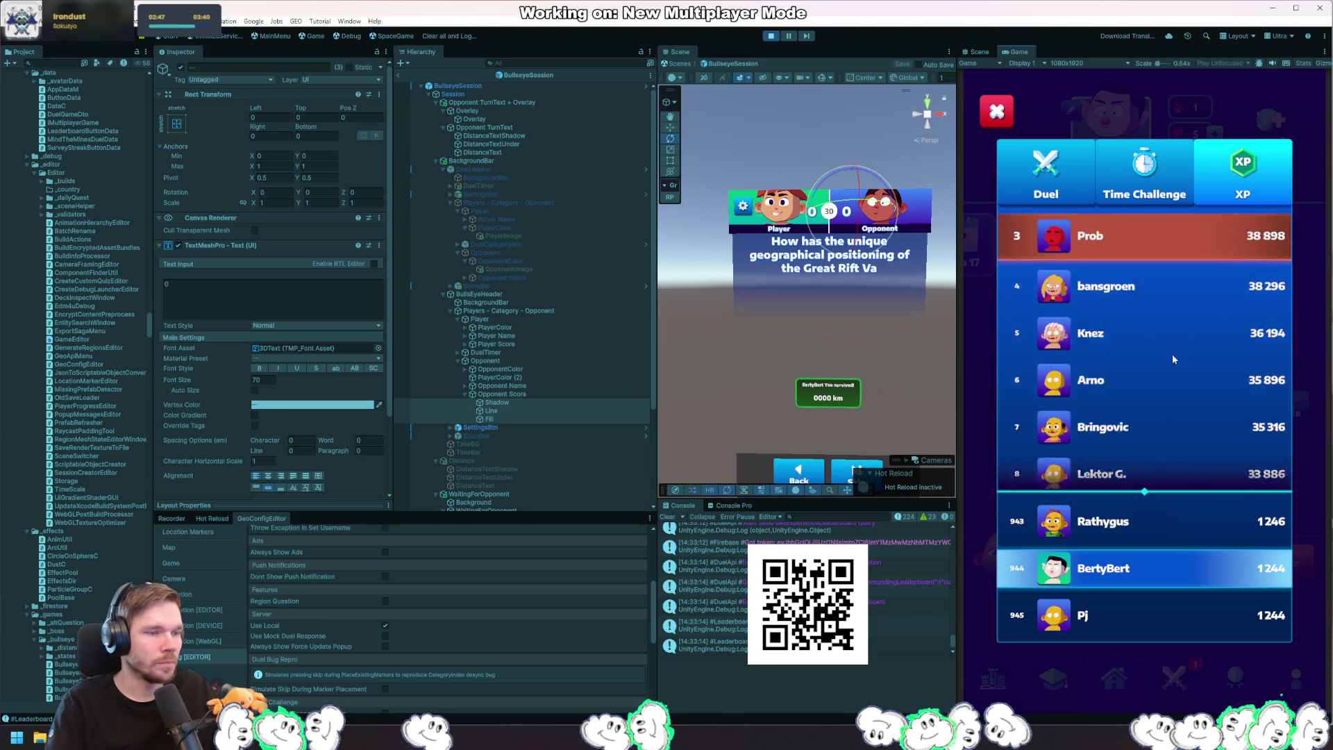
{"action": "scroll", "coordinate": [1172, 359], "scroll_direction": "up", "scroll_amount": 2}
{"action": "key", "text": "Escape"}
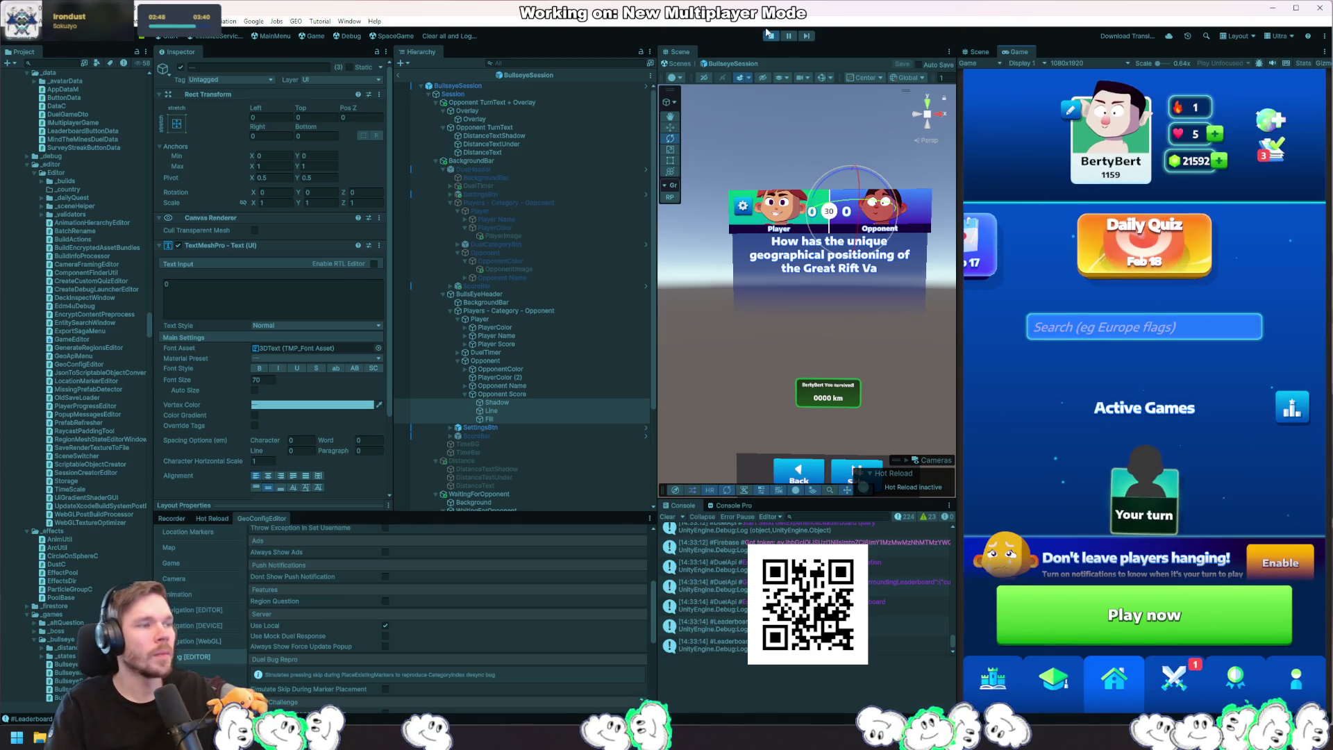
Step: Press the toolbar Play button again to stop the running game
{"action": "left_click", "coordinate": [769, 36]}
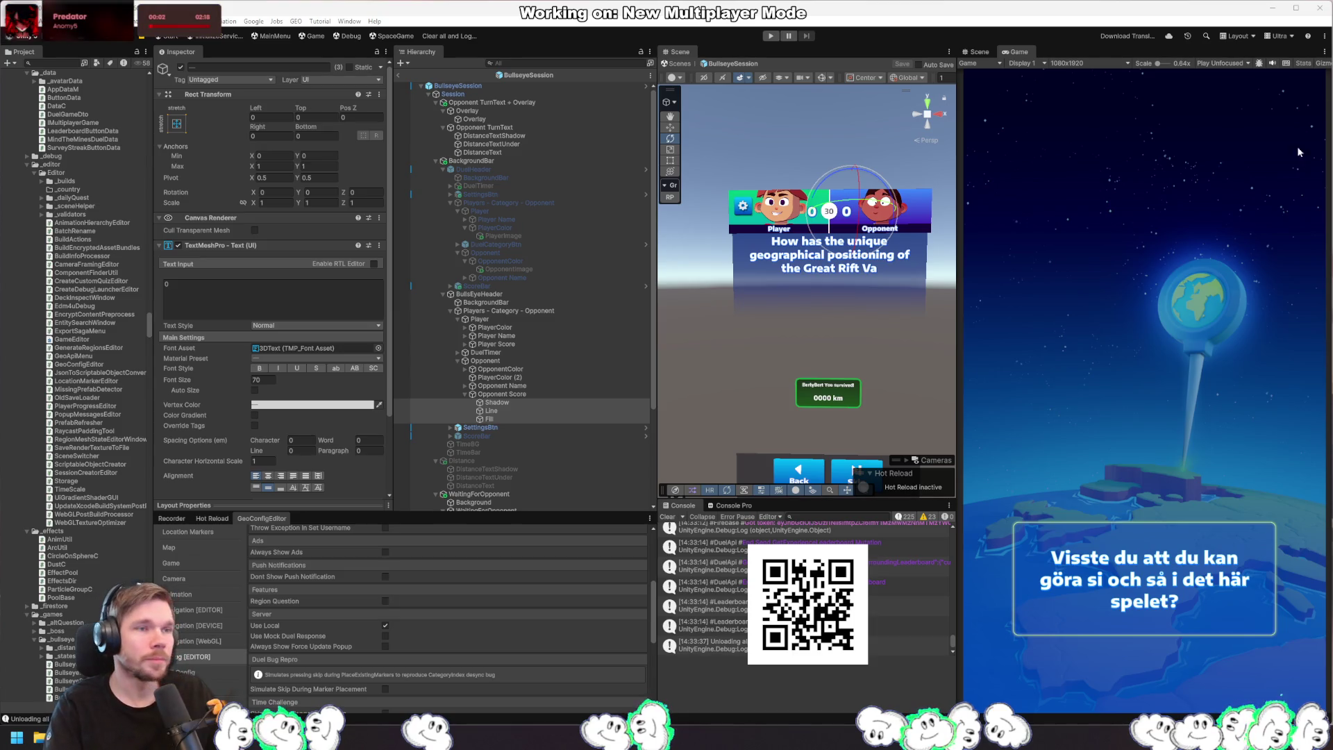
{"action": "key", "text": "alt+Tab"}
{"action": "scroll", "coordinate": [466, 357], "scroll_direction": "left", "scroll_amount": 1}
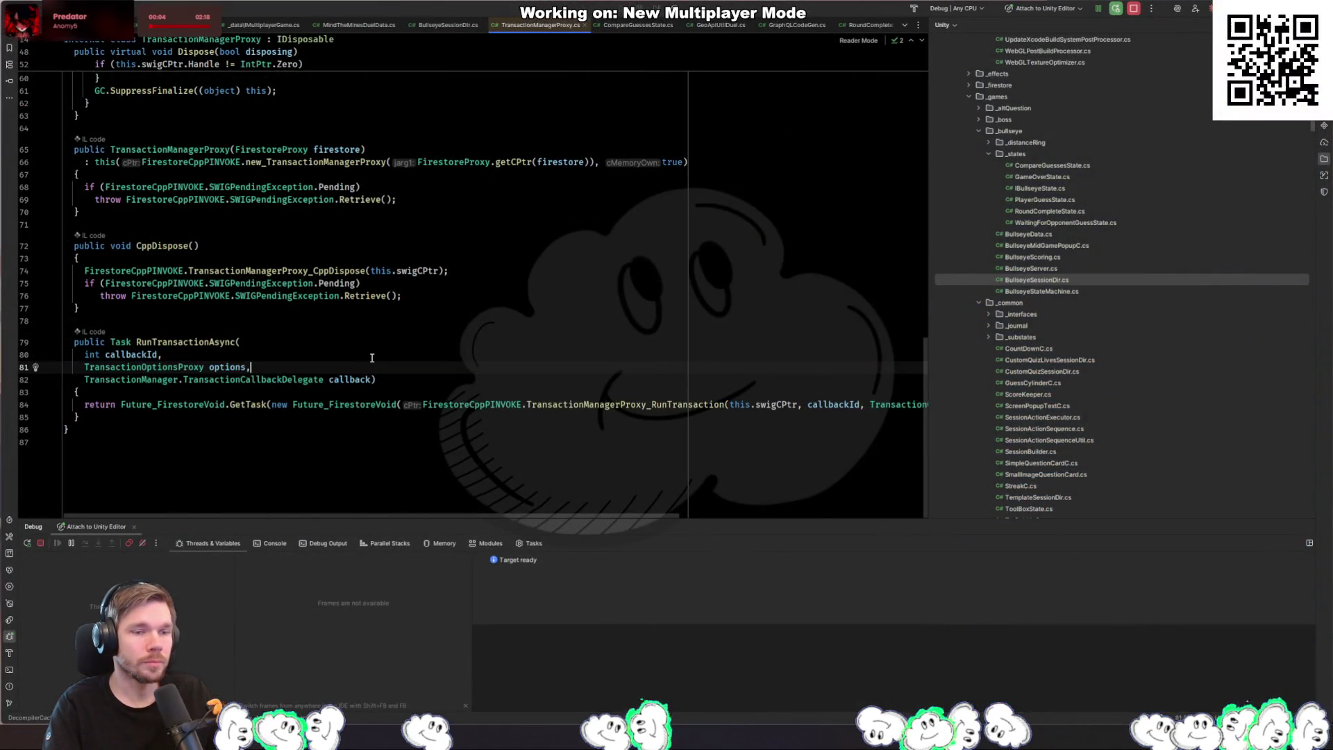
{"action": "left_click", "coordinate": [273, 377]}
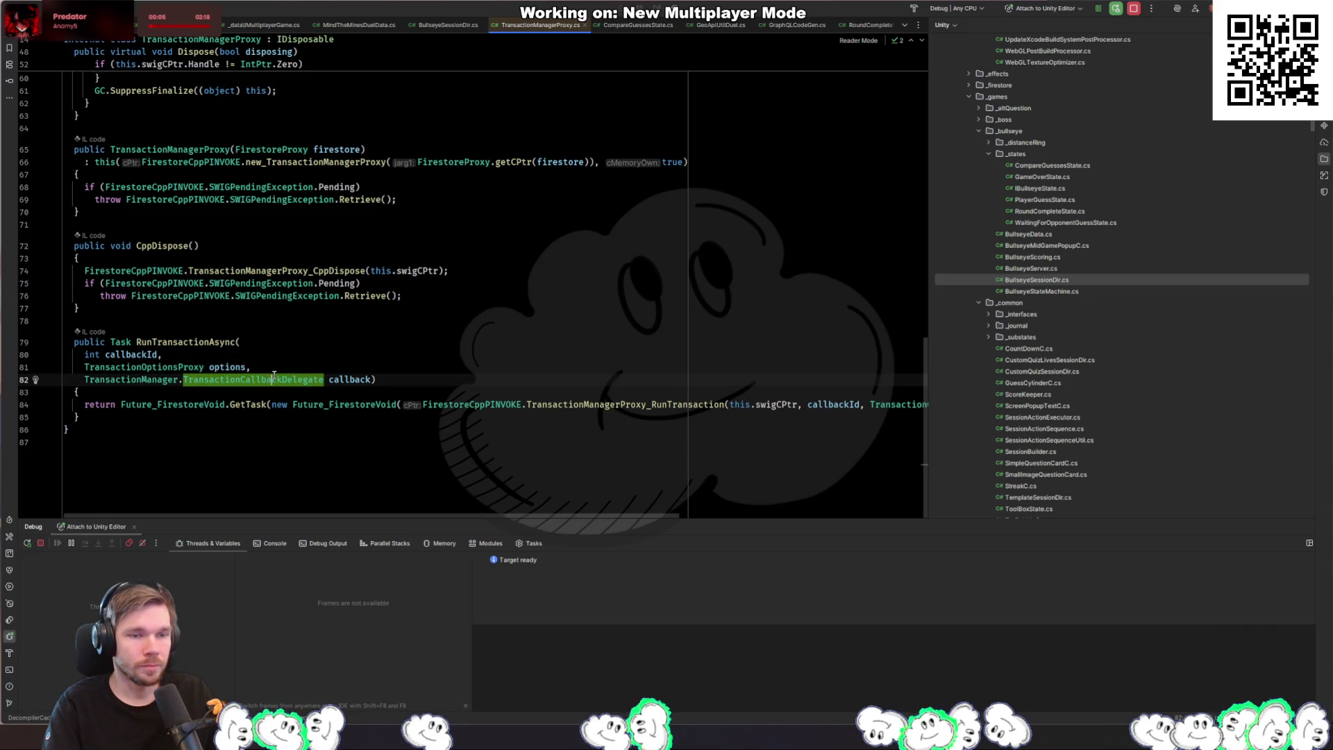
{"action": "left_click", "coordinate": [414, 367]}
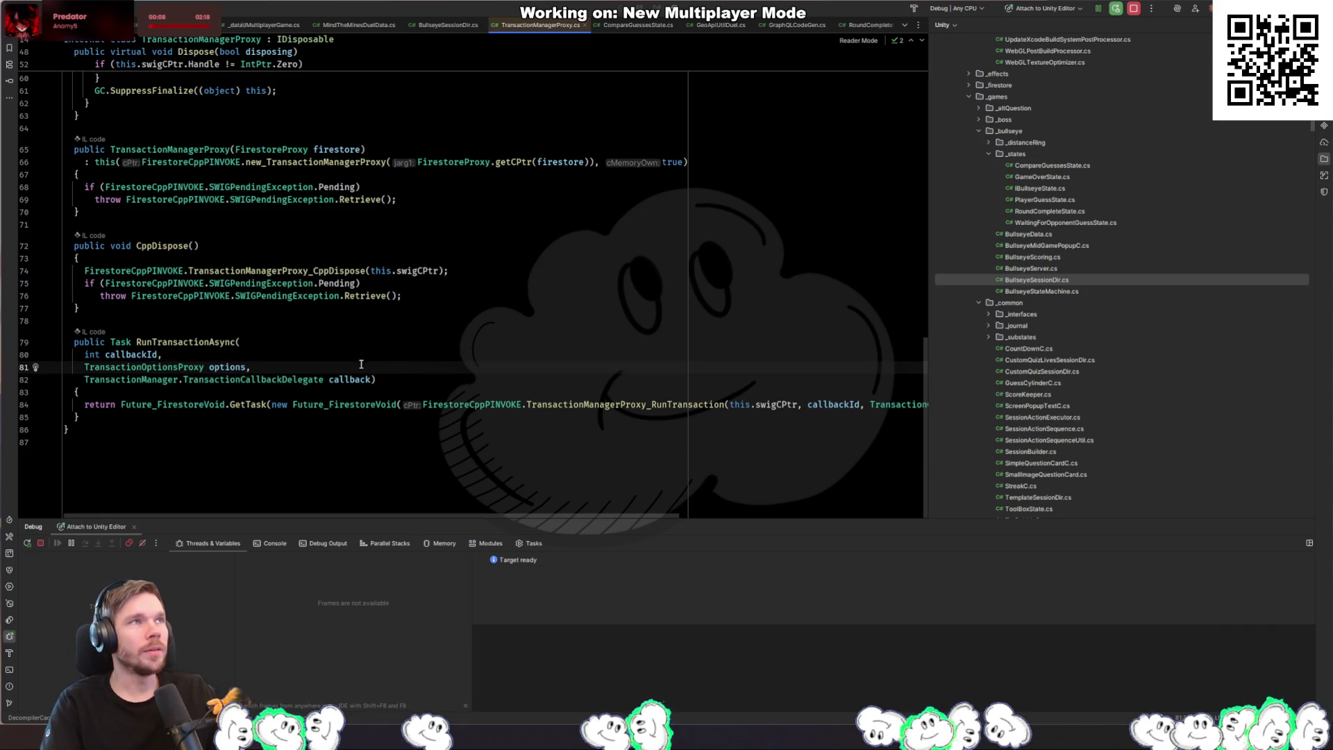
{"action": "key", "text": "alt+Tab"}
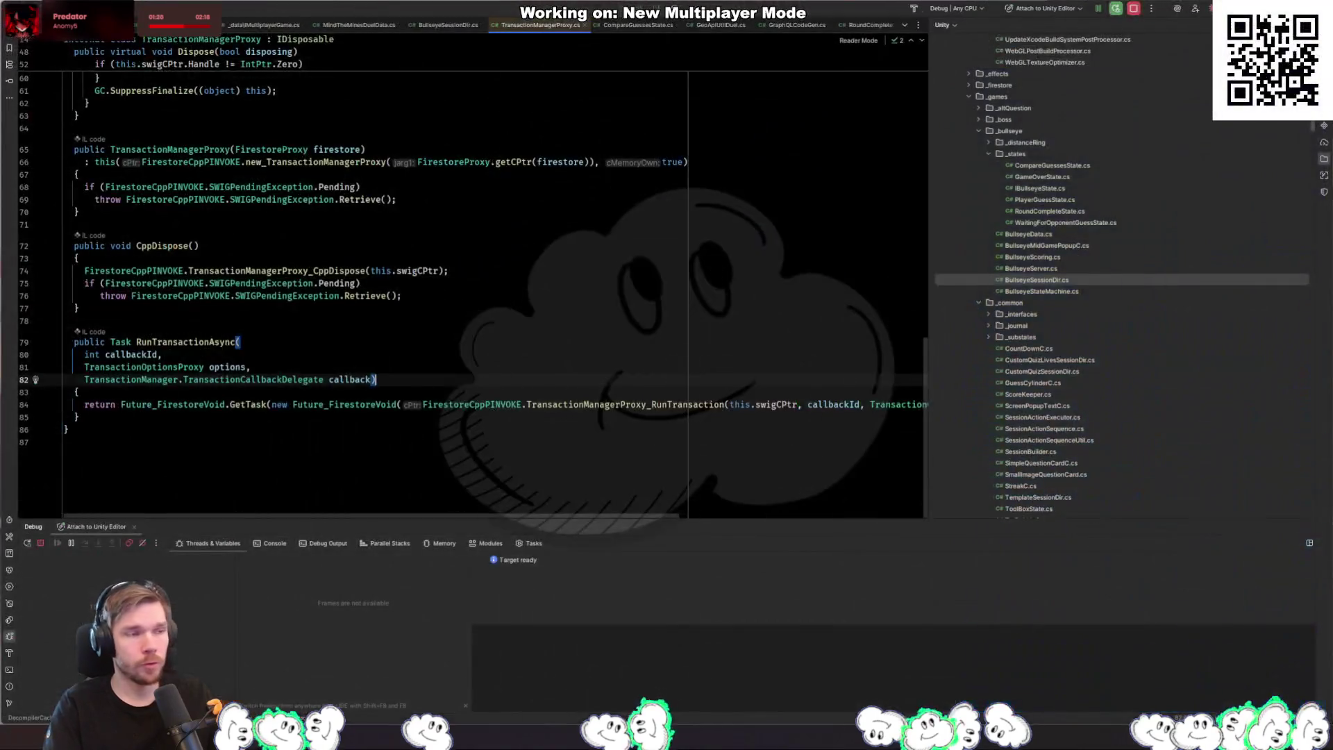
{"action": "left_click", "coordinate": [724, 404]}
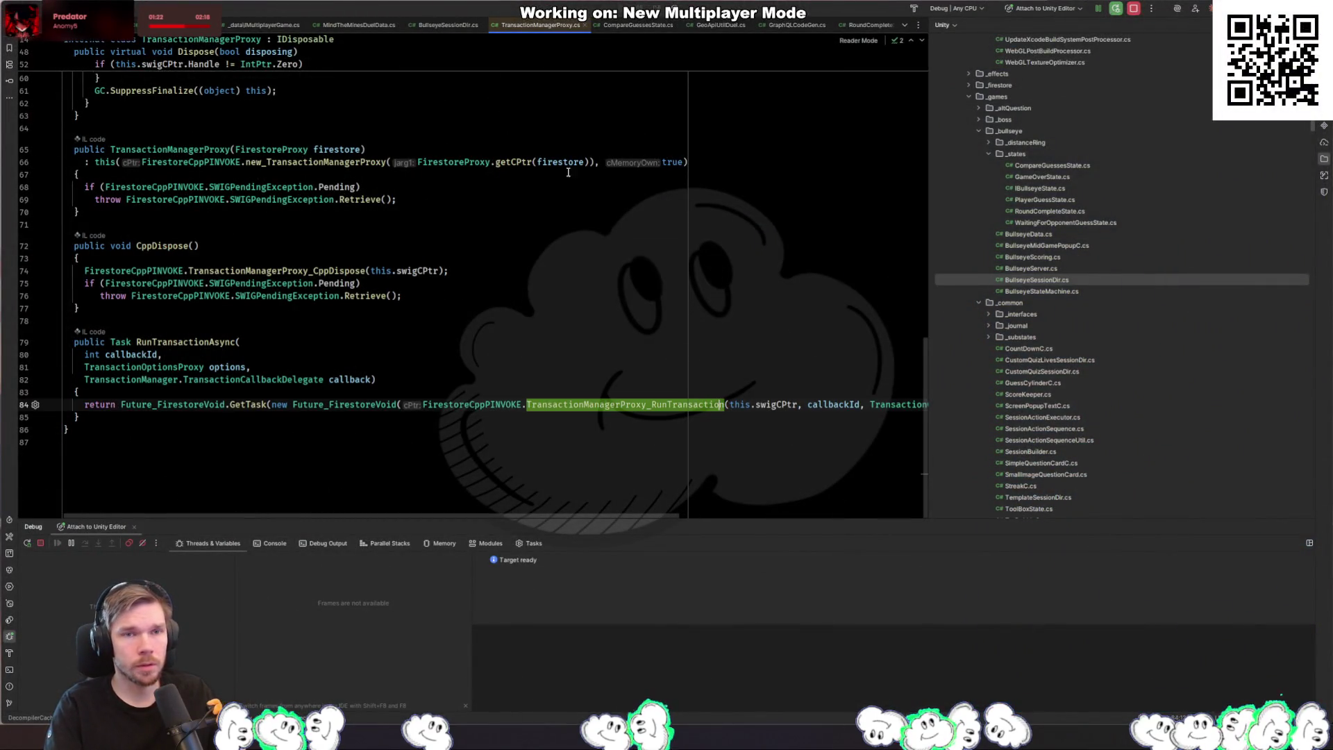
{"action": "middle_click", "coordinate": [541, 25]}
Step: Open GeoApiUtilBullseye.cs with Go to File
{"action": "key", "text": "ctrl+shift+n"}
{"action": "type", "text": "compares"}
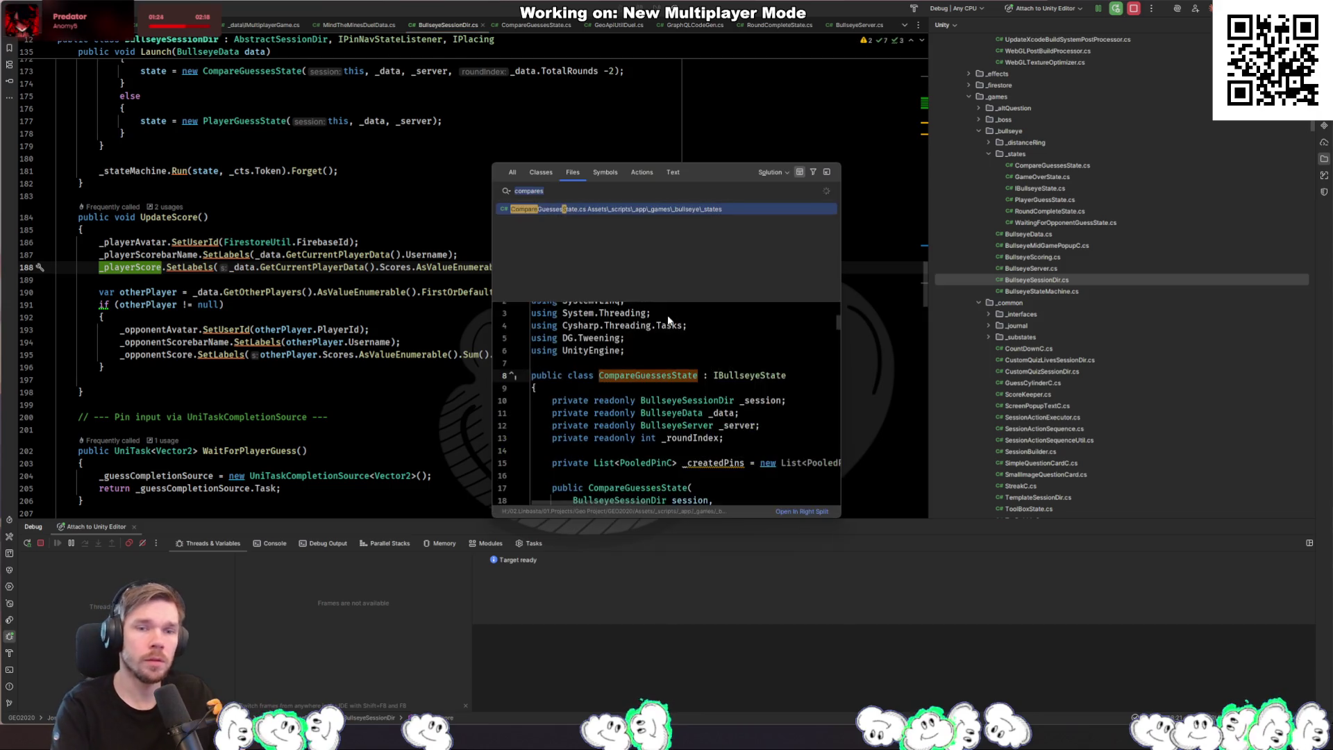
{"action": "key", "text": "ctrl+a"}
{"action": "type", "text": "bul"}
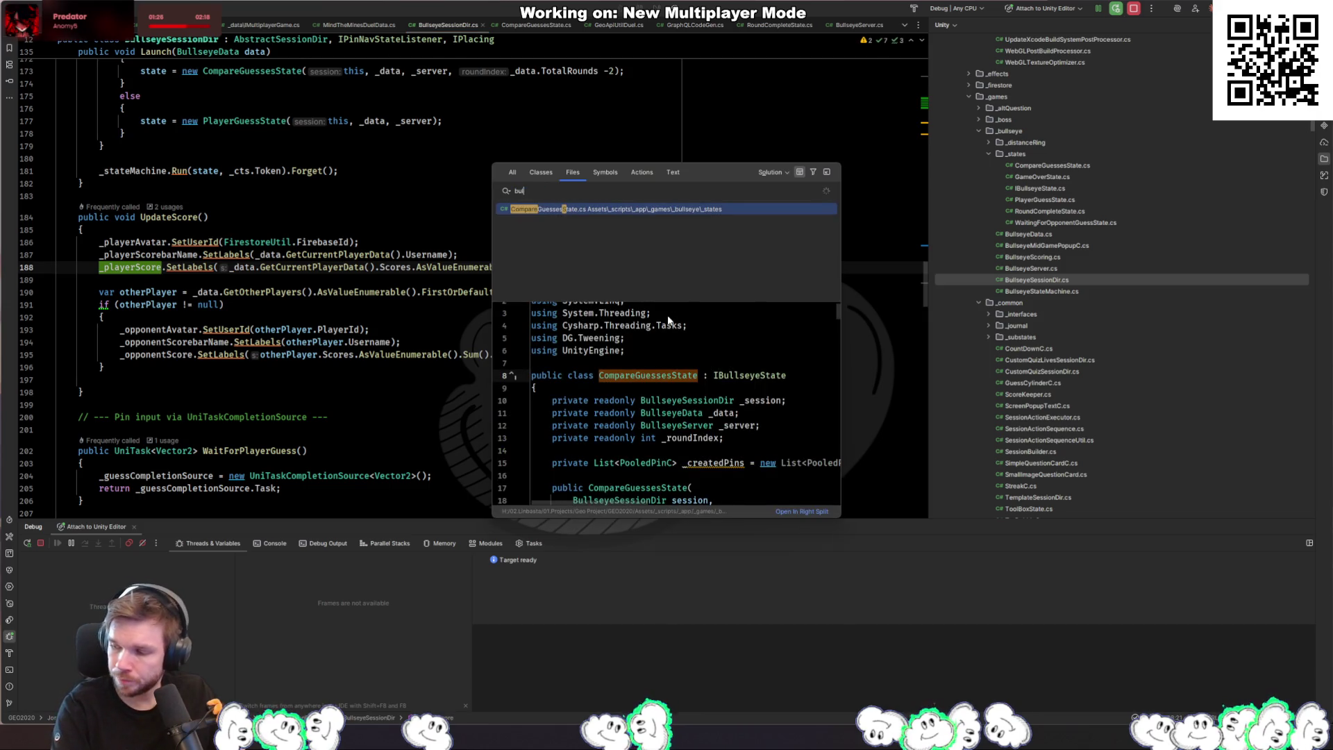
{"action": "type", "text": "lseyeutil"}
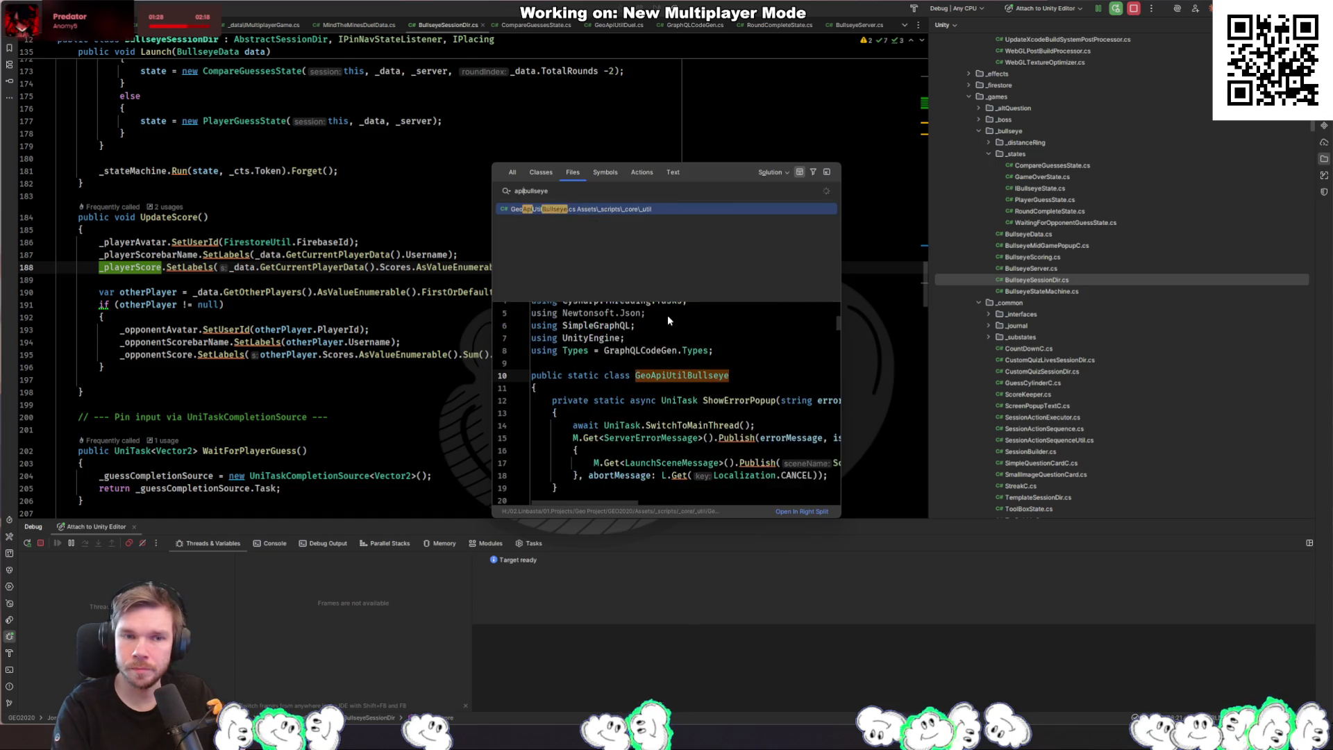
{"action": "key", "text": "Return"}
Step: Find the SubmitGuess mutation and change simulateOpponent from true to false
{"action": "scroll", "coordinate": [611, 323], "scroll_direction": "down", "scroll_amount": 5}
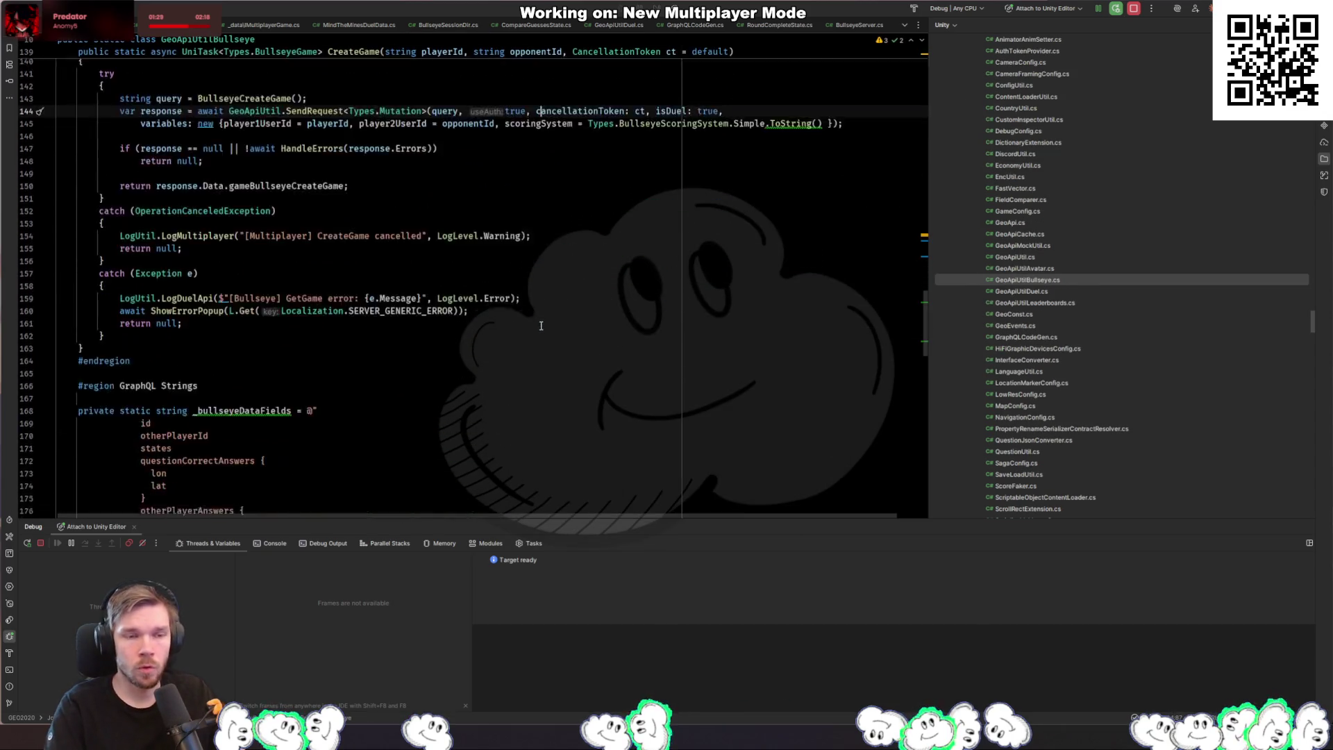
{"action": "key", "text": "ctrl+f"}
{"action": "type", "text": "answer"}
{"action": "key", "text": "Return"}
{"action": "key", "text": "Return"}
{"action": "key", "text": "Return"}
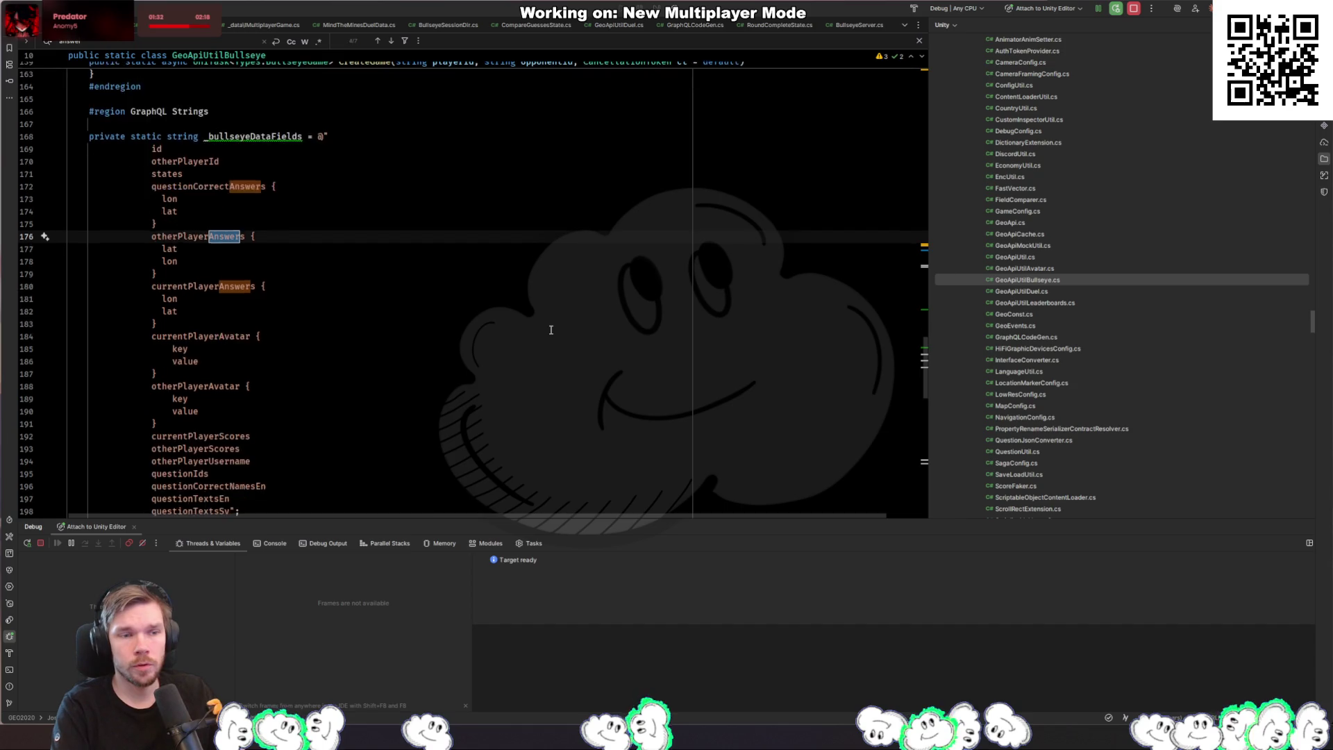
{"action": "key", "text": "ctrl+b"}
{"action": "key", "text": "Escape"}
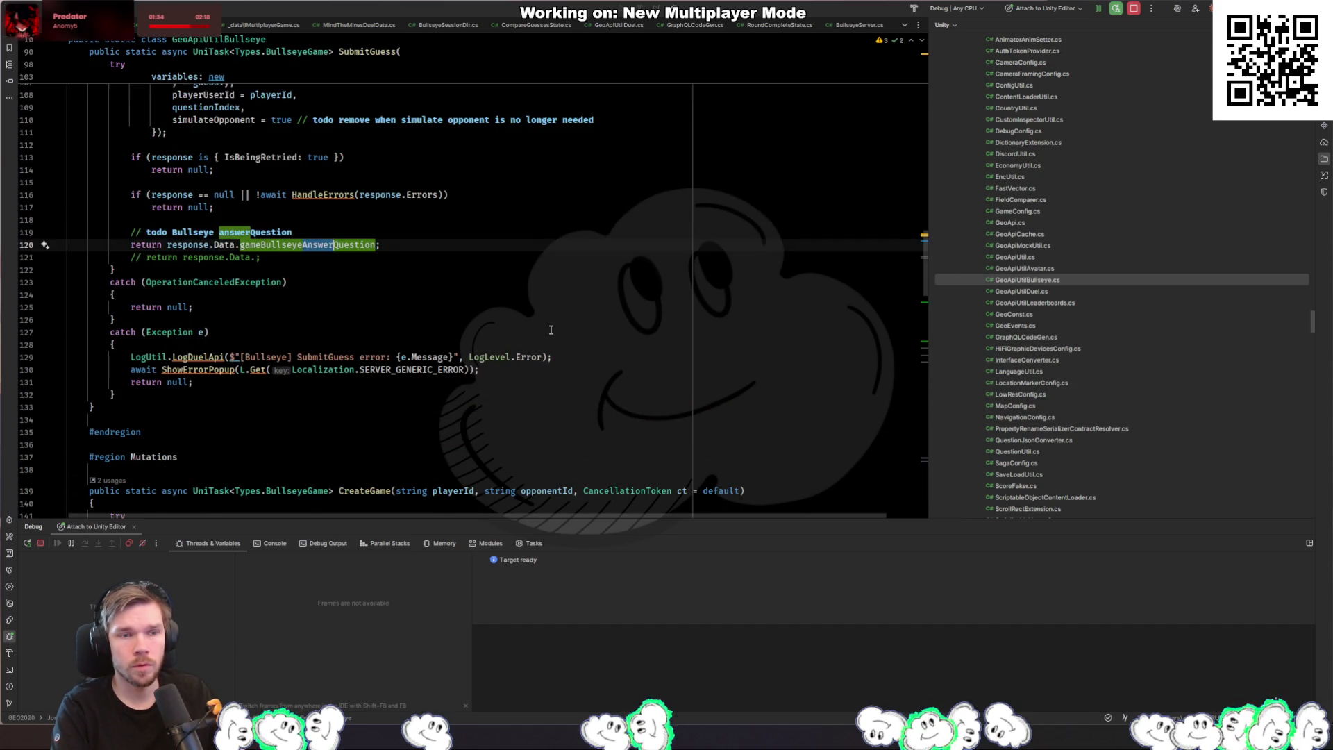
{"action": "scroll", "coordinate": [550, 330], "scroll_direction": "up", "scroll_amount": 4}
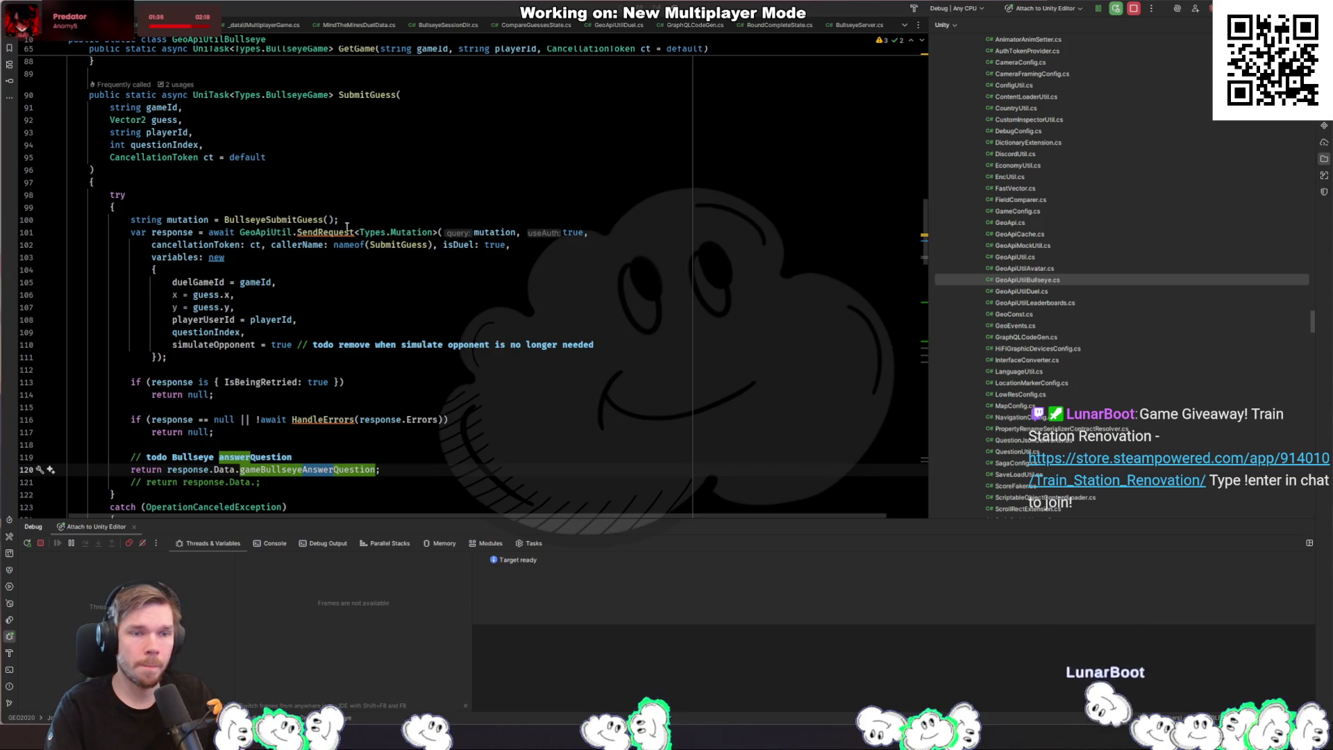
{"action": "left_click", "coordinate": [287, 221]}
{"action": "double_click", "coordinate": [281, 345]}
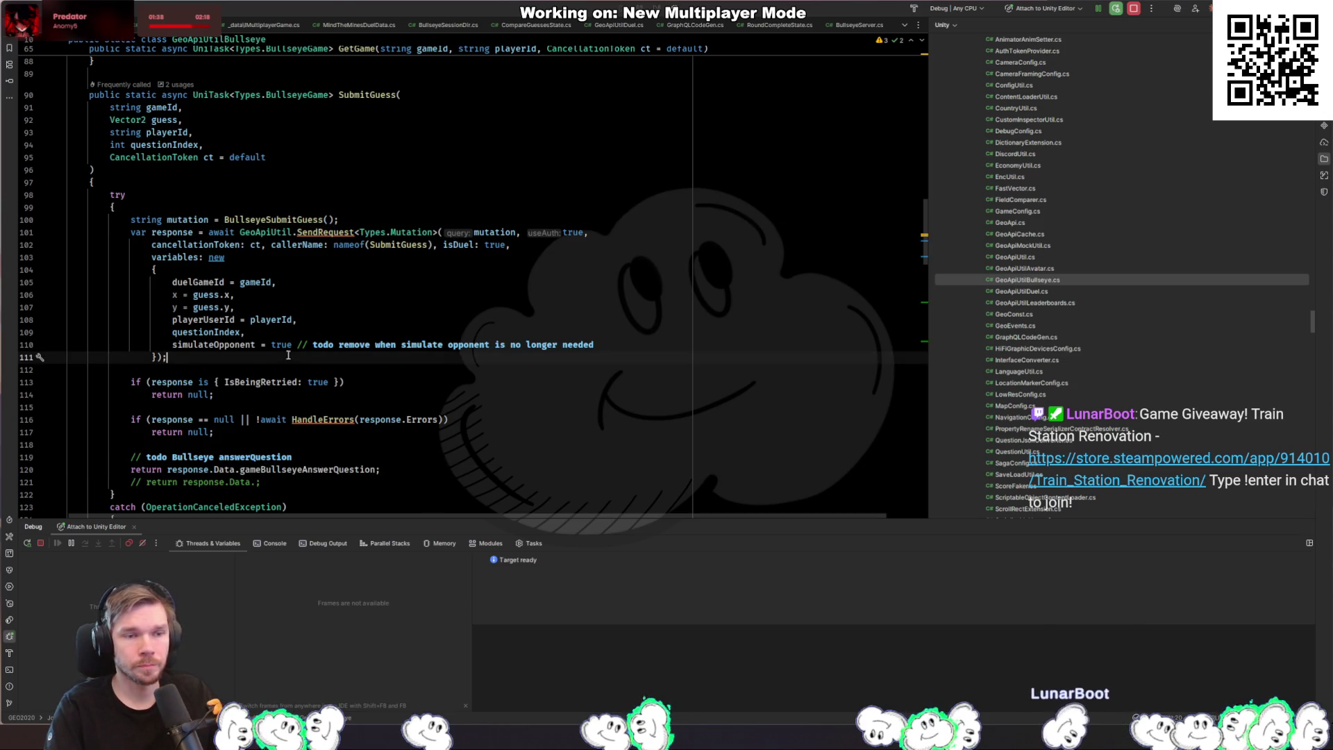
{"action": "type", "text": "false"}
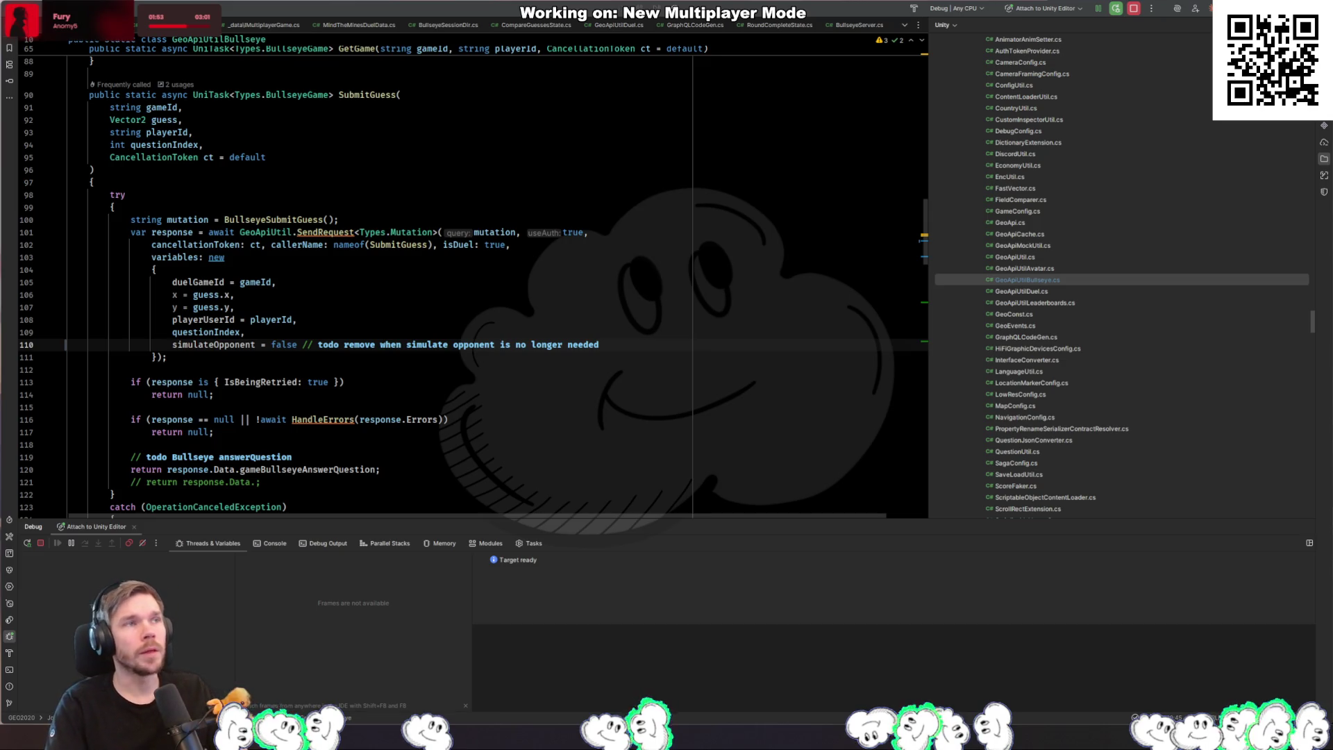
{"action": "key", "text": "alt+Tab"}
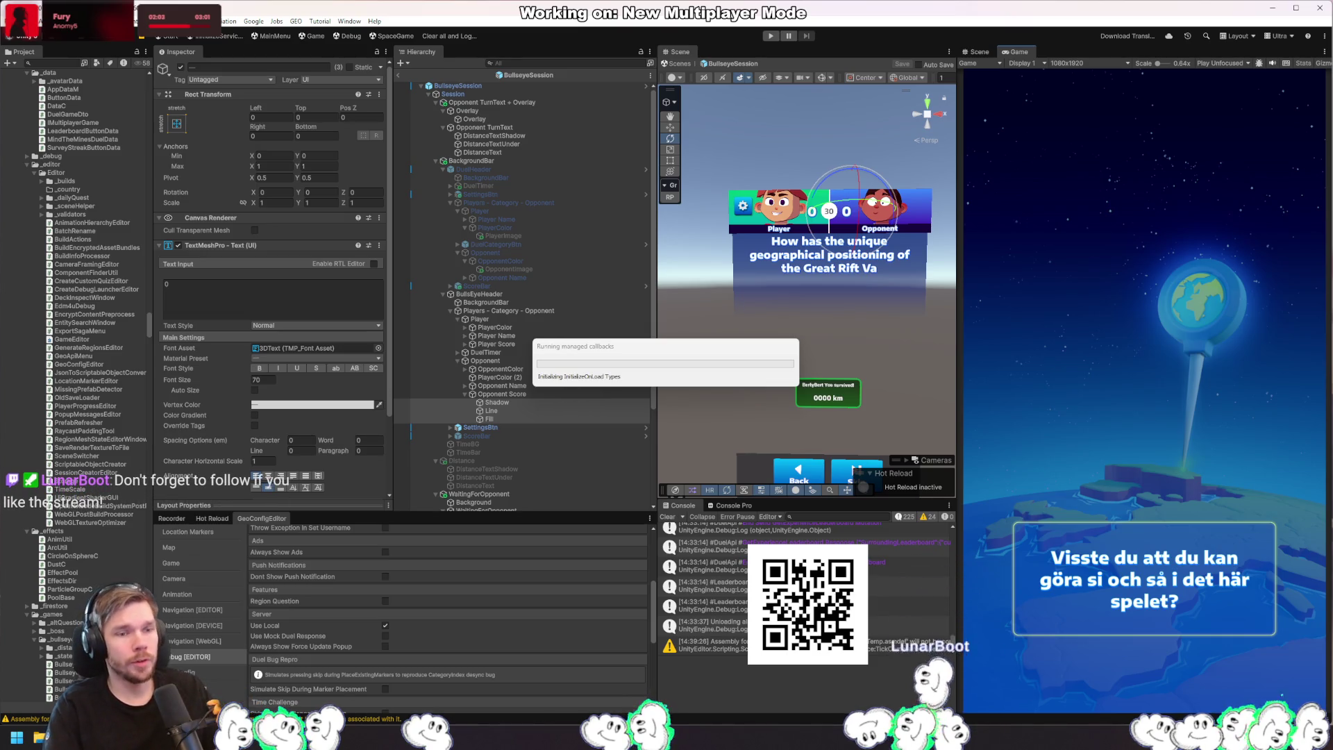
Step: Return to Unity after the script reload and filter the Project assets by 'end'
{"action": "key", "text": "alt+Tab"}
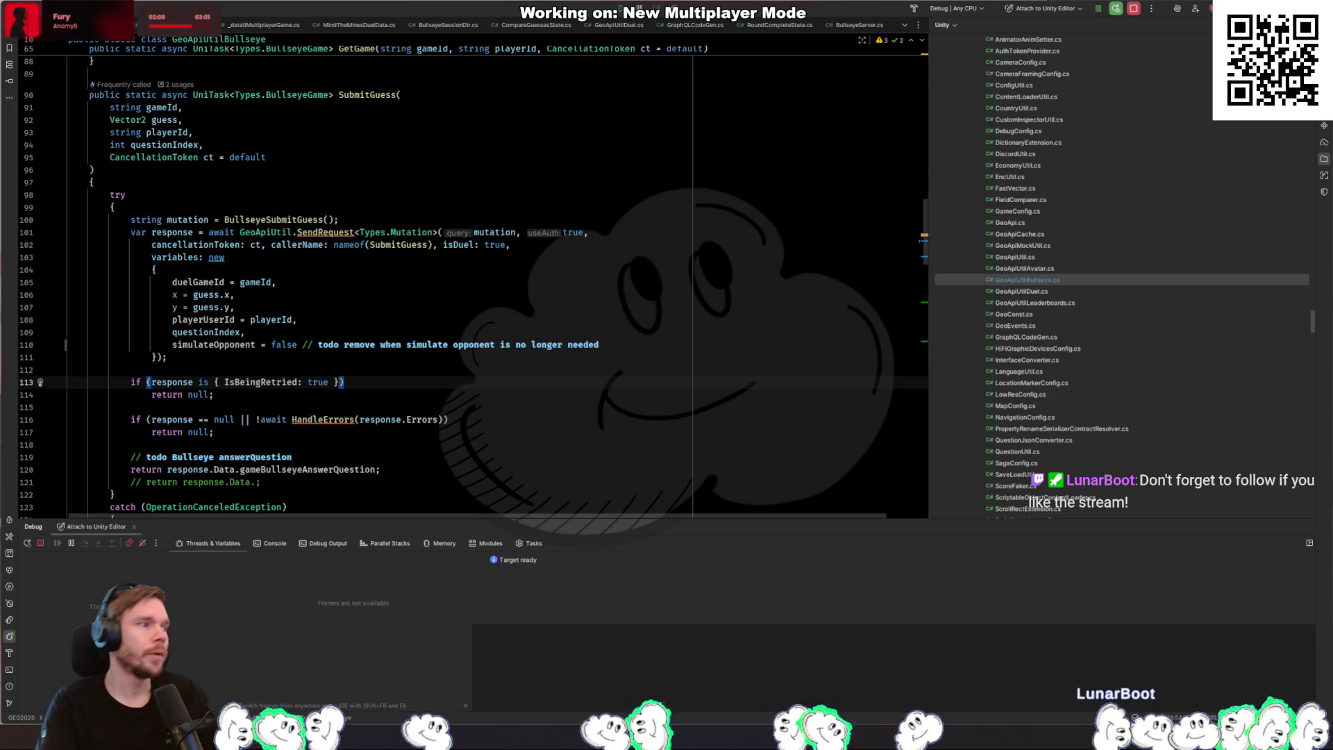
{"action": "key", "text": "alt+Tab"}
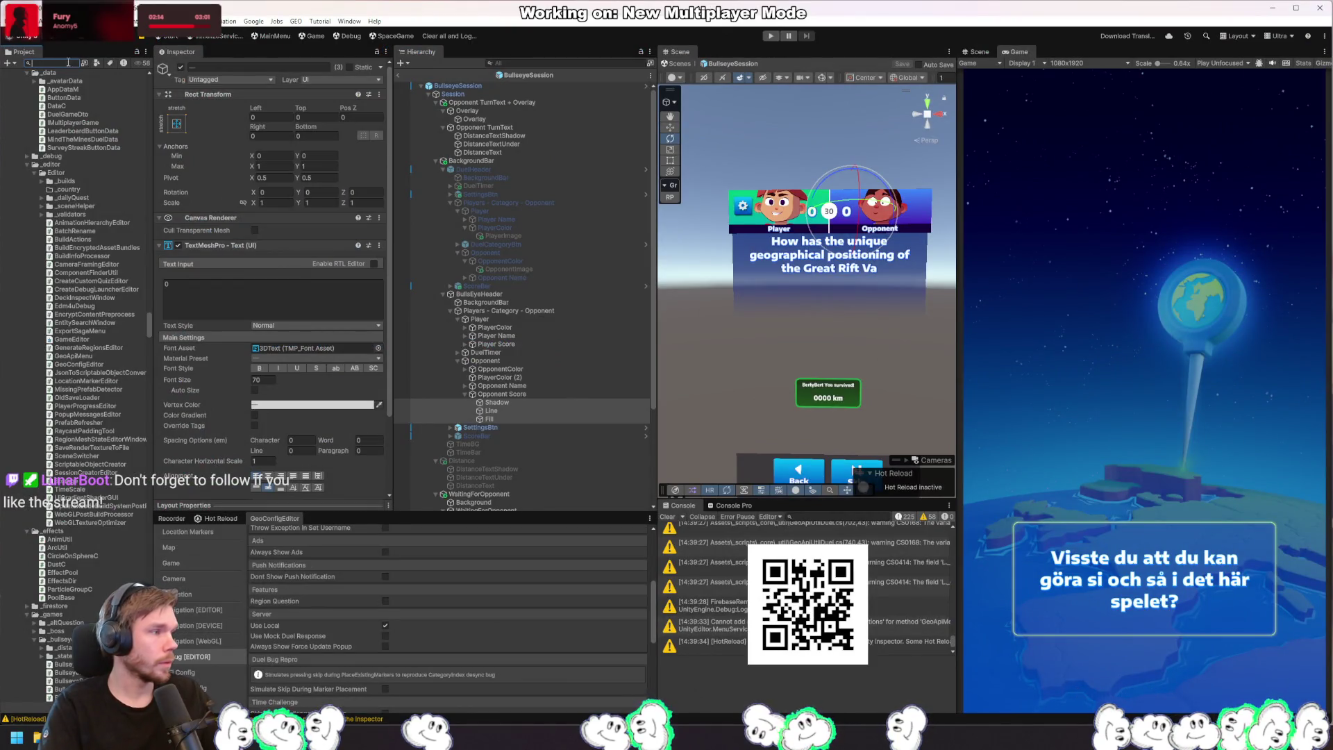
{"action": "type", "text": "end"}
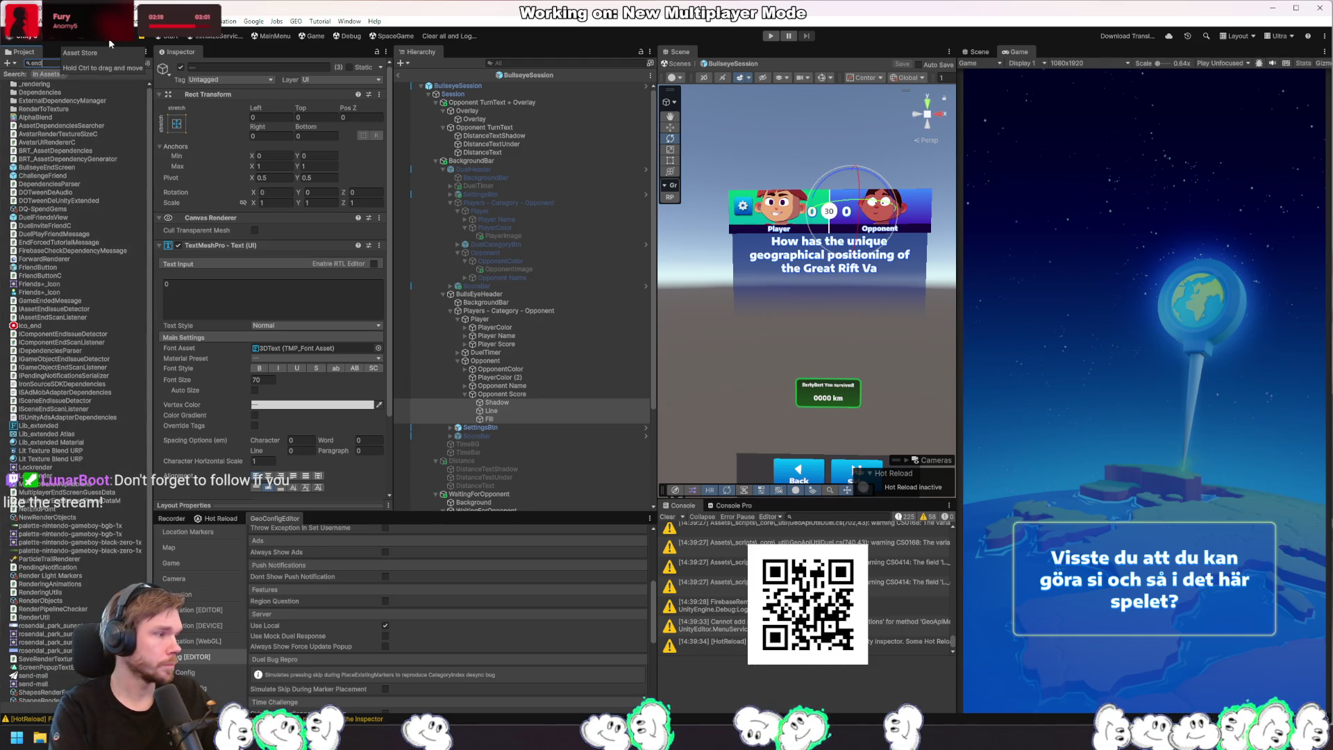
Step: Open the BullseyeEndScreen prefab in Prefab Mode
{"action": "left_click", "coordinate": [78, 167]}
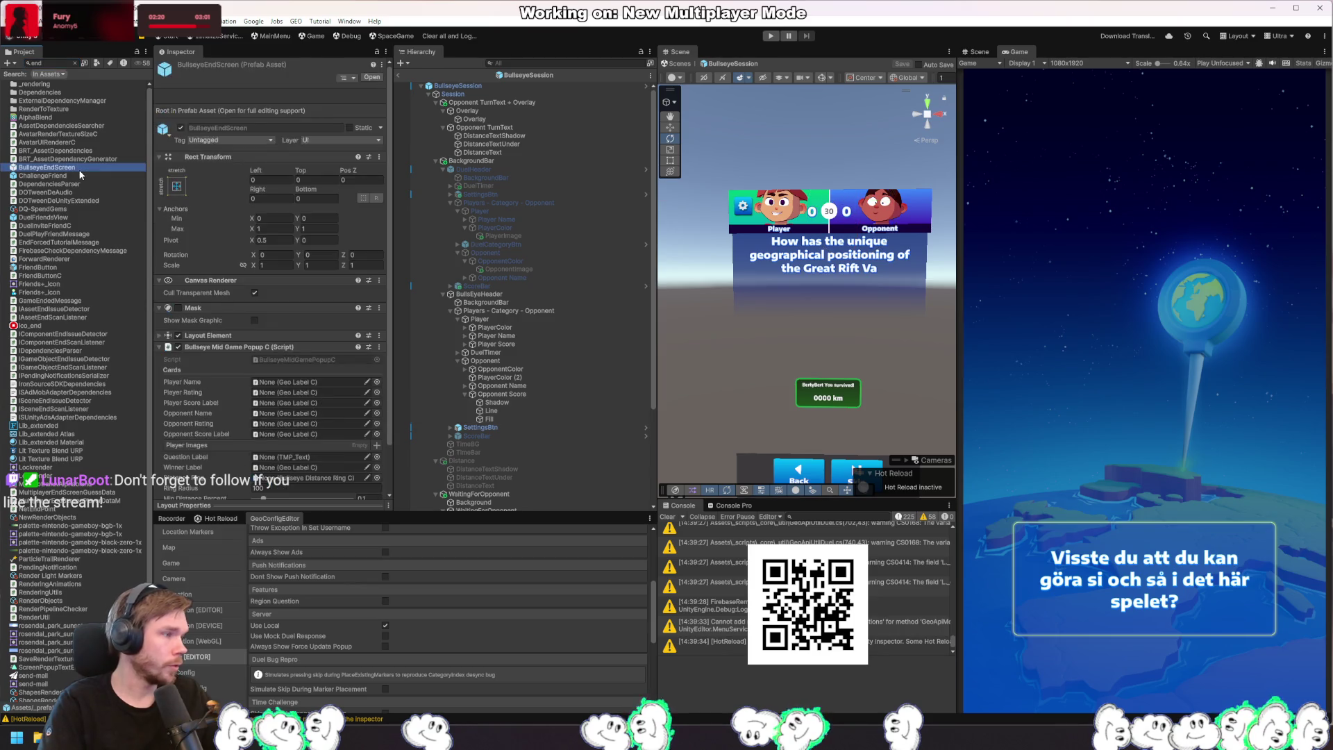
{"action": "double_click", "coordinate": [80, 170]}
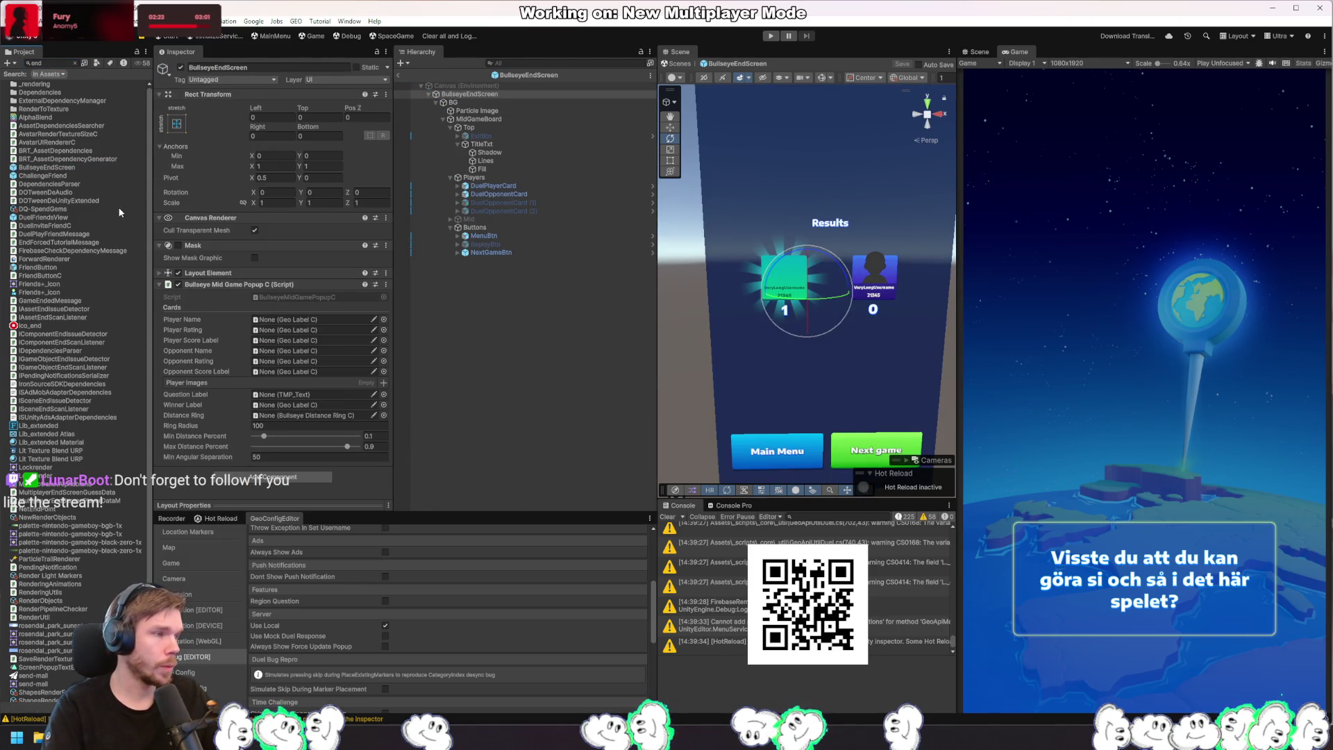
{"action": "left_click", "coordinate": [581, 356]}
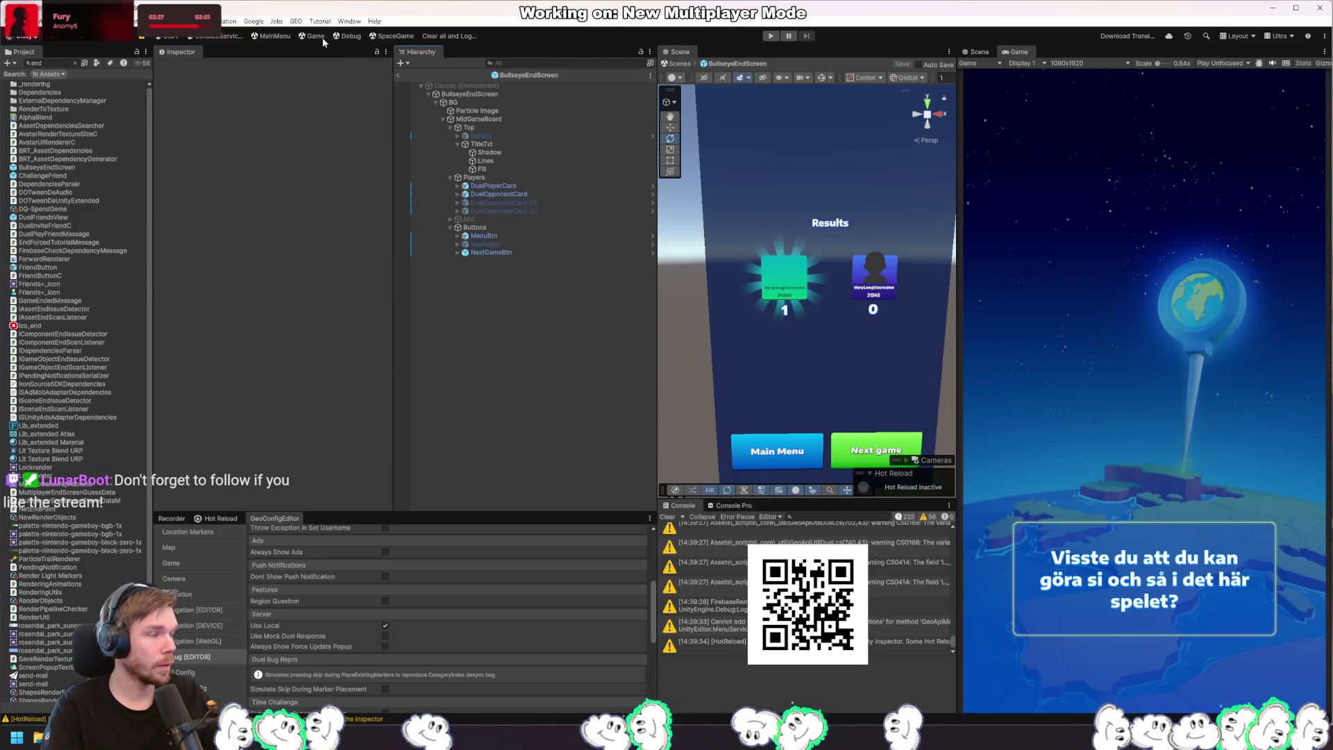
{"action": "key", "text": "ctrl+6"}
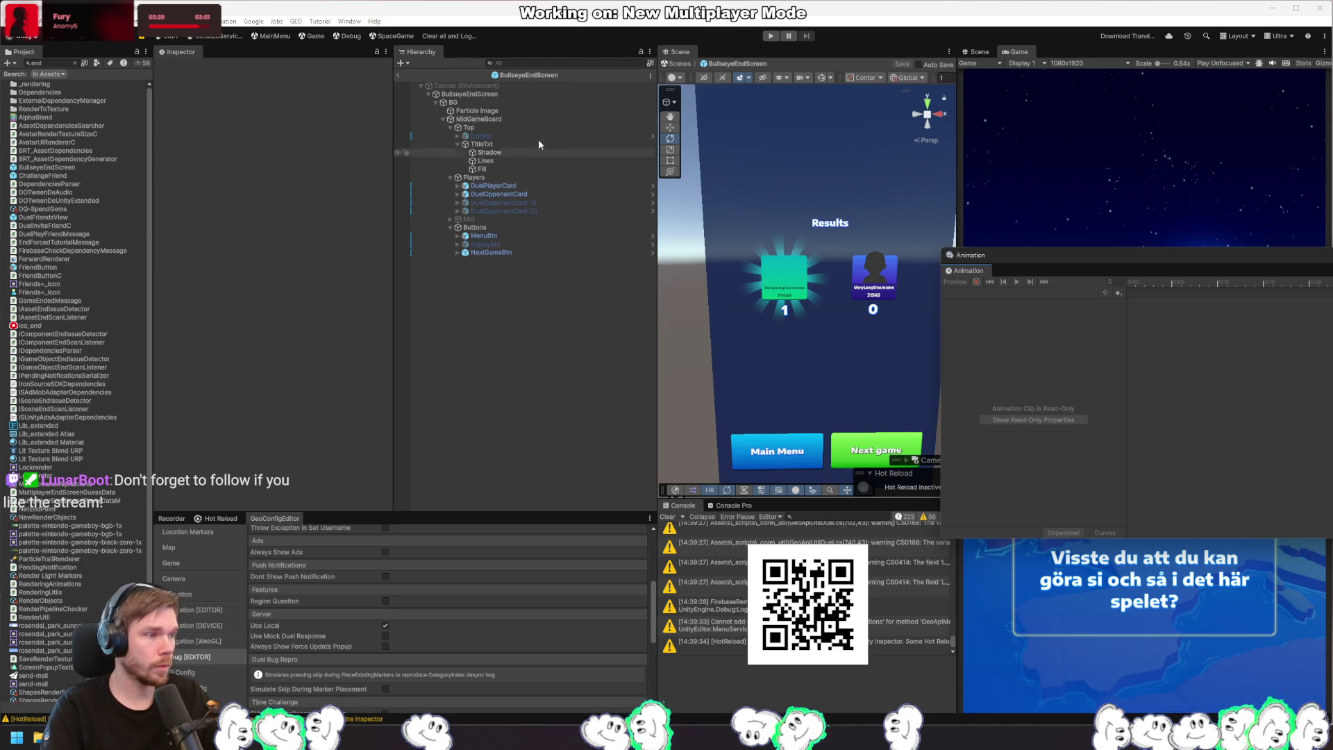
Step: Inspect the prefab's BG, Players, Buttons and Top objects in the Hierarchy
{"action": "left_click", "coordinate": [481, 96]}
{"action": "left_click", "coordinate": [507, 103]}
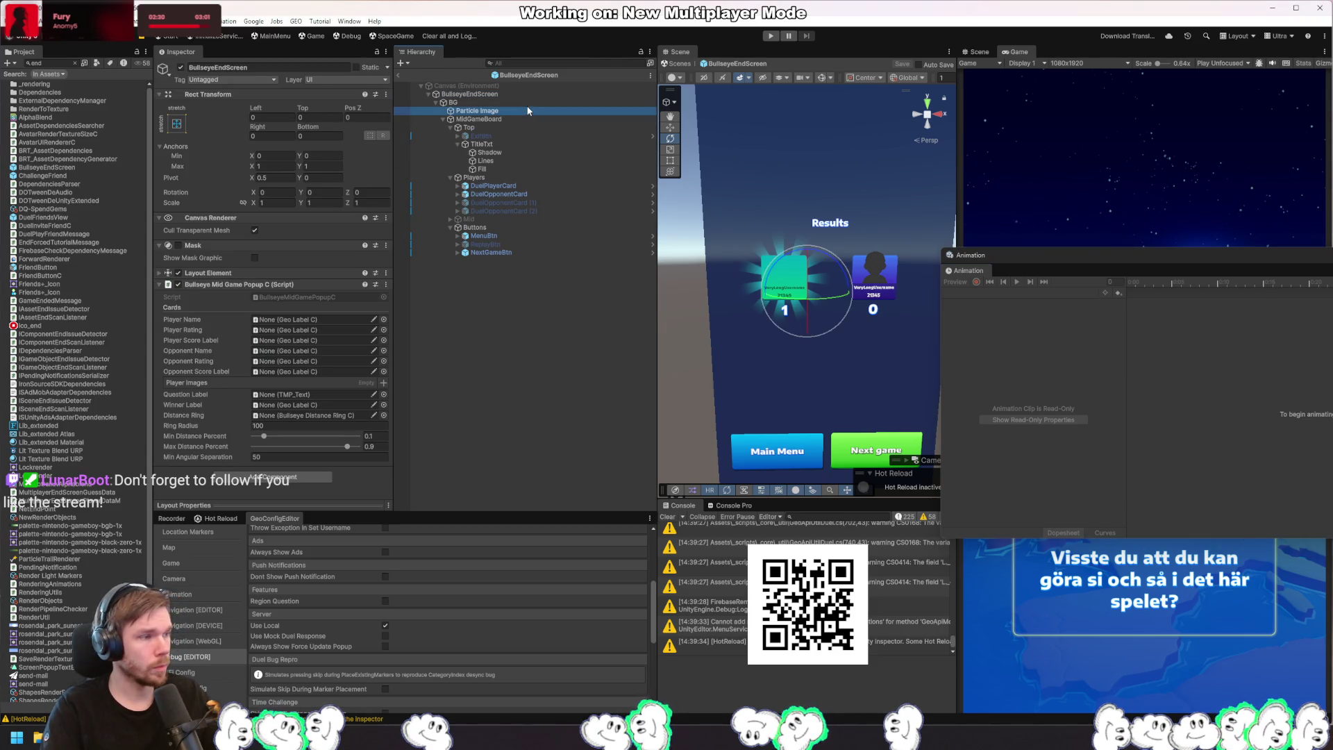
{"action": "left_click", "coordinate": [500, 177]}
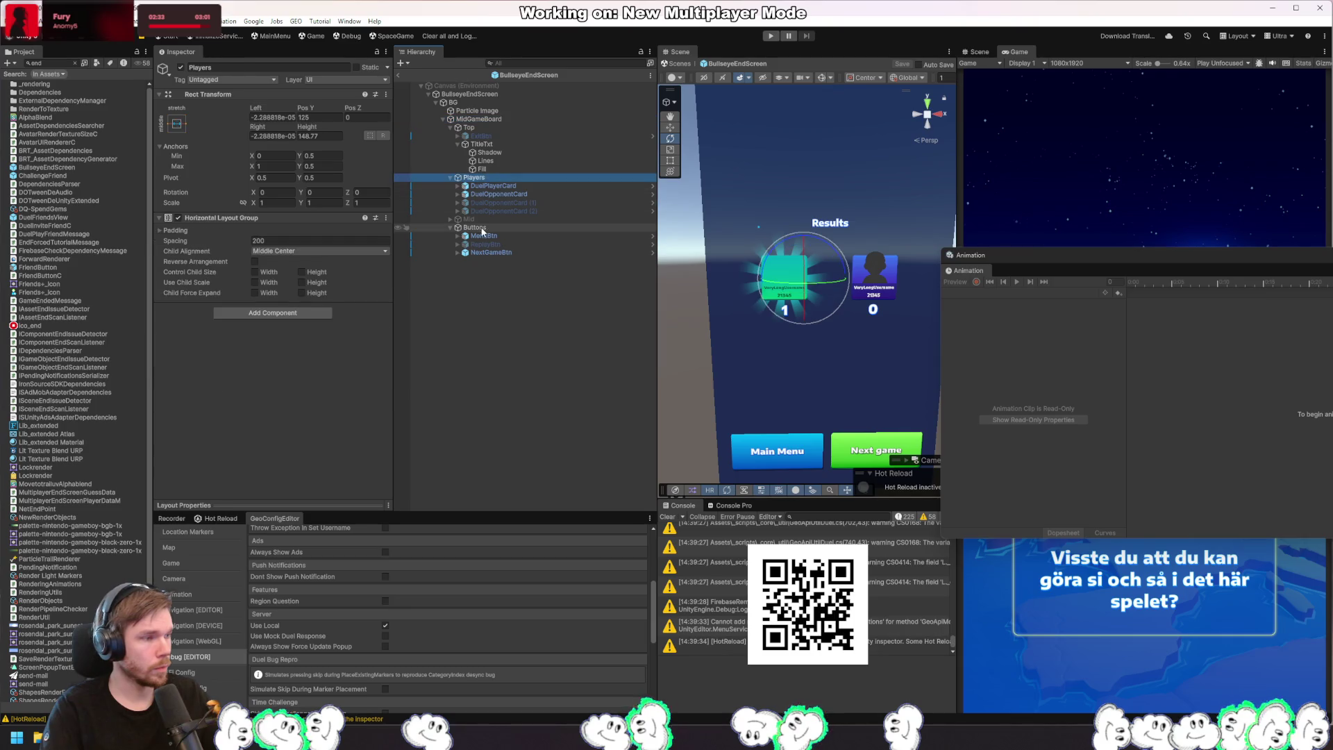
{"action": "left_click", "coordinate": [484, 228]}
{"action": "left_click", "coordinate": [498, 177]}
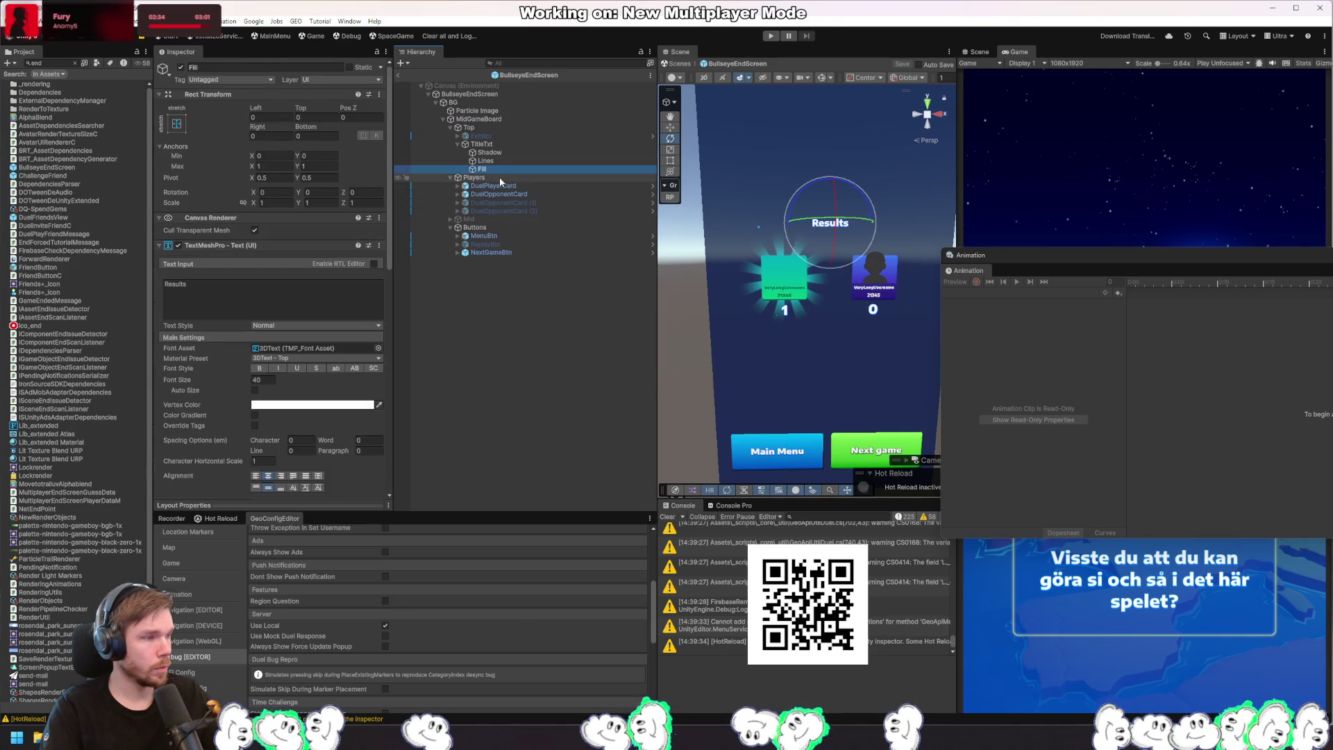
{"action": "left_click", "coordinate": [494, 128]}
{"action": "left_click", "coordinate": [501, 119]}
{"action": "left_click", "coordinate": [526, 111]}
{"action": "left_click", "coordinate": [531, 103]}
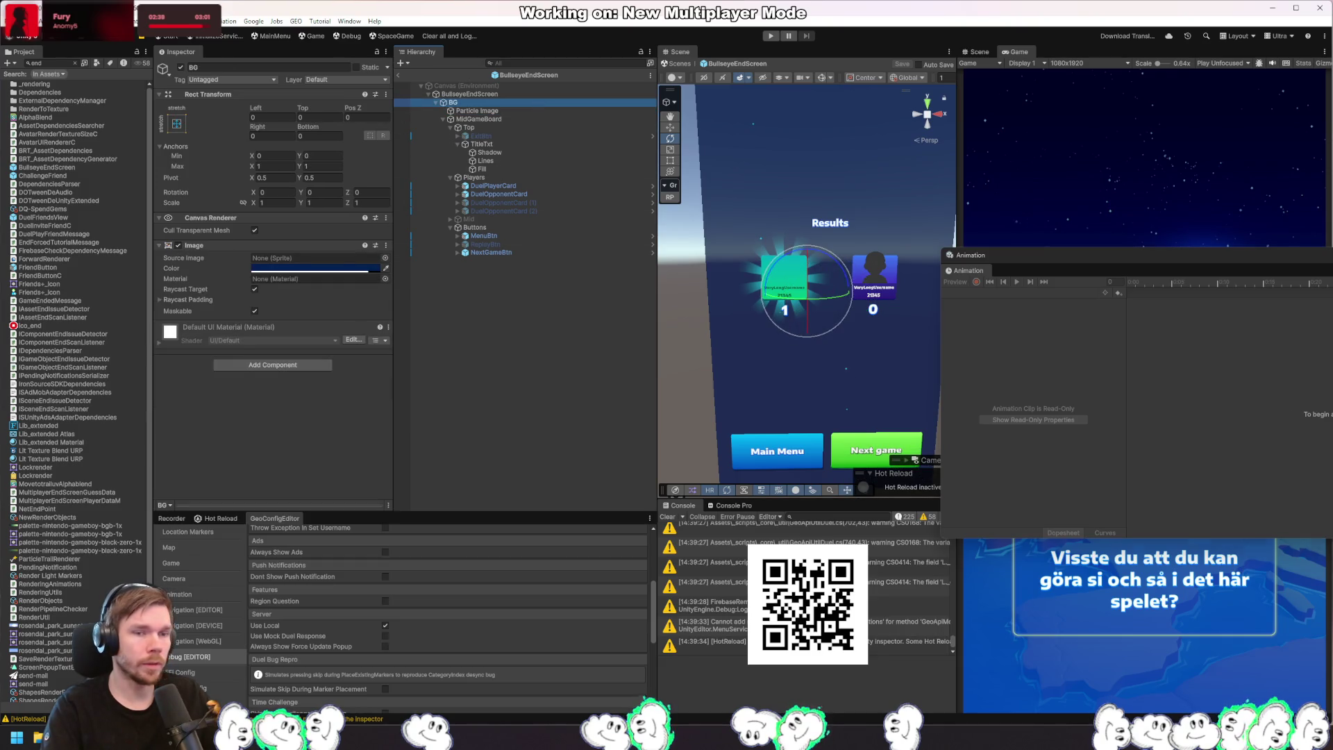
{"action": "left_click", "coordinate": [521, 326]}
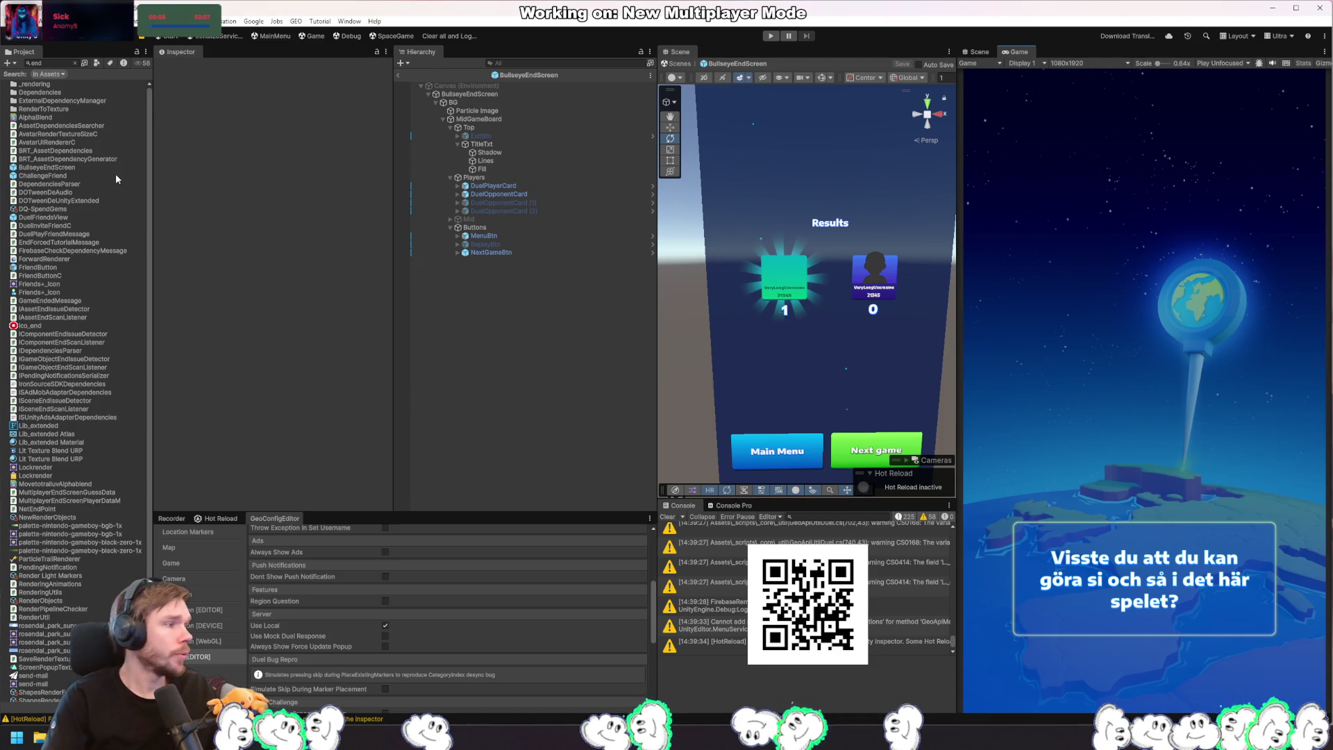
Step: Search the Project for 'mid game' and open the BullseyeMidGamePopup prefab
{"action": "left_click", "coordinate": [66, 62]}
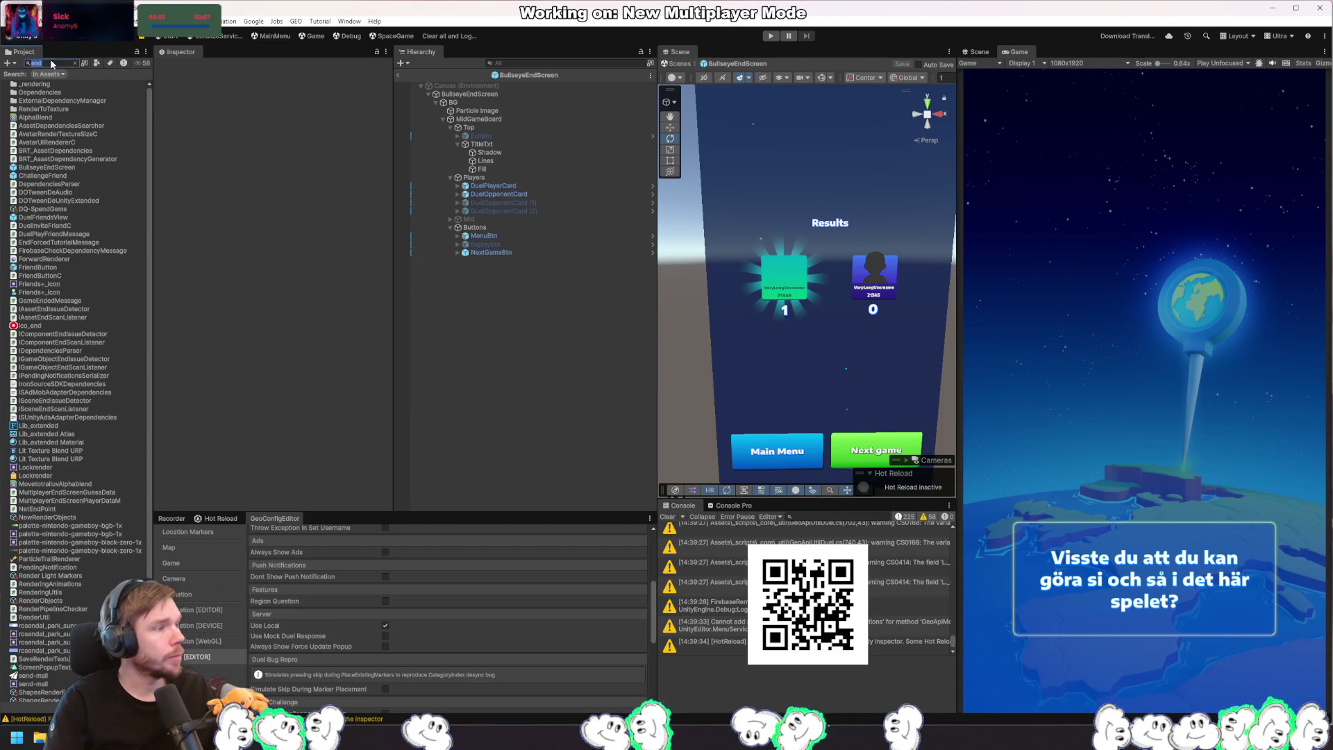
{"action": "type", "text": "midscreen"}
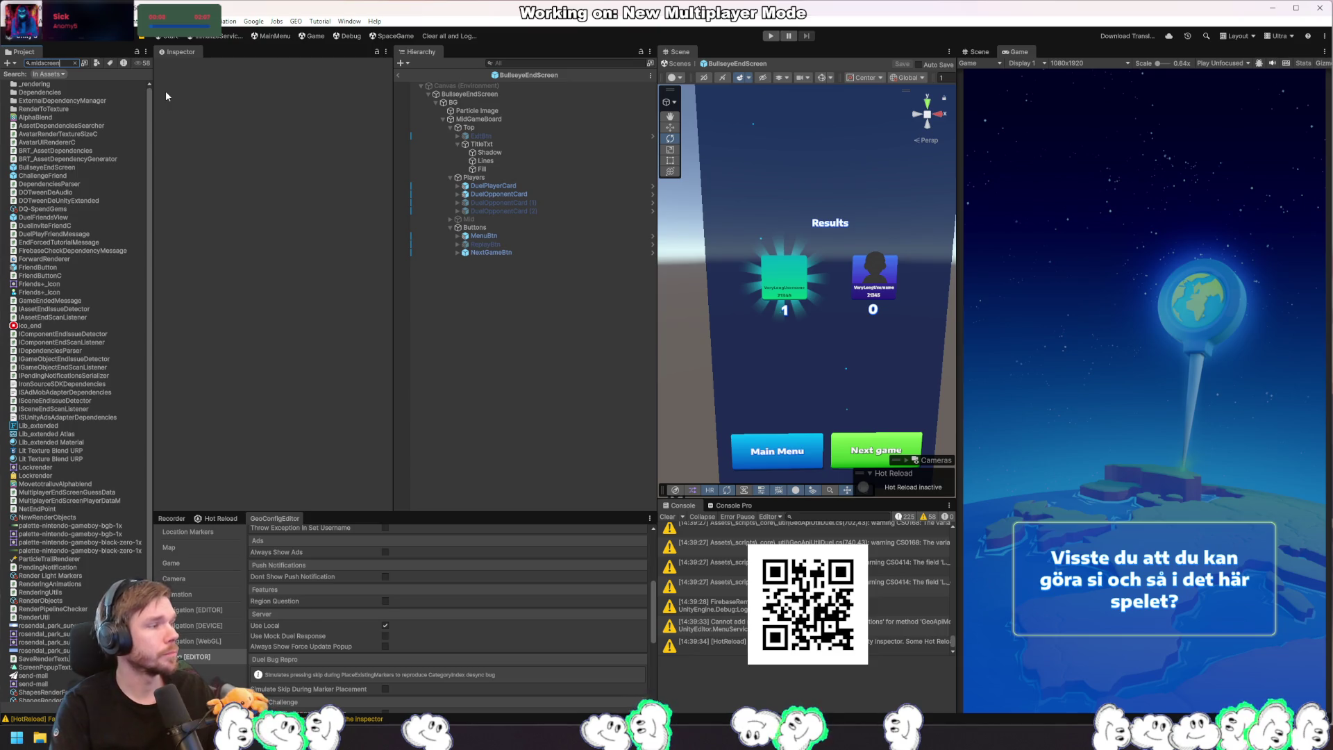
{"action": "key", "text": "ctrl+a"}
{"action": "key", "text": "BackSpace"}
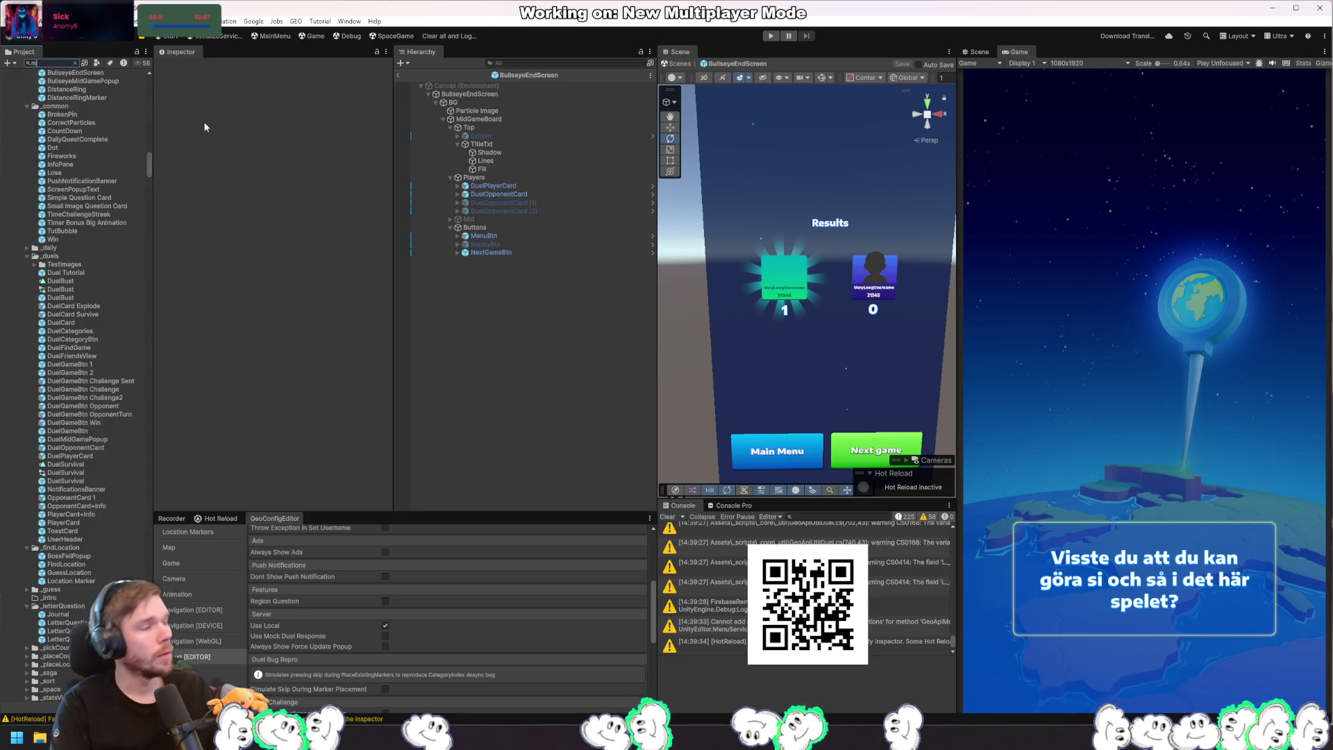
{"action": "type", "text": "mid game"}
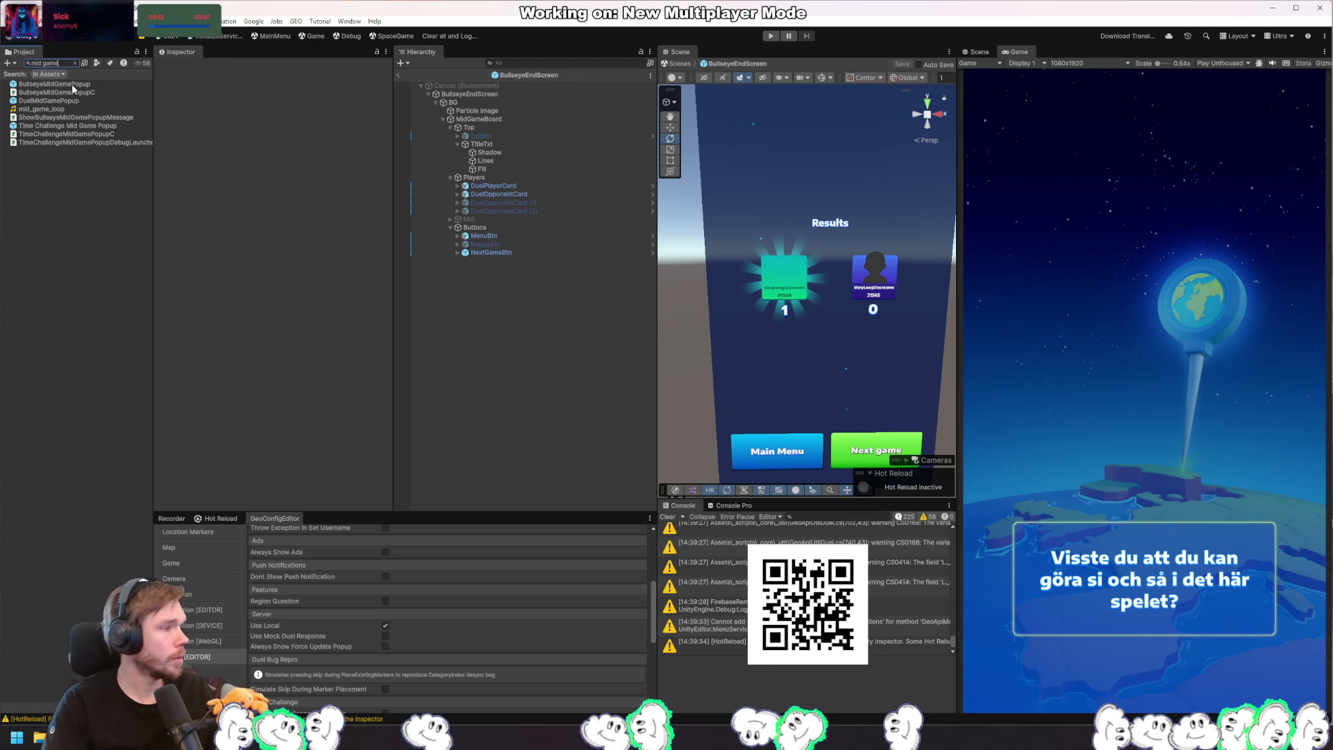
{"action": "double_click", "coordinate": [54, 84]}
Step: Duplicate the BullseyeMidGamePopup prefab asset
{"action": "left_click", "coordinate": [75, 63]}
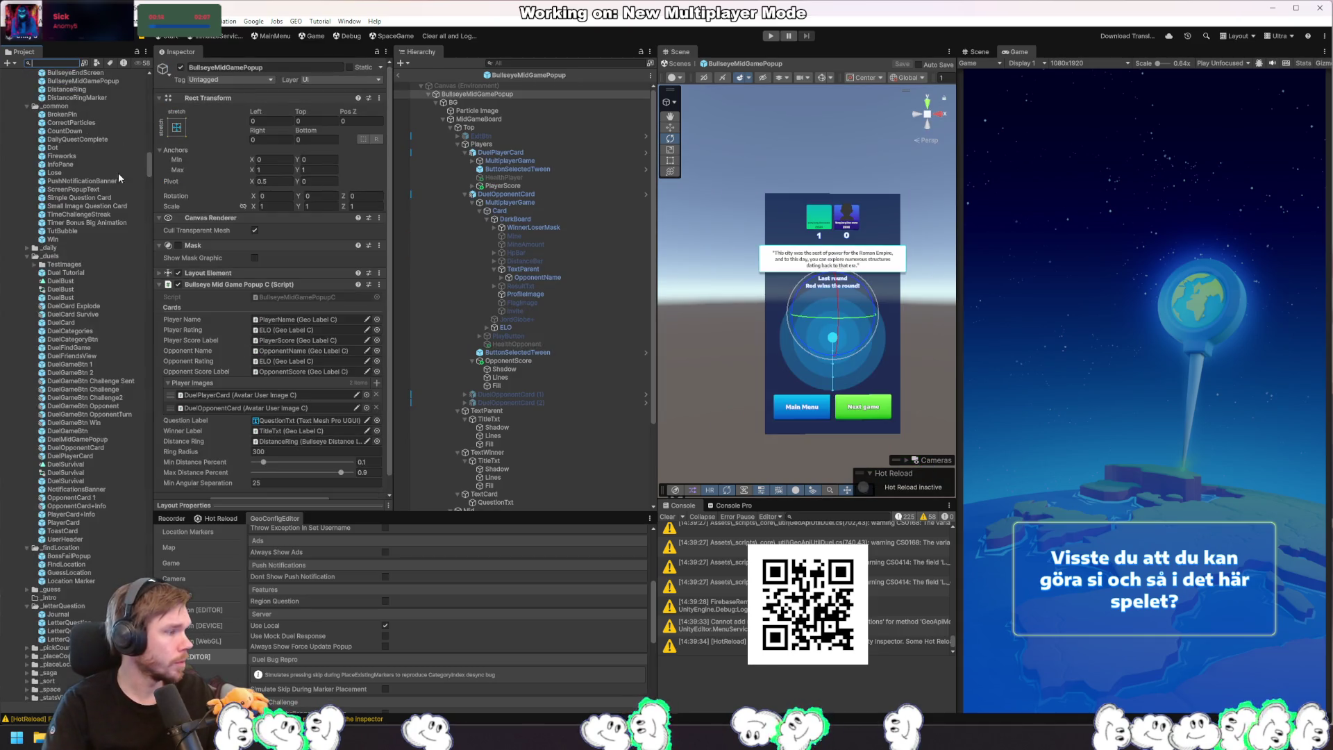
{"action": "scroll", "coordinate": [104, 201], "scroll_direction": "up", "scroll_amount": 3}
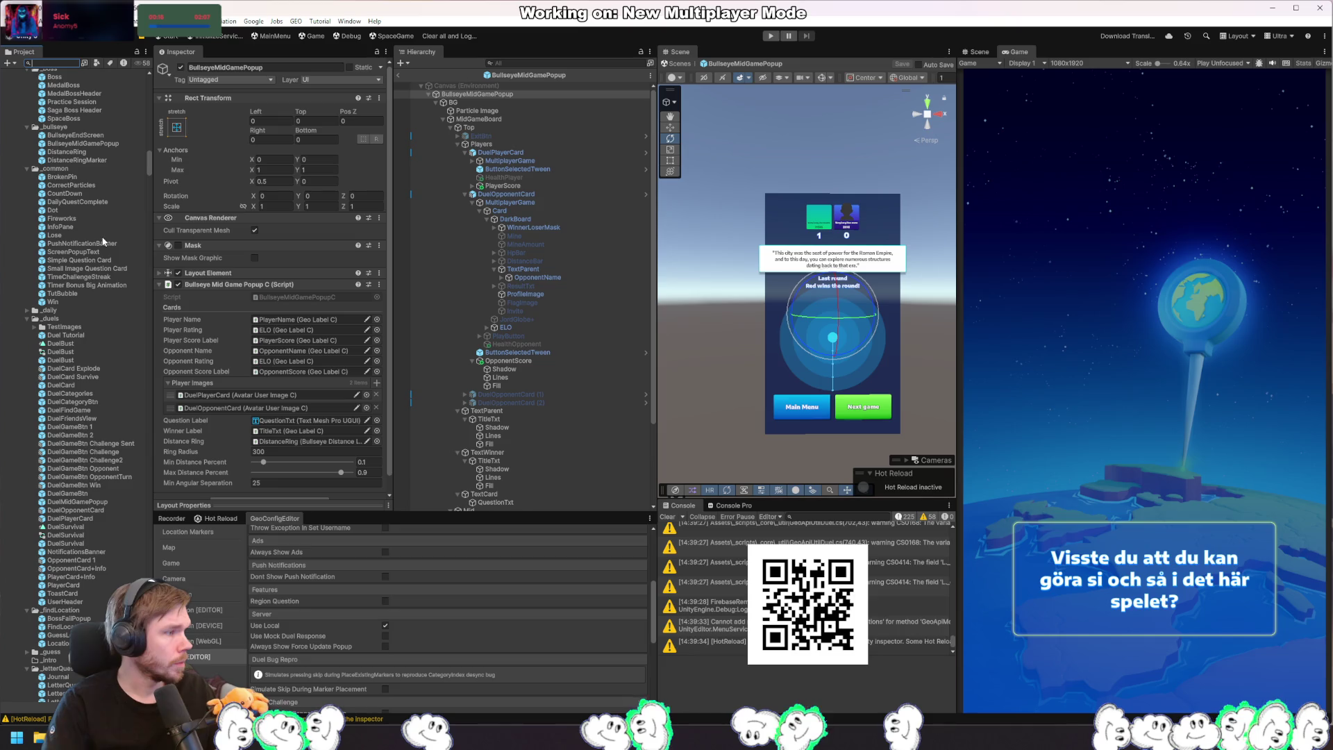
{"action": "left_click", "coordinate": [108, 144]}
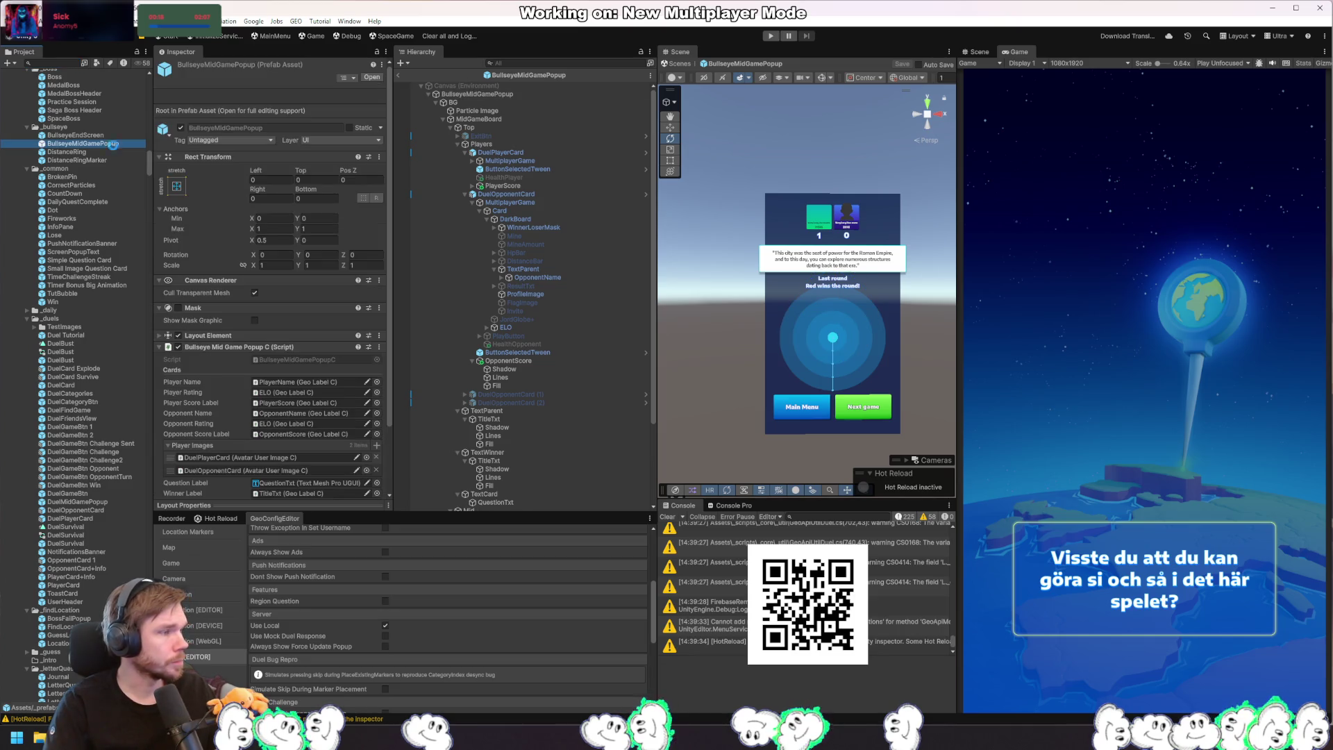
{"action": "key", "text": "ctrl+d"}
Step: Rename the old end screen prefab to 'BullseyeEndScreen OLD'
{"action": "key", "text": "Up"}
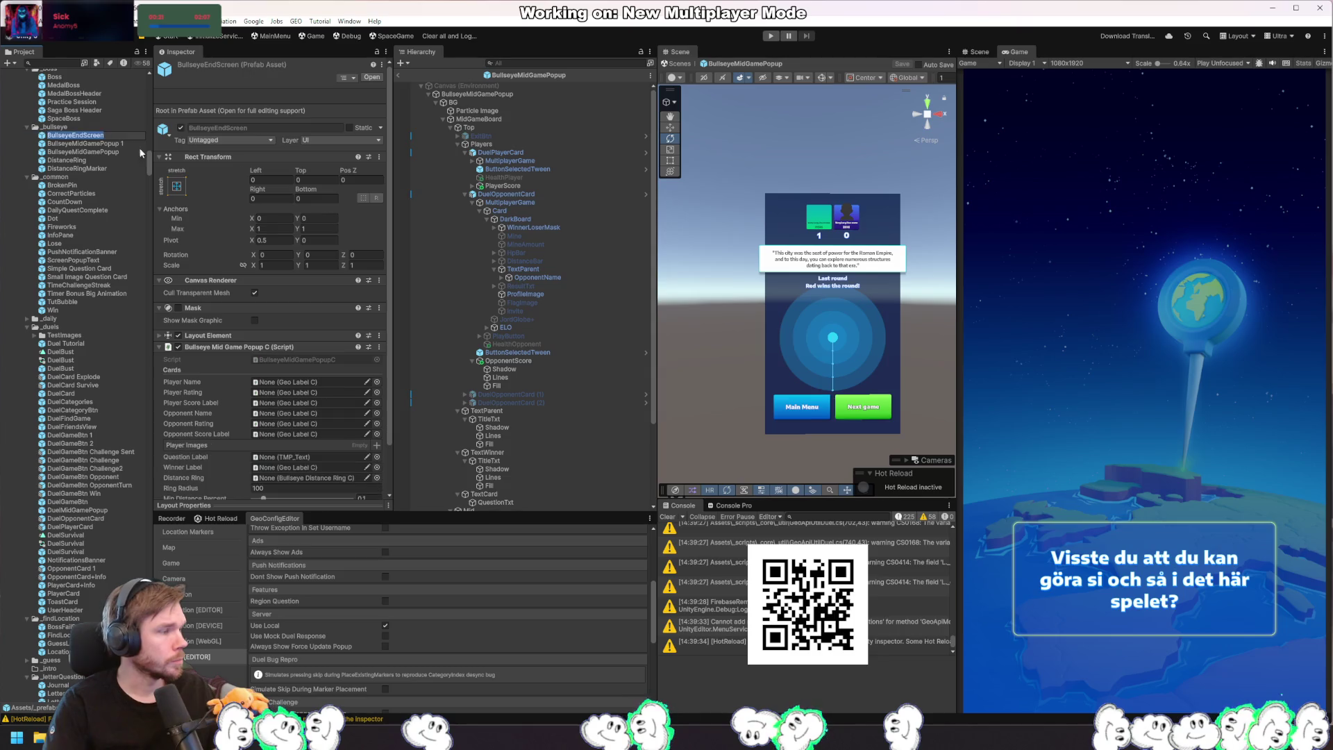
{"action": "key", "text": "End"}
{"action": "type", "text": "OLD"}
{"action": "key", "text": "Return"}
Step: Rename the duplicated popup to BullseyeEndScreenPopup
{"action": "key", "text": "Down"}
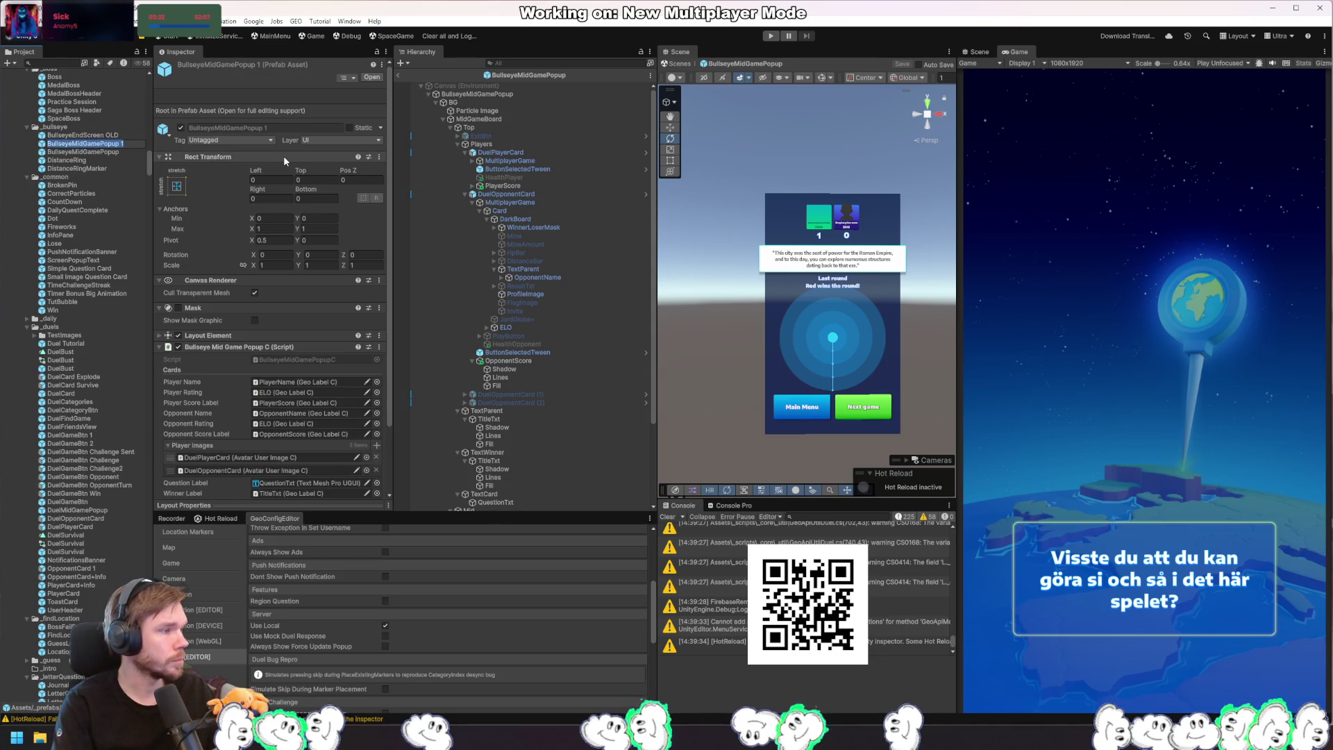
{"action": "key", "text": "F2"}
{"action": "key", "text": "End"}
{"action": "key", "text": "BackSpace"}
{"action": "key", "text": "BackSpace"}
{"action": "key", "text": "BackSpace"}
{"action": "key", "text": "BackSpace"}
{"action": "key", "text": "BackSpace"}
{"action": "type", "text": "En"}
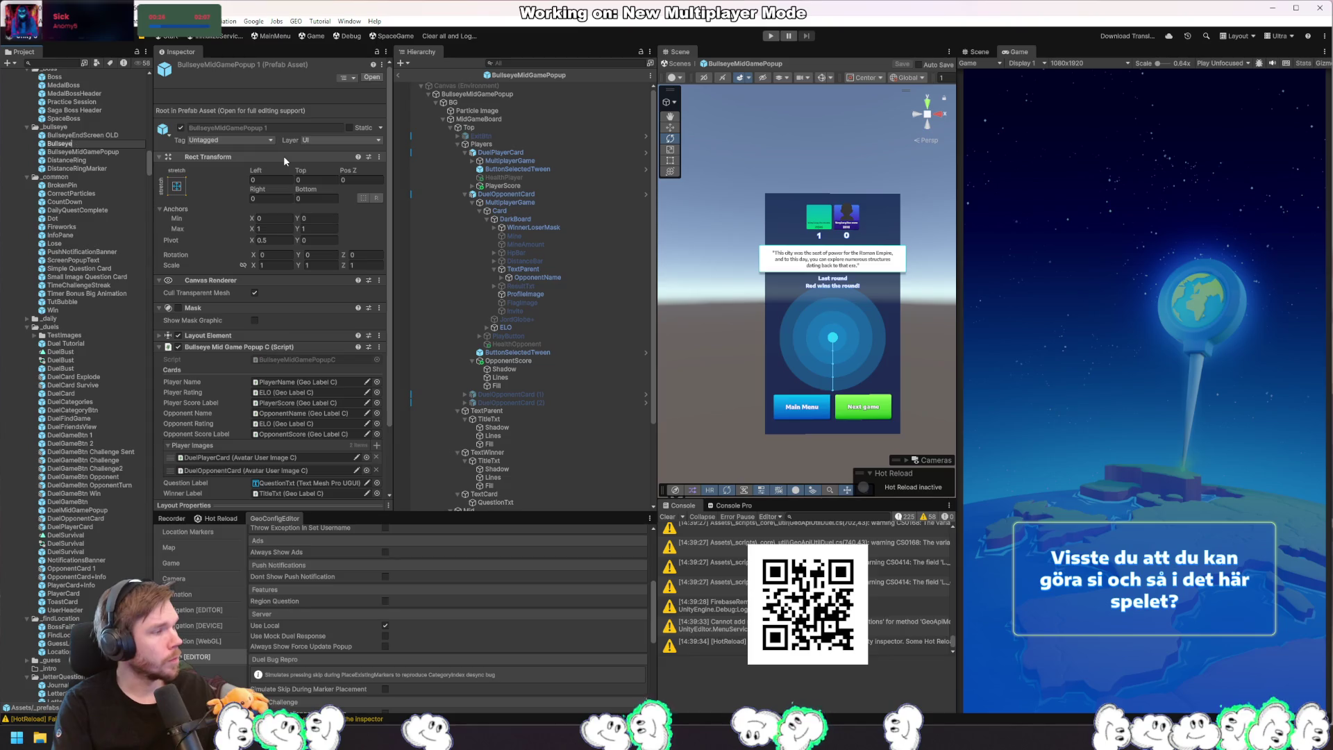
{"action": "type", "text": "dScreen"}
{"action": "key", "text": "Return"}
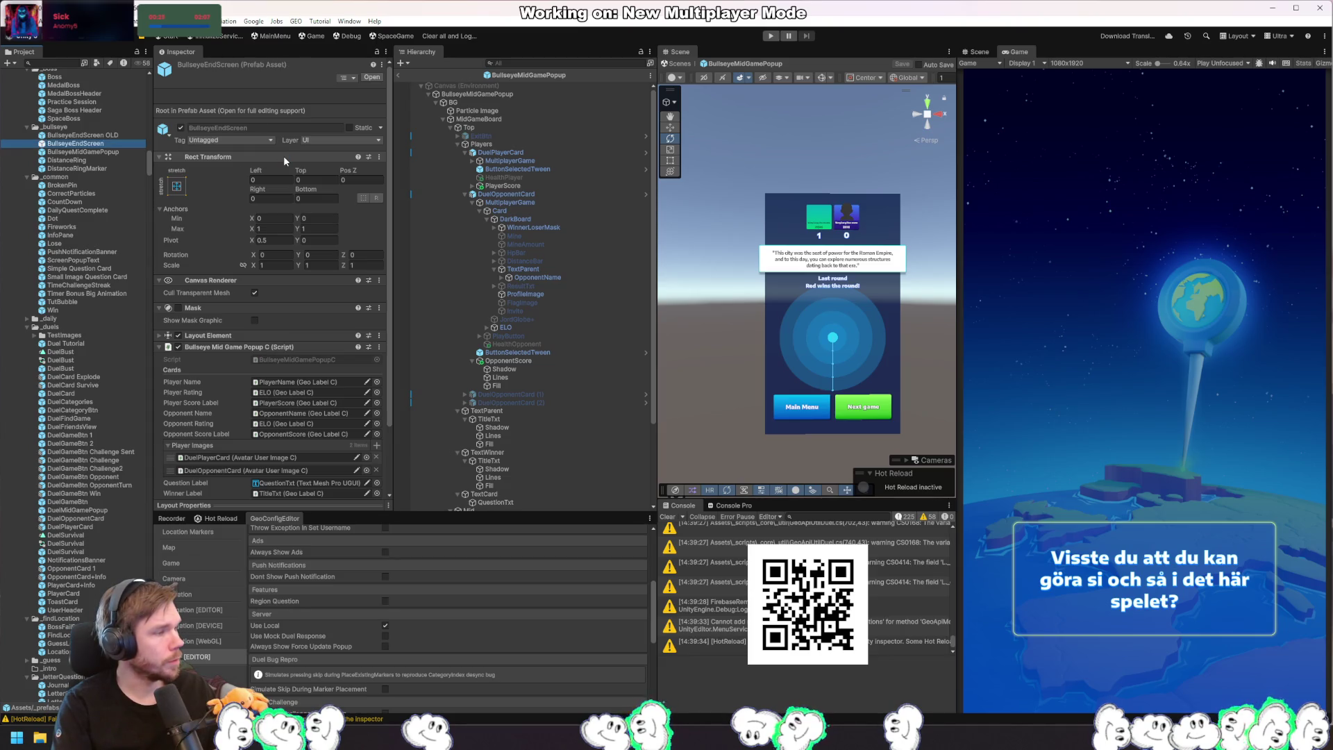
{"action": "type", "text": "Popup"}
{"action": "key", "text": "Return"}
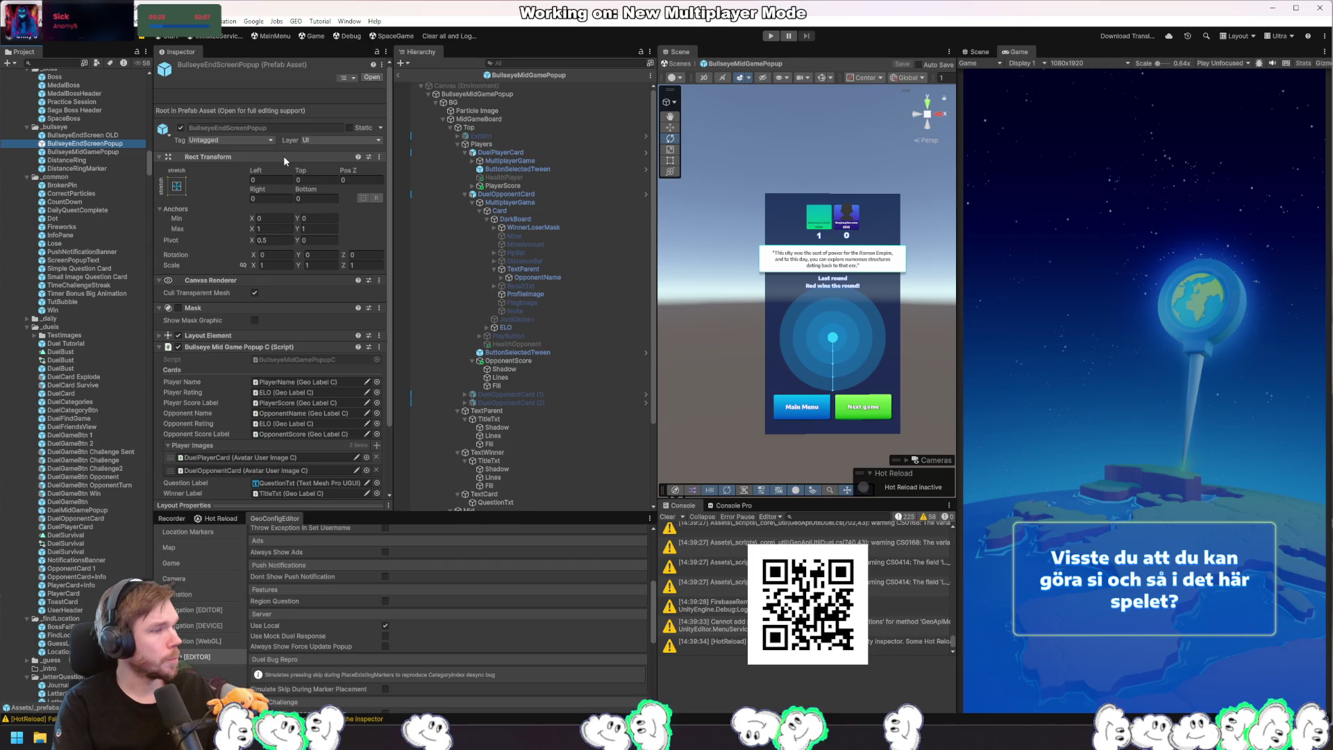
Step: Open BullseyeEndScreenPopup, then reopen BullseyeMidGamePopup with MidGameBoard collapsed
{"action": "double_click", "coordinate": [115, 144]}
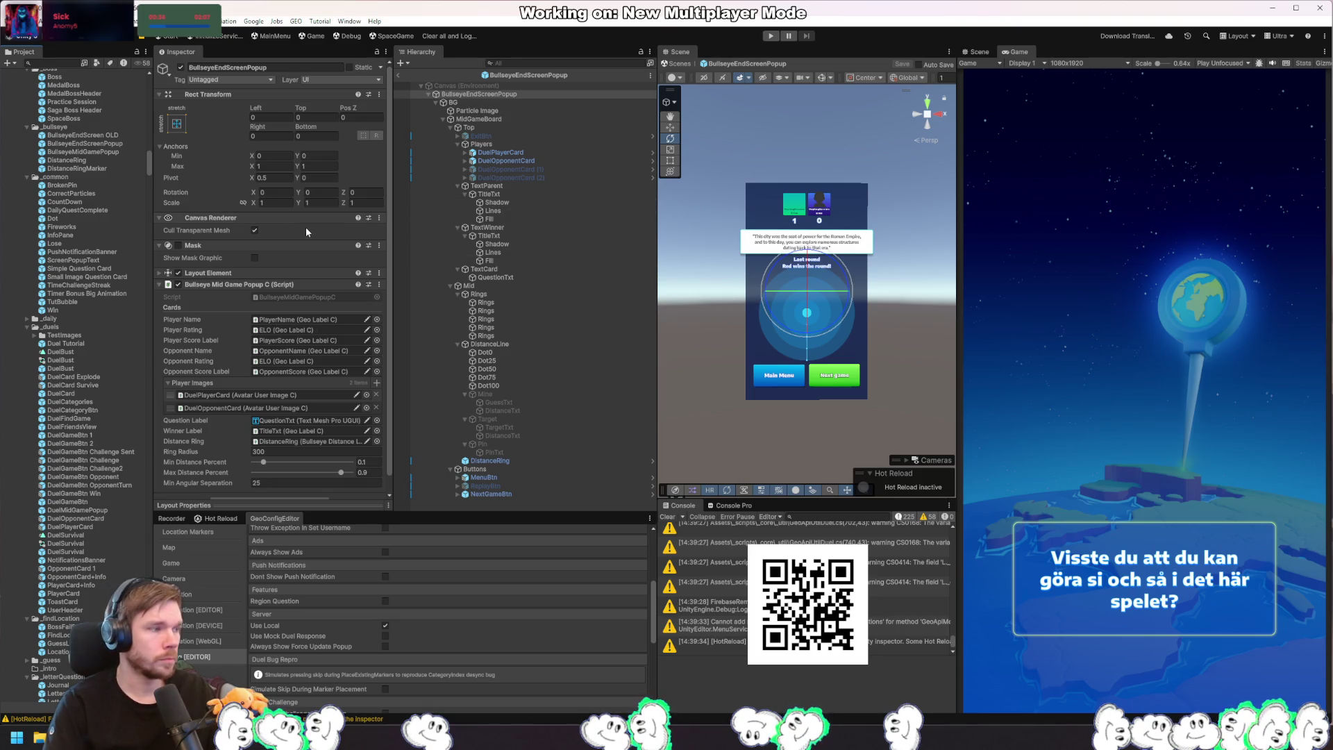
{"action": "double_click", "coordinate": [96, 152]}
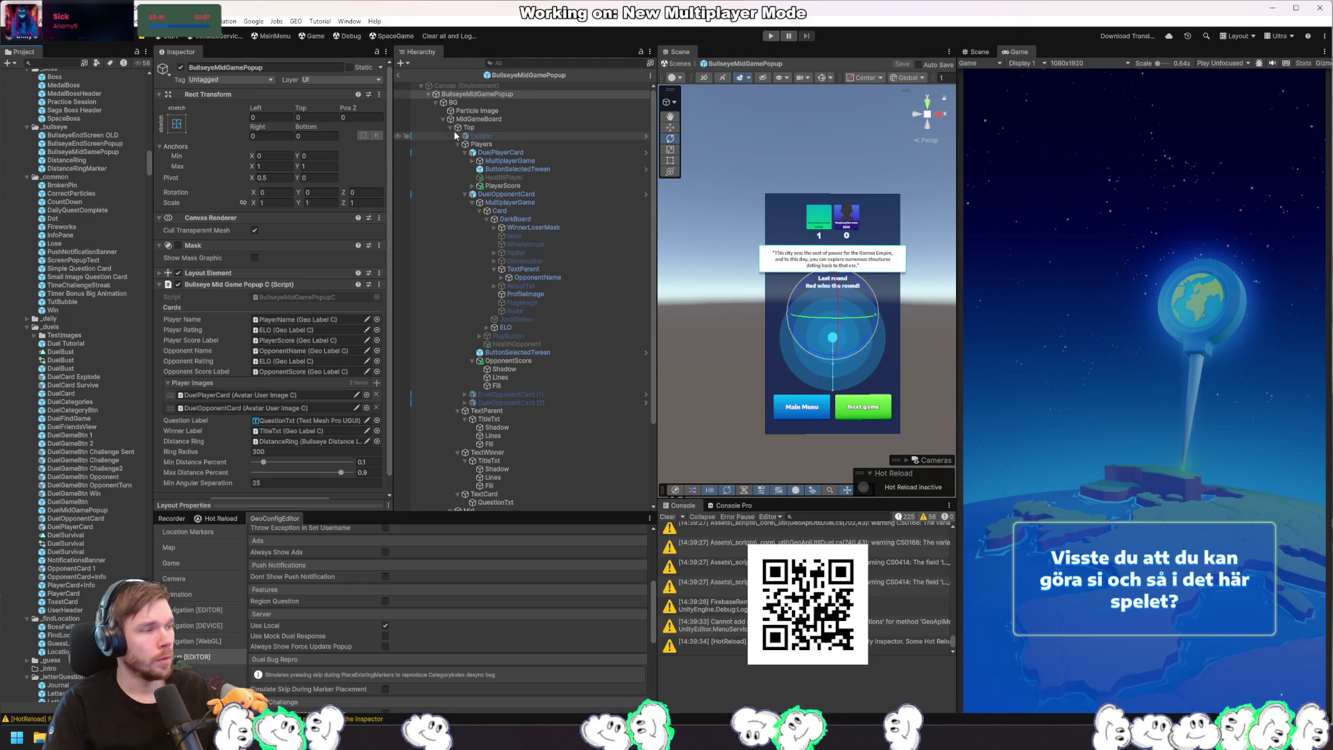
{"action": "left_click", "coordinate": [443, 119]}
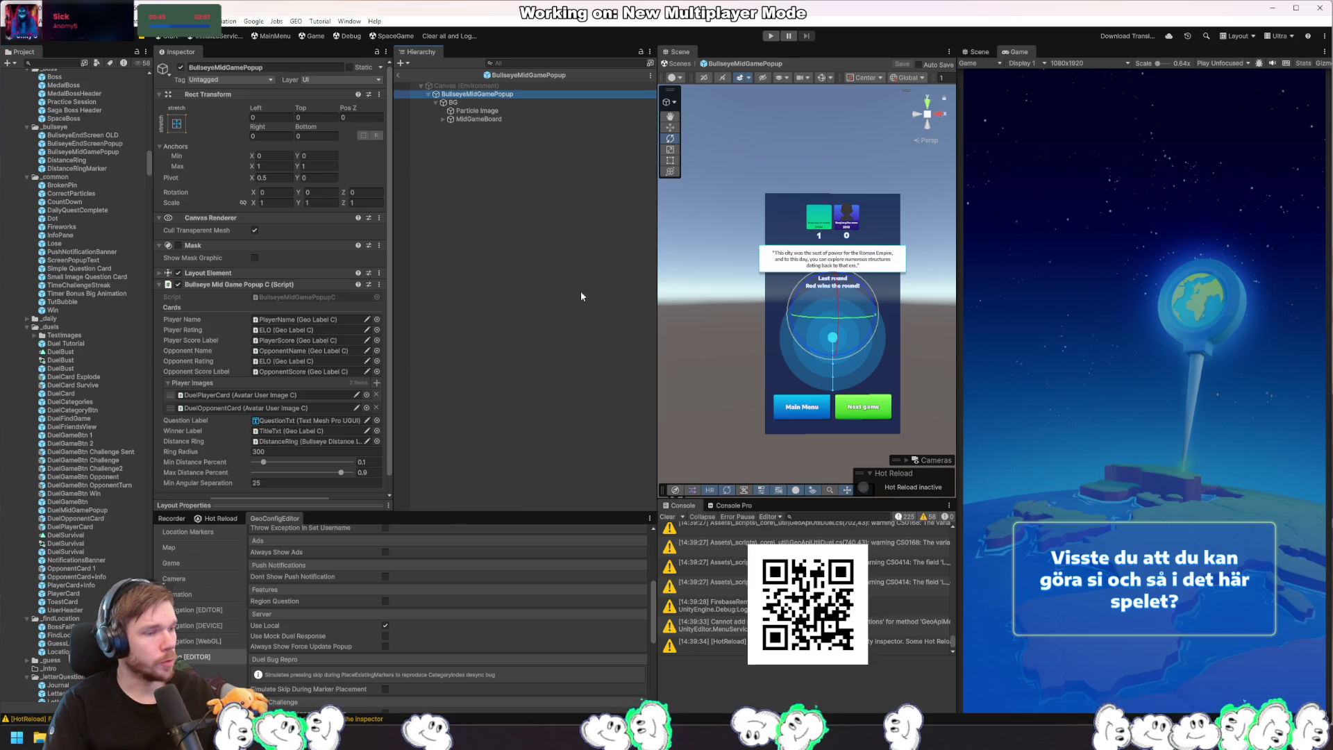
Step: Select the NextGameBtn object under the popup's Next game button
{"action": "right_click", "coordinate": [853, 413]}
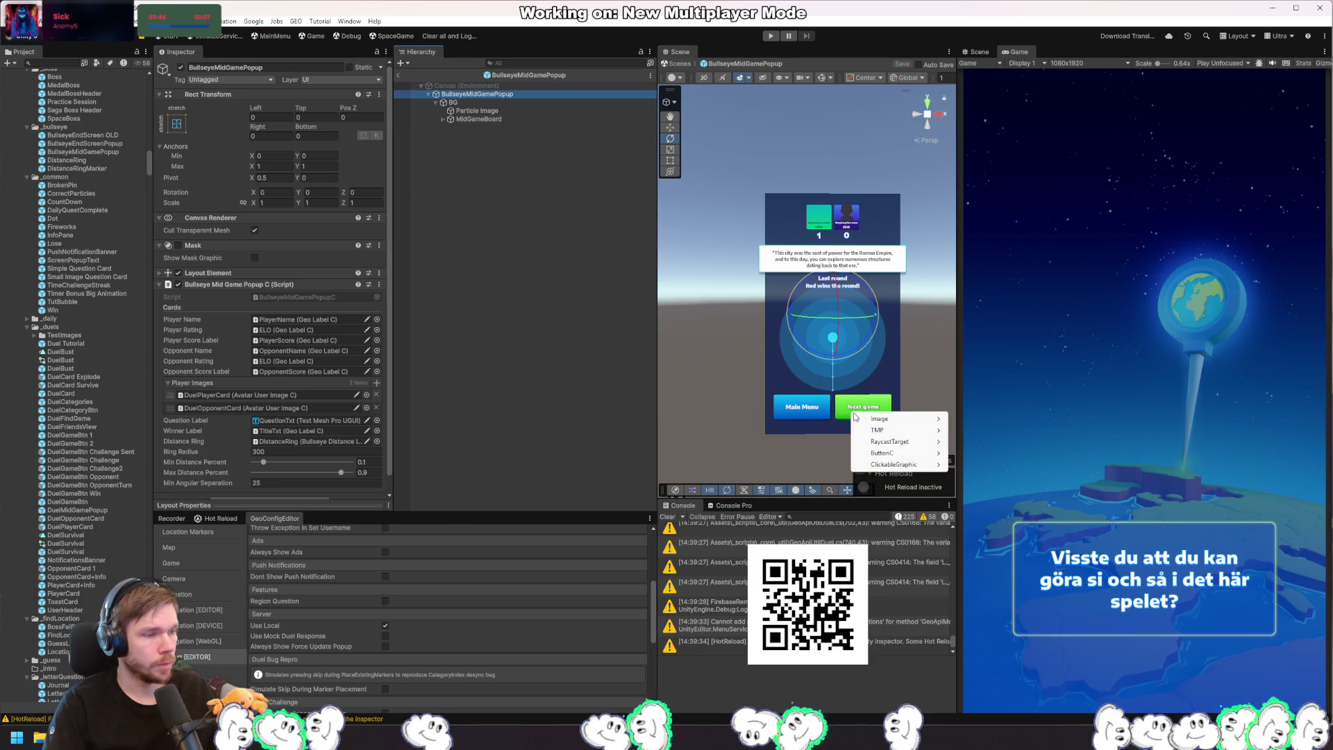
{"action": "mouse_move", "coordinate": [941, 445]}
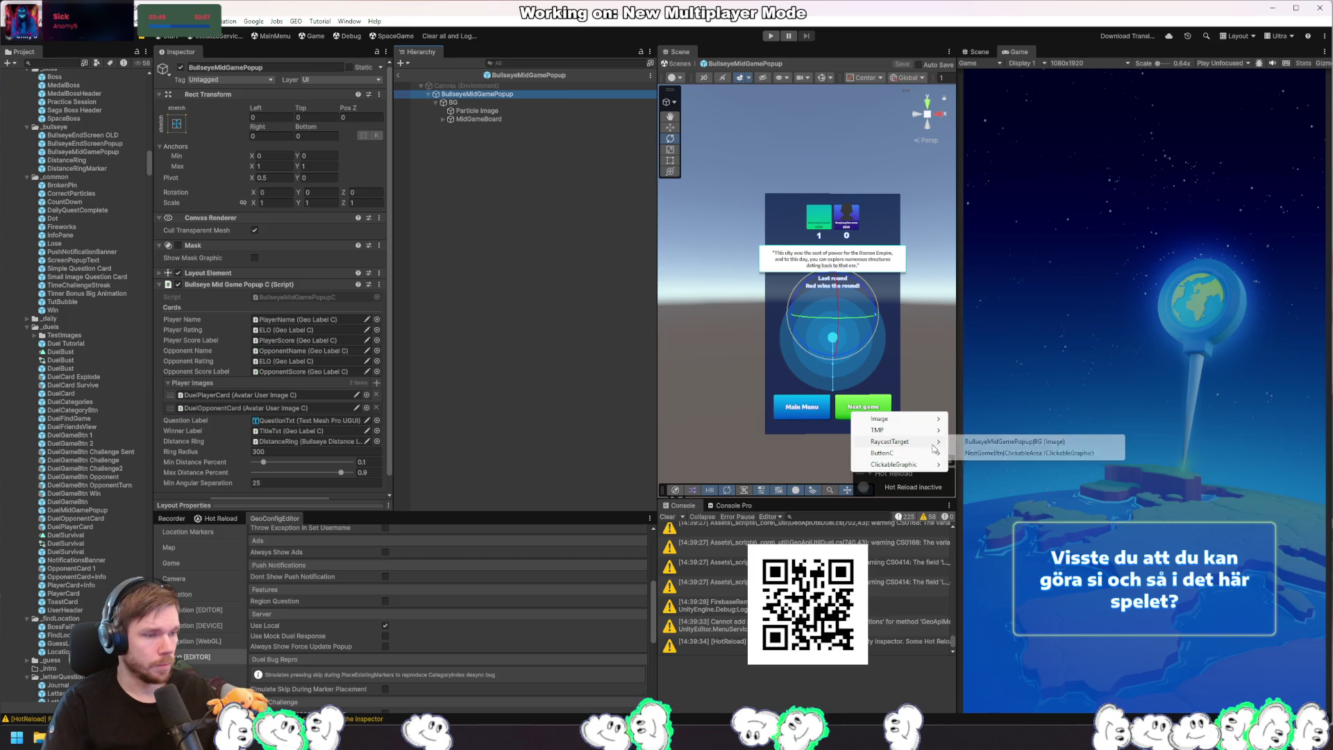
{"action": "left_click", "coordinate": [985, 441]}
{"action": "right_click", "coordinate": [869, 404]}
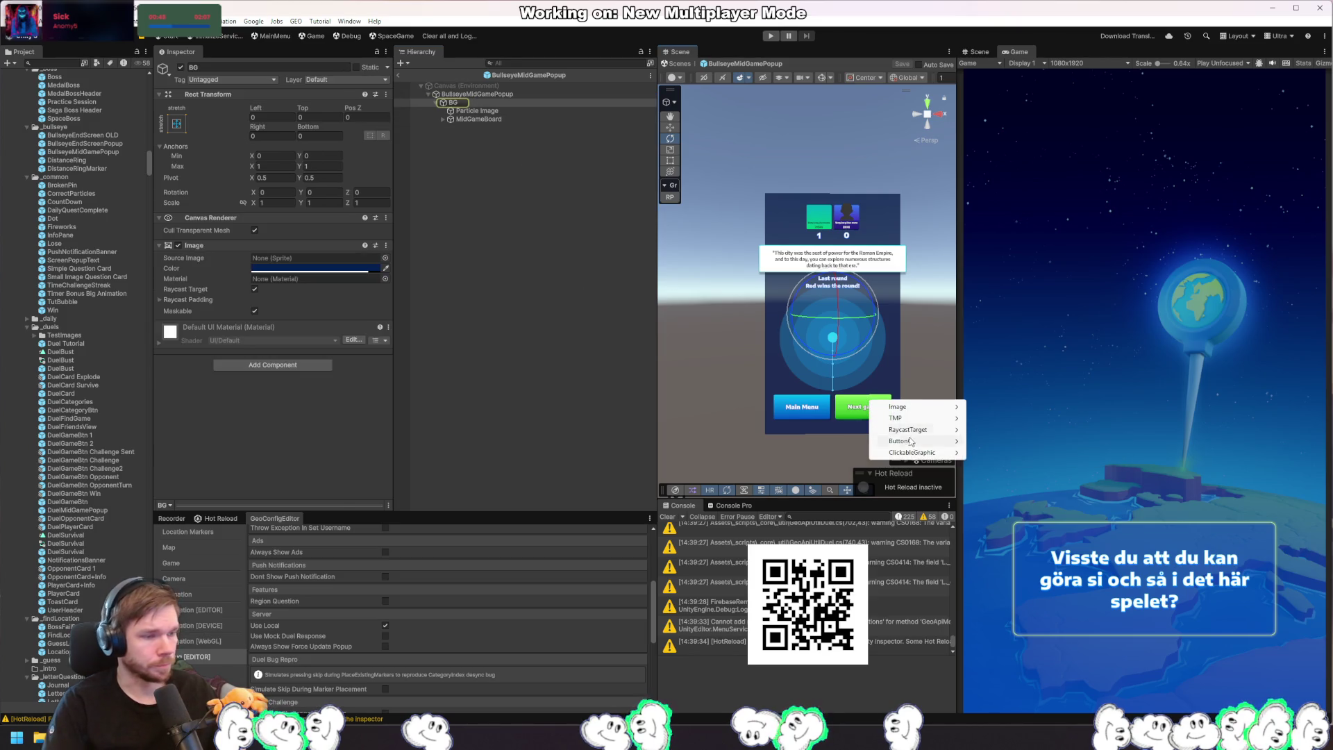
{"action": "mouse_move", "coordinate": [930, 445]}
{"action": "left_click", "coordinate": [992, 442]}
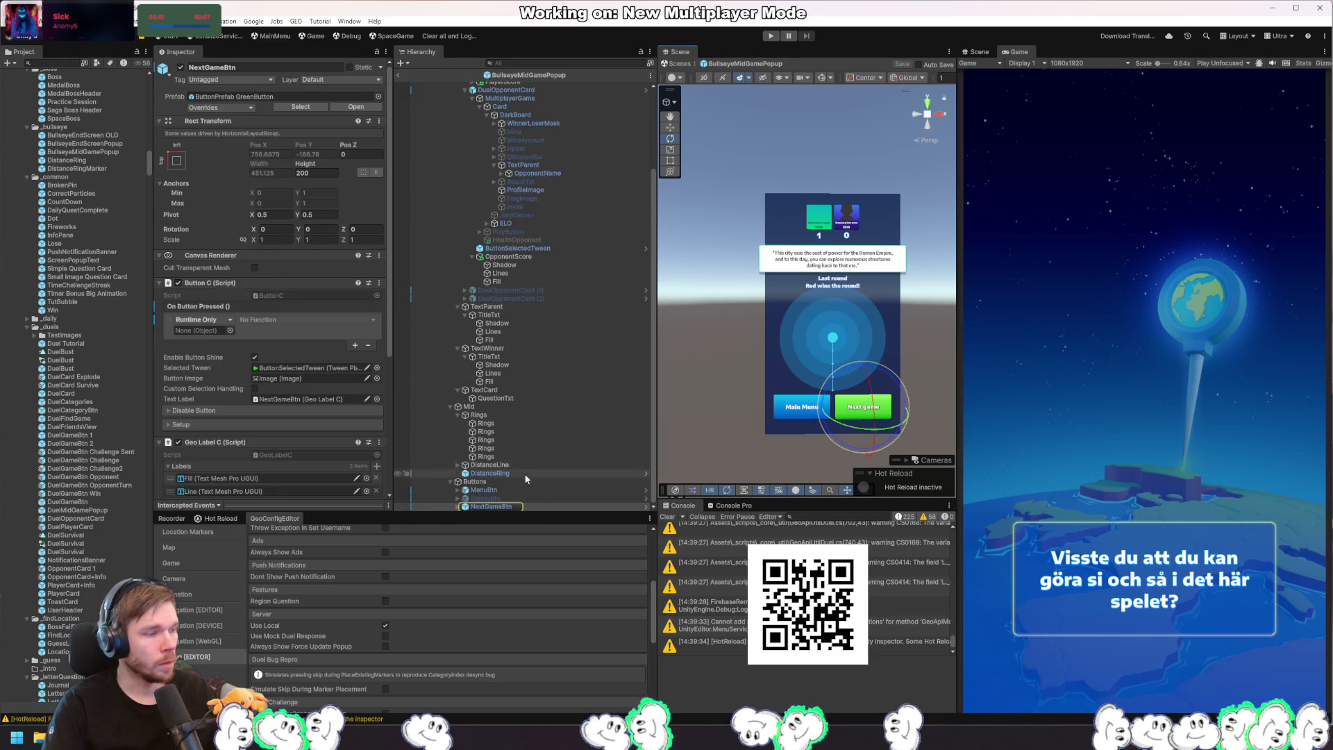
Step: Set its Localize Text key to DUEL_REFRESH
{"action": "scroll", "coordinate": [263, 381], "scroll_direction": "down", "scroll_amount": 5}
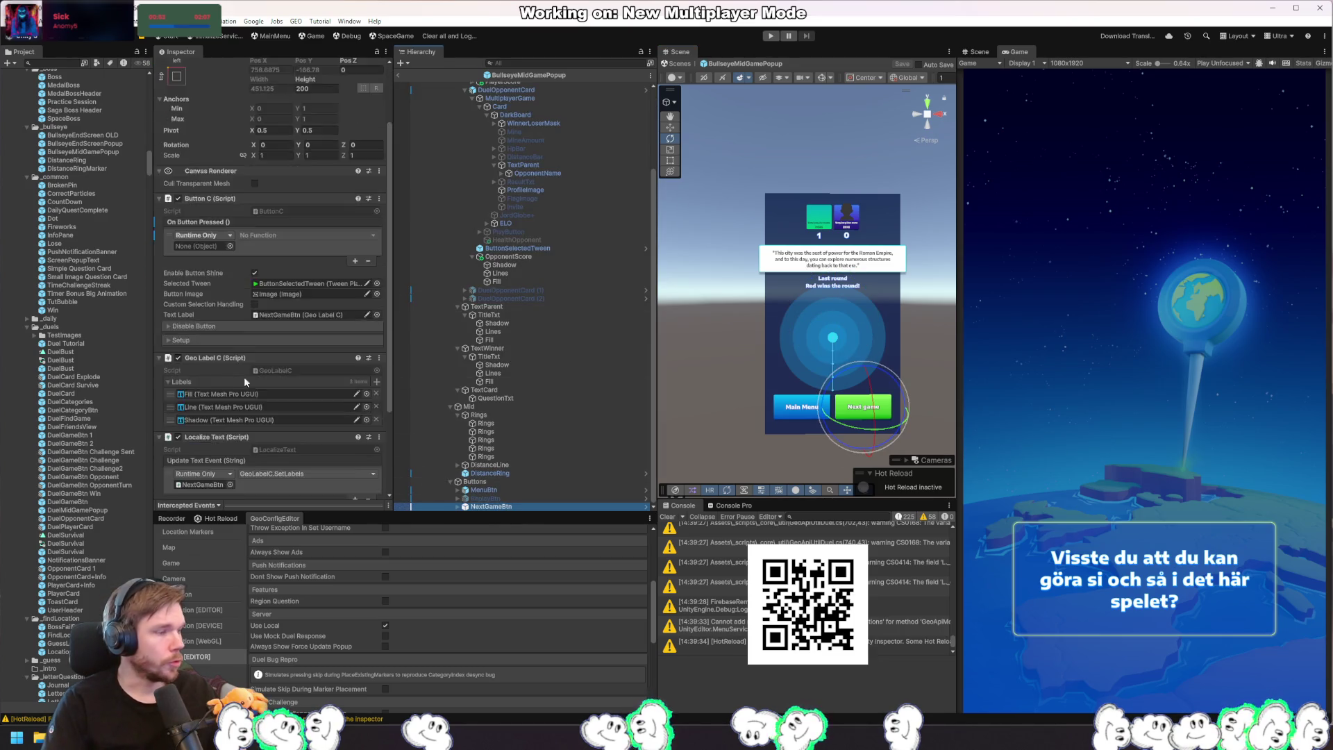
{"action": "left_click", "coordinate": [323, 393]}
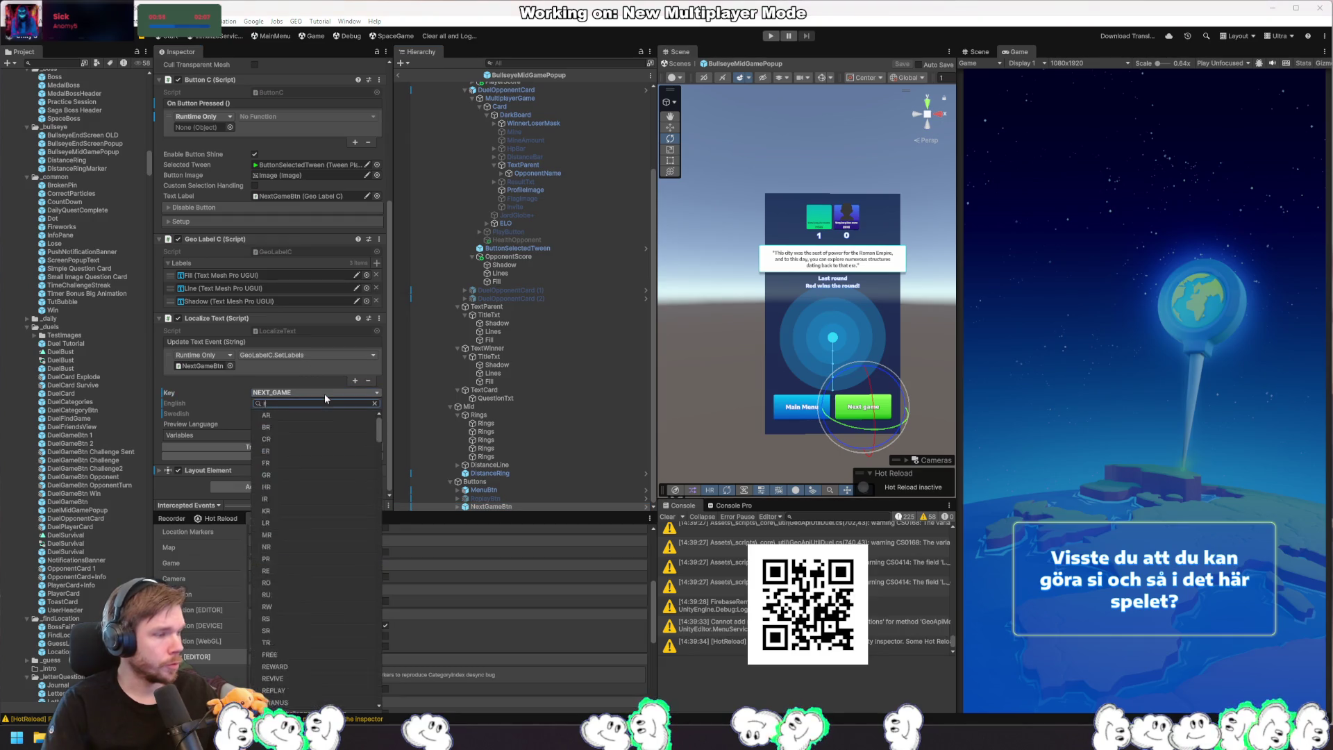
{"action": "type", "text": "refre"}
{"action": "left_click", "coordinate": [320, 414]}
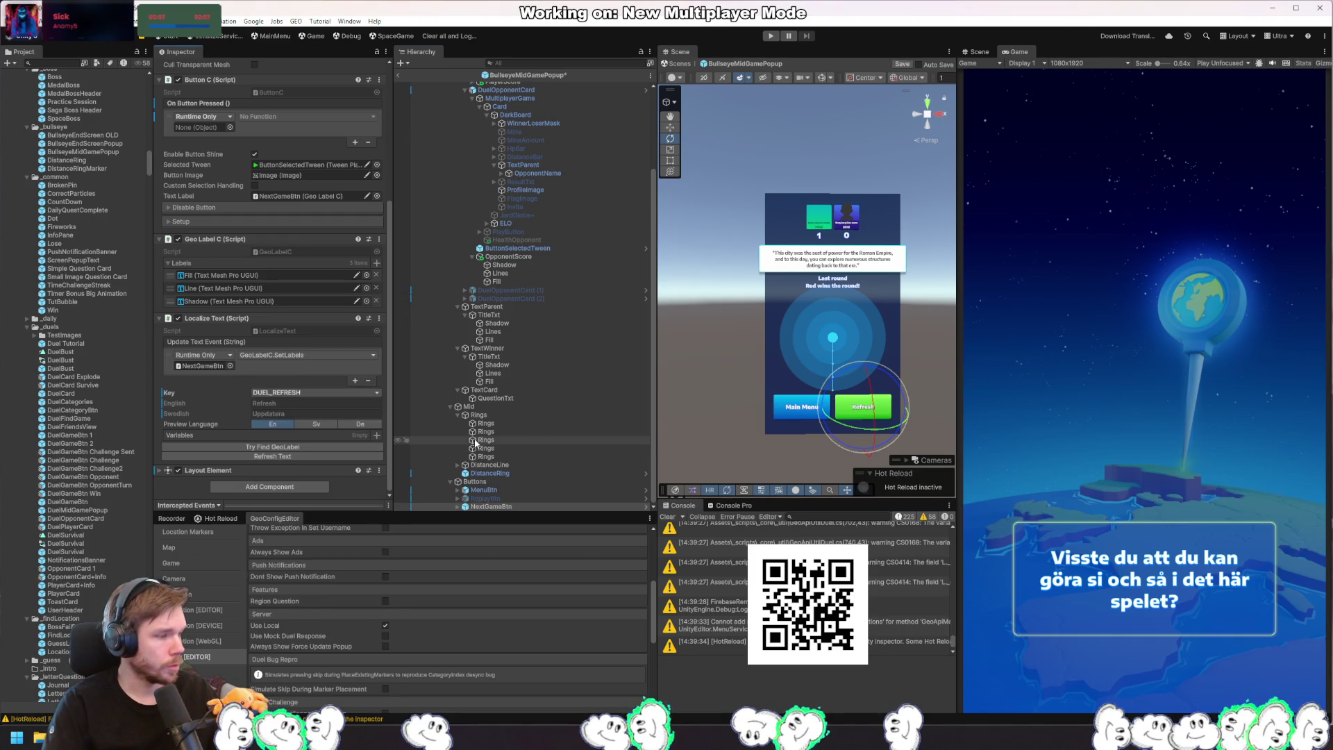
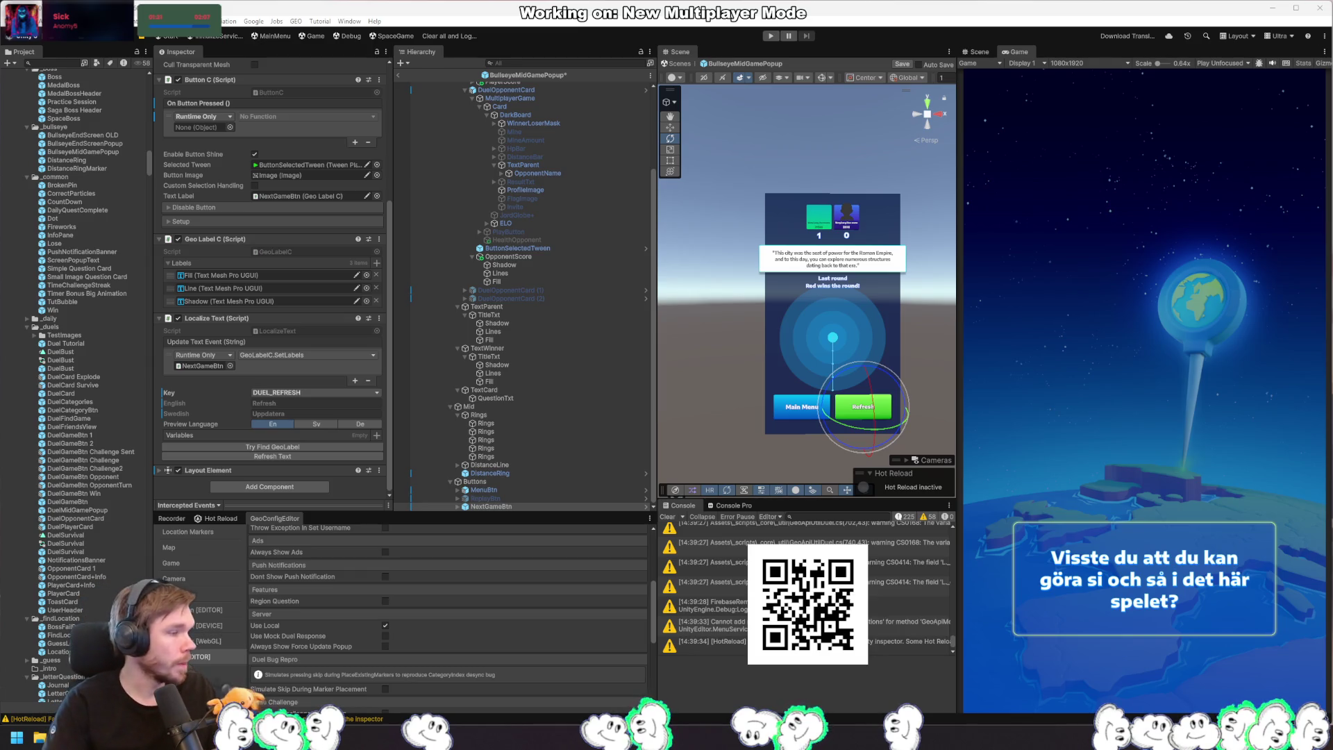
Step: Clear NextGameBtn's On Button Pressed entry and open the BullseyeMidGamePopupC script in Rider
{"action": "scroll", "coordinate": [314, 411], "scroll_direction": "up", "scroll_amount": 5}
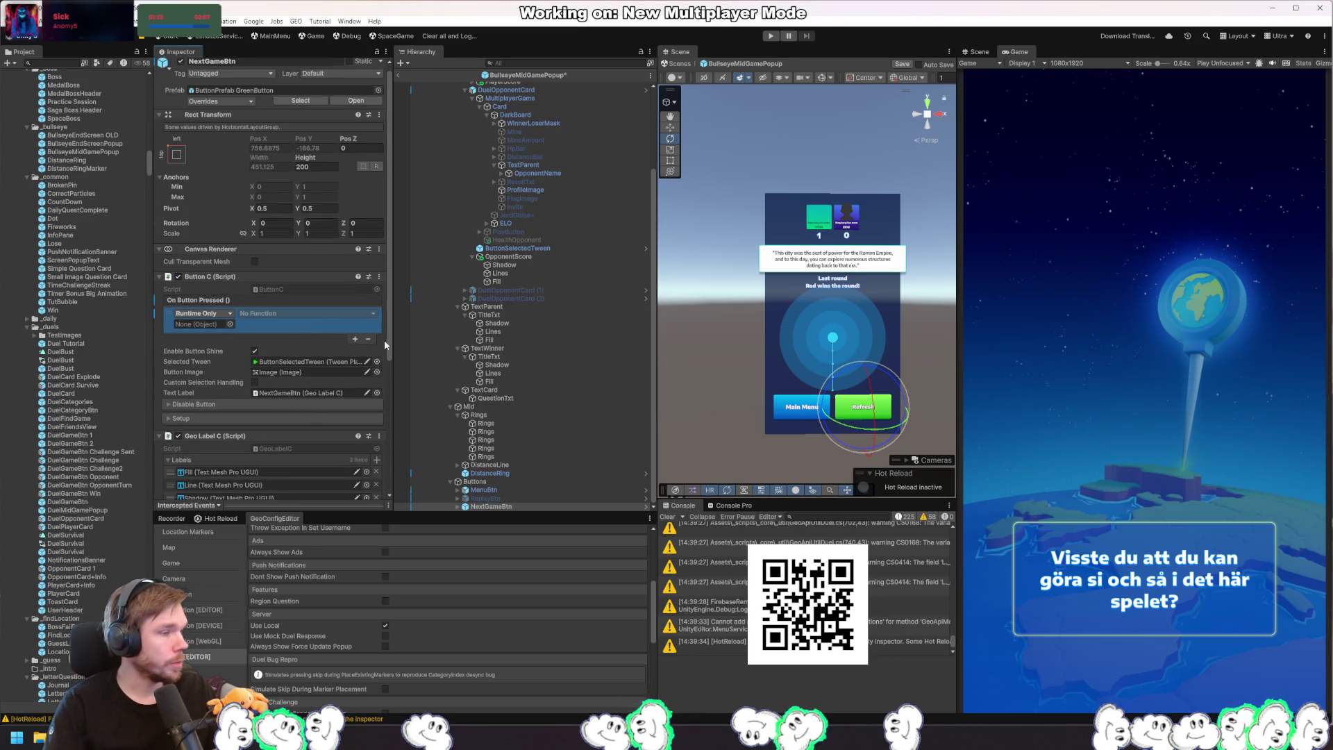
{"action": "left_click", "coordinate": [368, 338]}
{"action": "scroll", "coordinate": [596, 391], "scroll_direction": "up", "scroll_amount": 5}
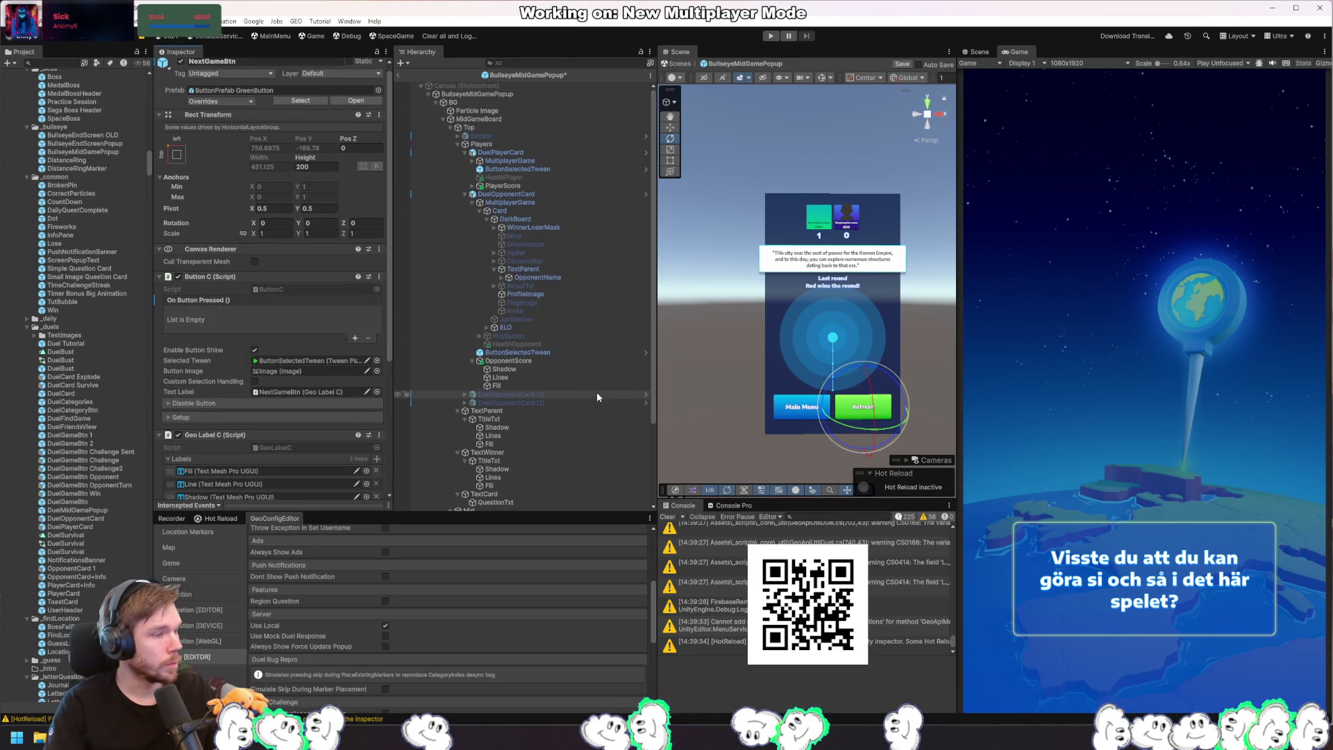
{"action": "left_click", "coordinate": [494, 95]}
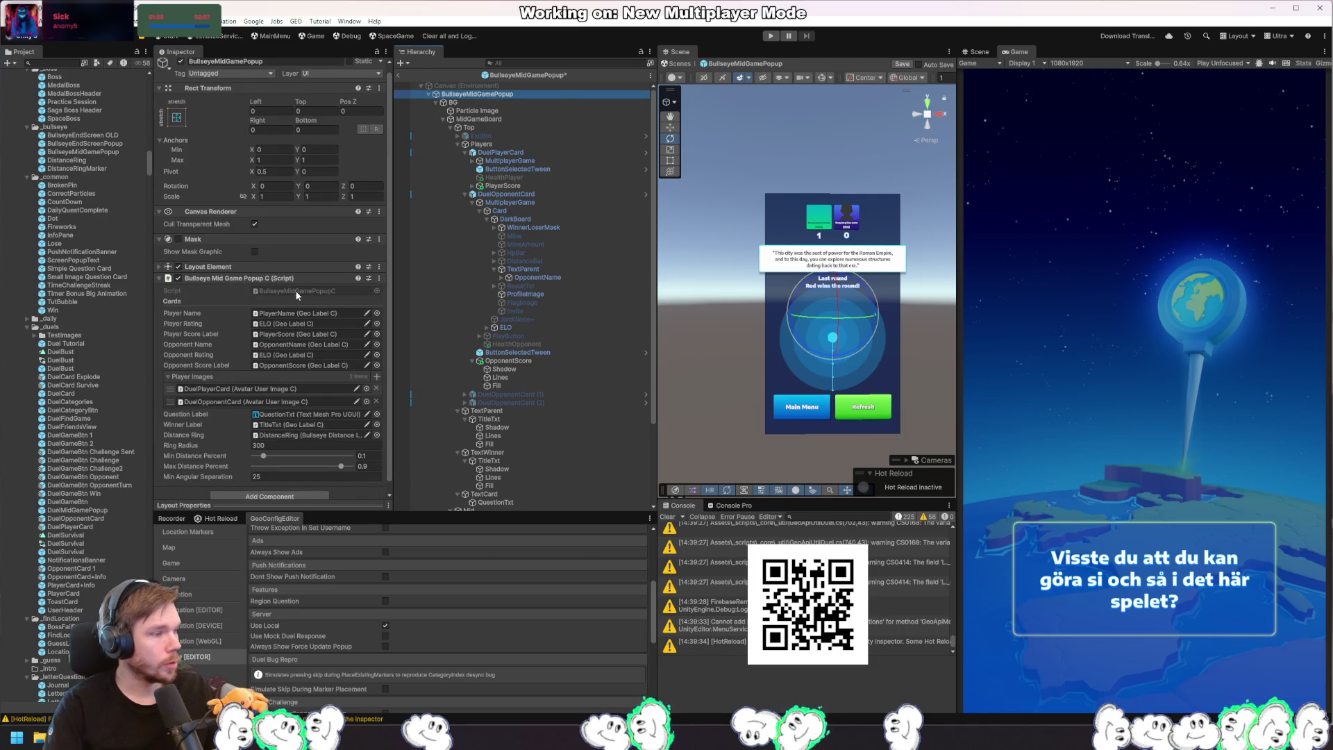
{"action": "double_click", "coordinate": [297, 291]}
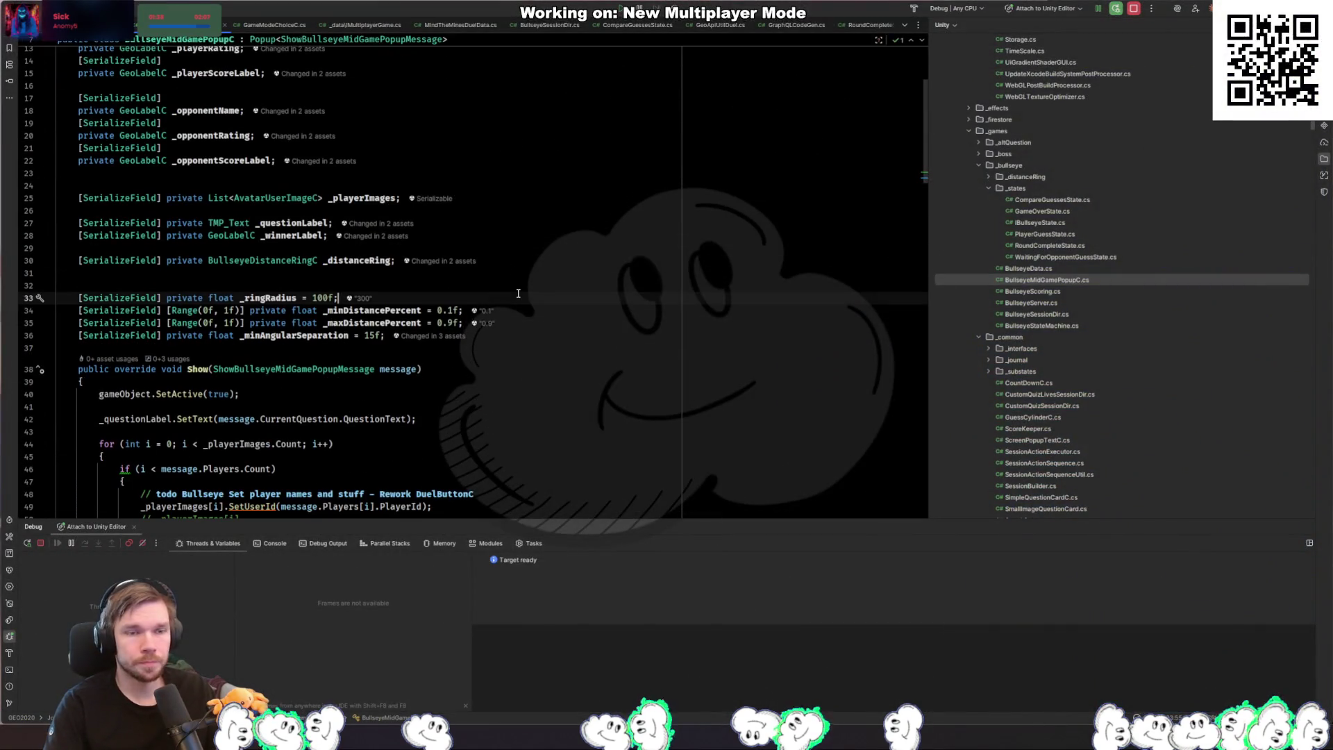
Step: Search BullseyeMidGamePopupC.cs for 'new' and 'play'
{"action": "key", "text": "ctrl+f"}
{"action": "type", "text": "new"}
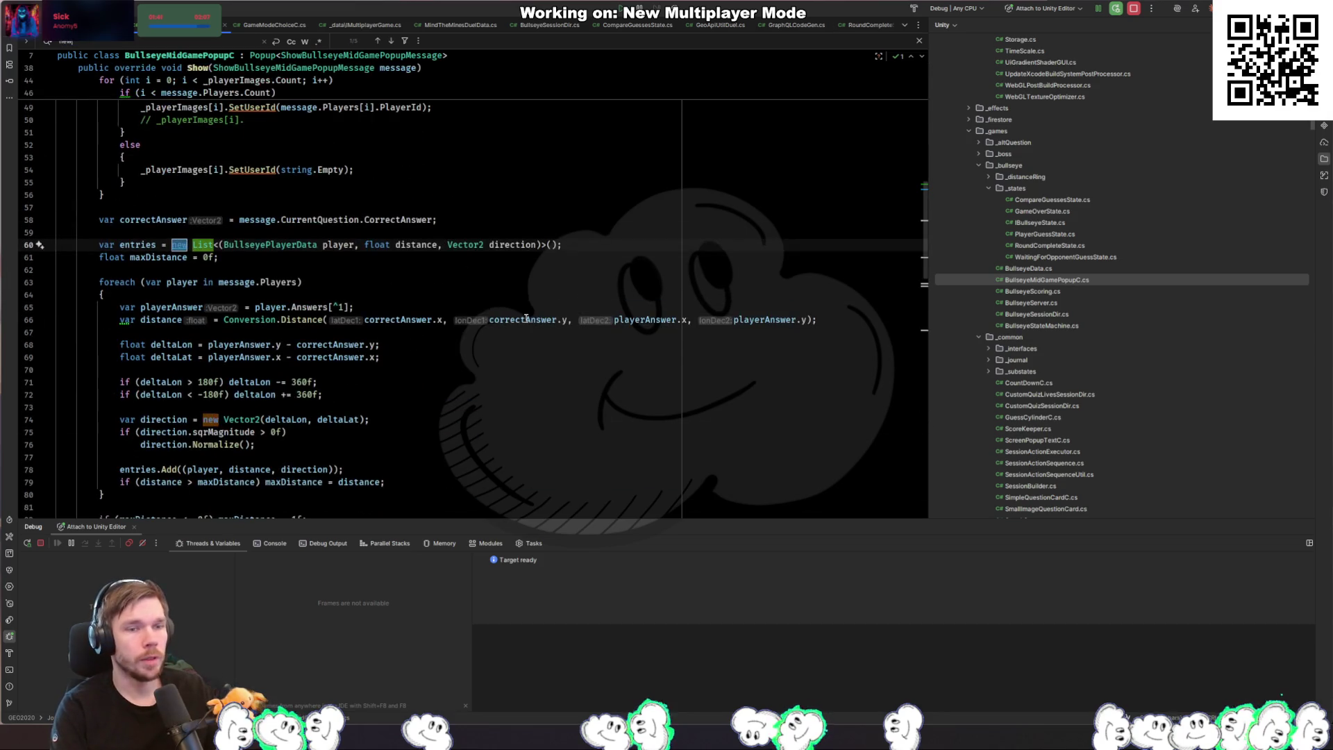
{"action": "key", "text": "BackSpace"}
{"action": "key", "text": "BackSpace"}
{"action": "key", "text": "BackSpace"}
{"action": "scroll", "coordinate": [525, 318], "scroll_direction": "up", "scroll_amount": 5}
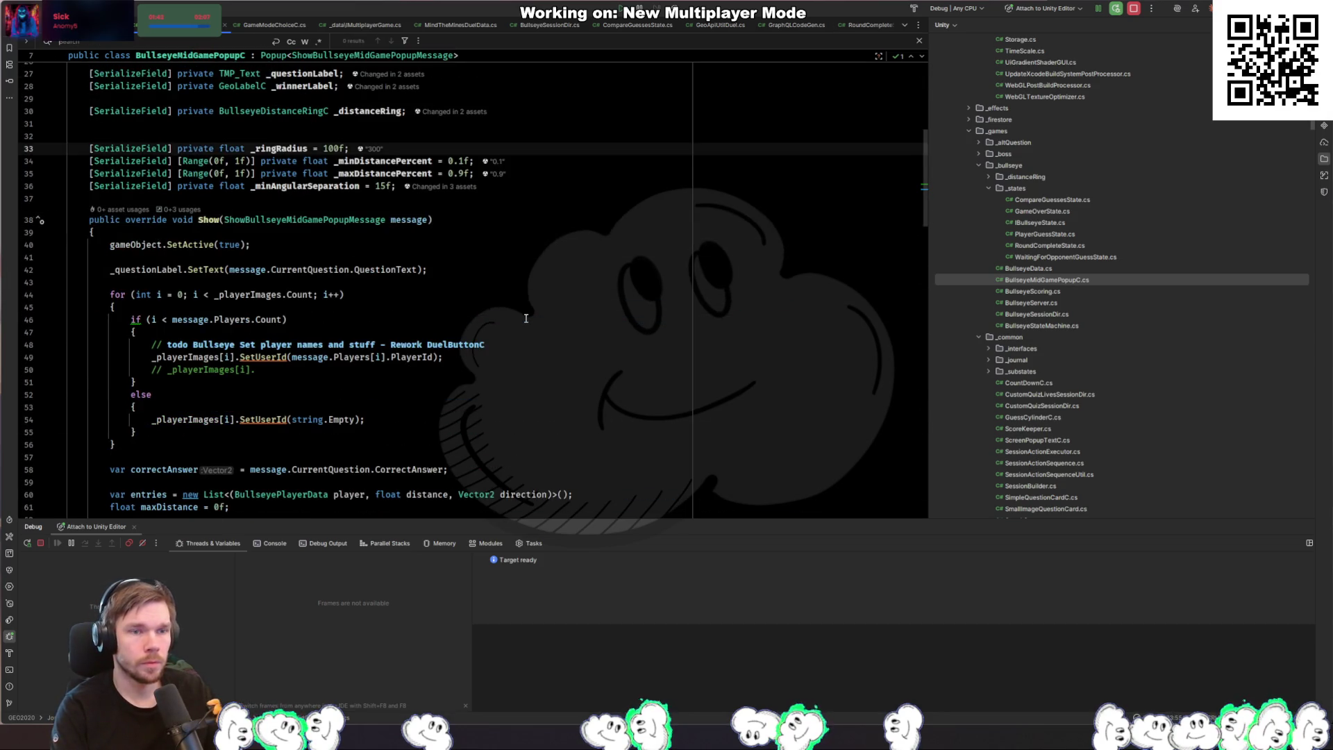
{"action": "type", "text": "play"}
{"action": "scroll", "coordinate": [525, 318], "scroll_direction": "down", "scroll_amount": 3}
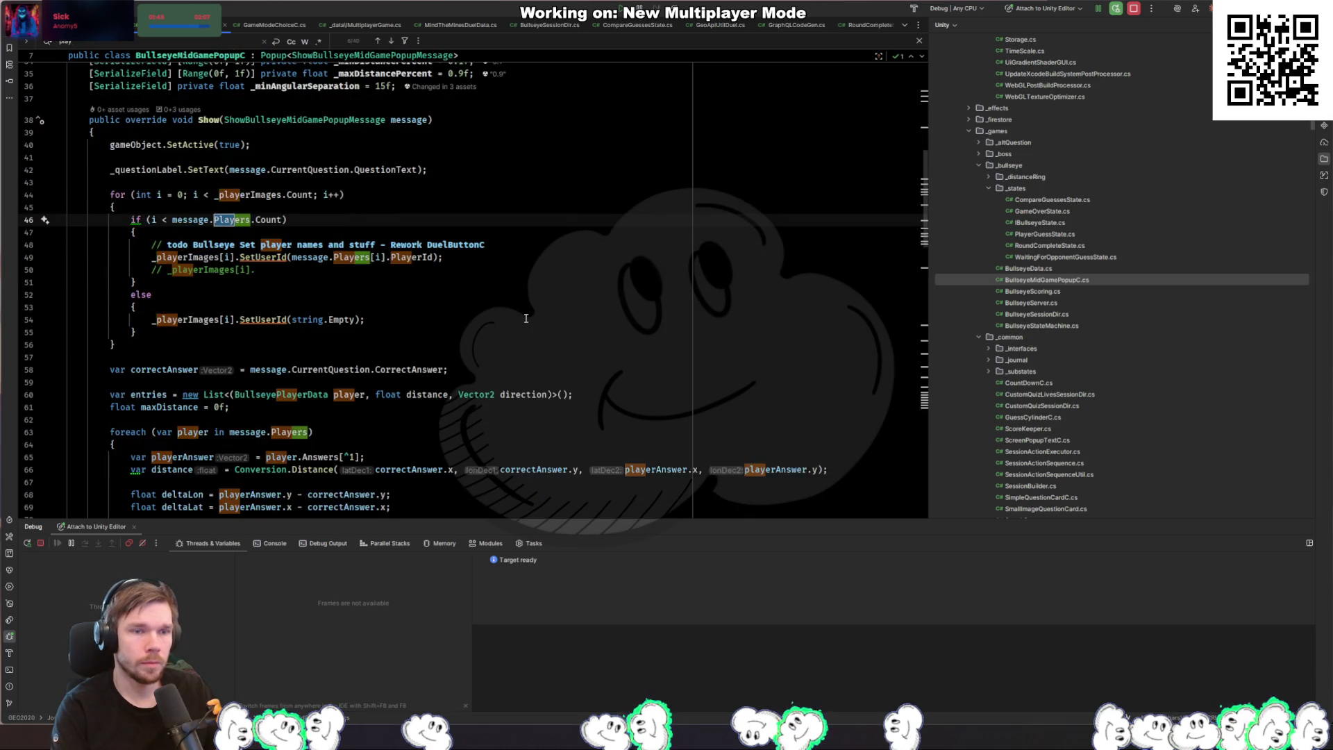
{"action": "scroll", "coordinate": [526, 318], "scroll_direction": "down", "scroll_amount": 2}
{"action": "key", "text": "Escape"}
Step: Review the class members in the Structure panel and scroll to the end of the class
{"action": "left_click", "coordinate": [577, 255]}
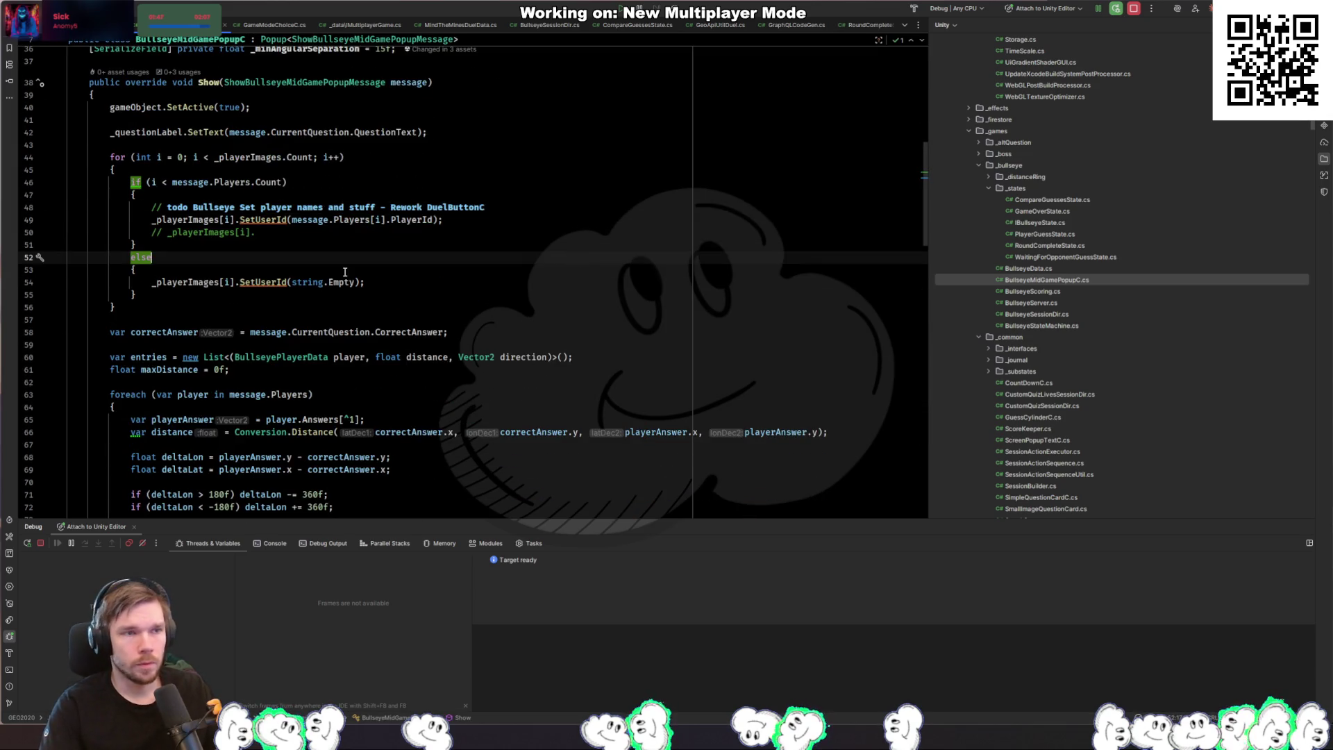
{"action": "left_click", "coordinate": [10, 63]}
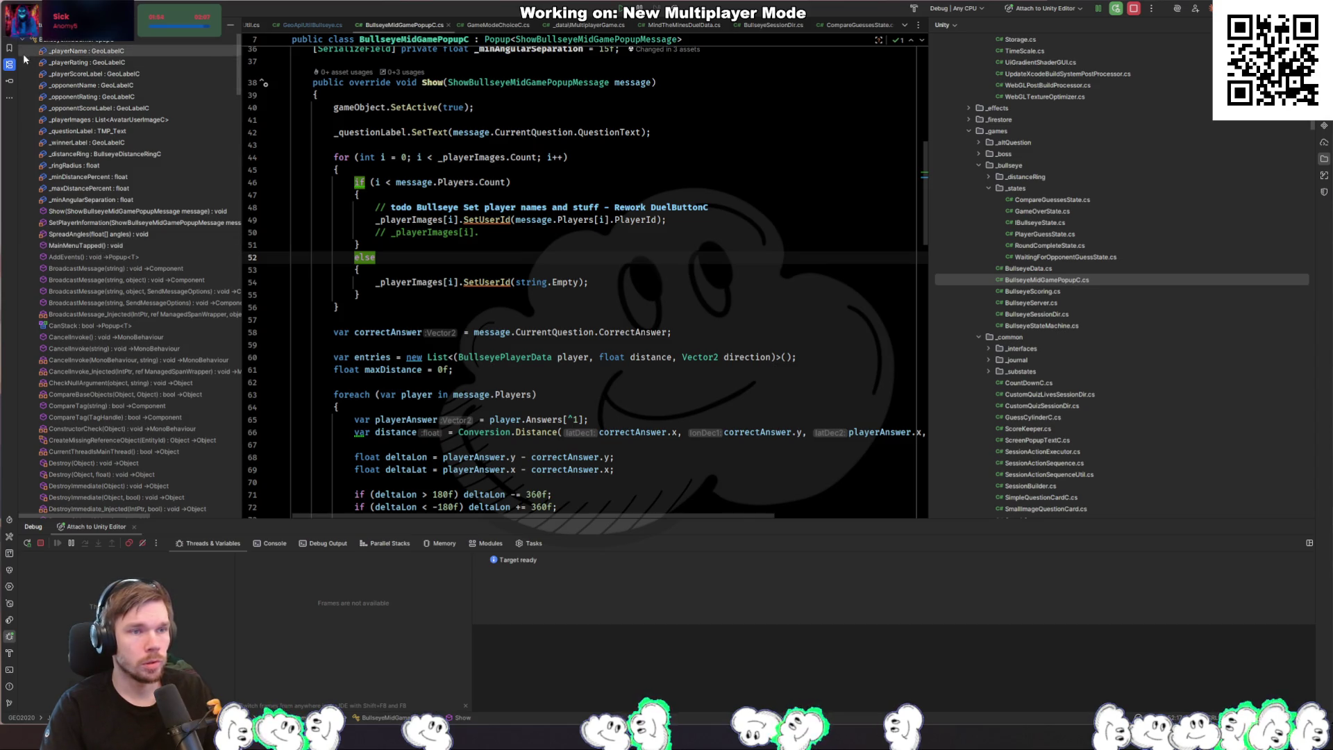
{"action": "left_click", "coordinate": [356, 269]}
{"action": "scroll", "coordinate": [320, 280], "scroll_direction": "down", "scroll_amount": 3}
{"action": "scroll", "coordinate": [320, 280], "scroll_direction": "down", "scroll_amount": 20}
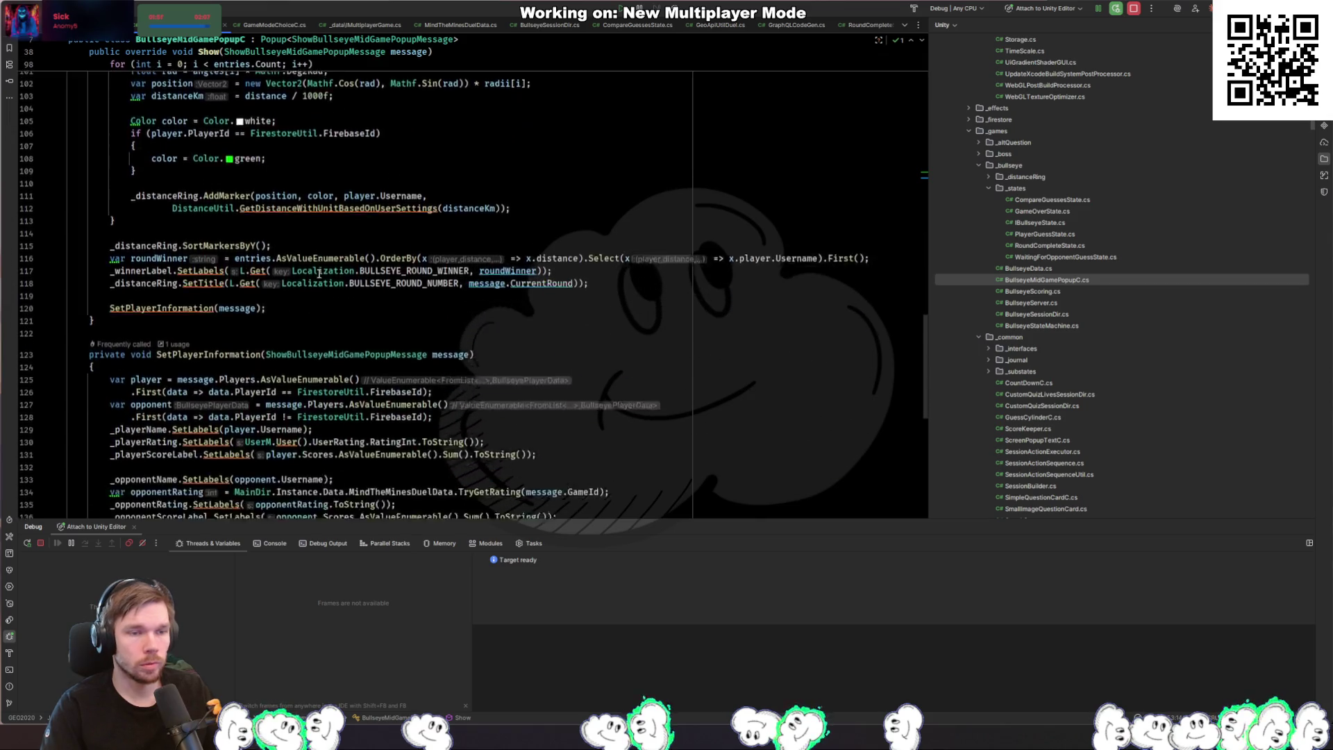
{"action": "scroll", "coordinate": [319, 272], "scroll_direction": "down", "scroll_amount": 2}
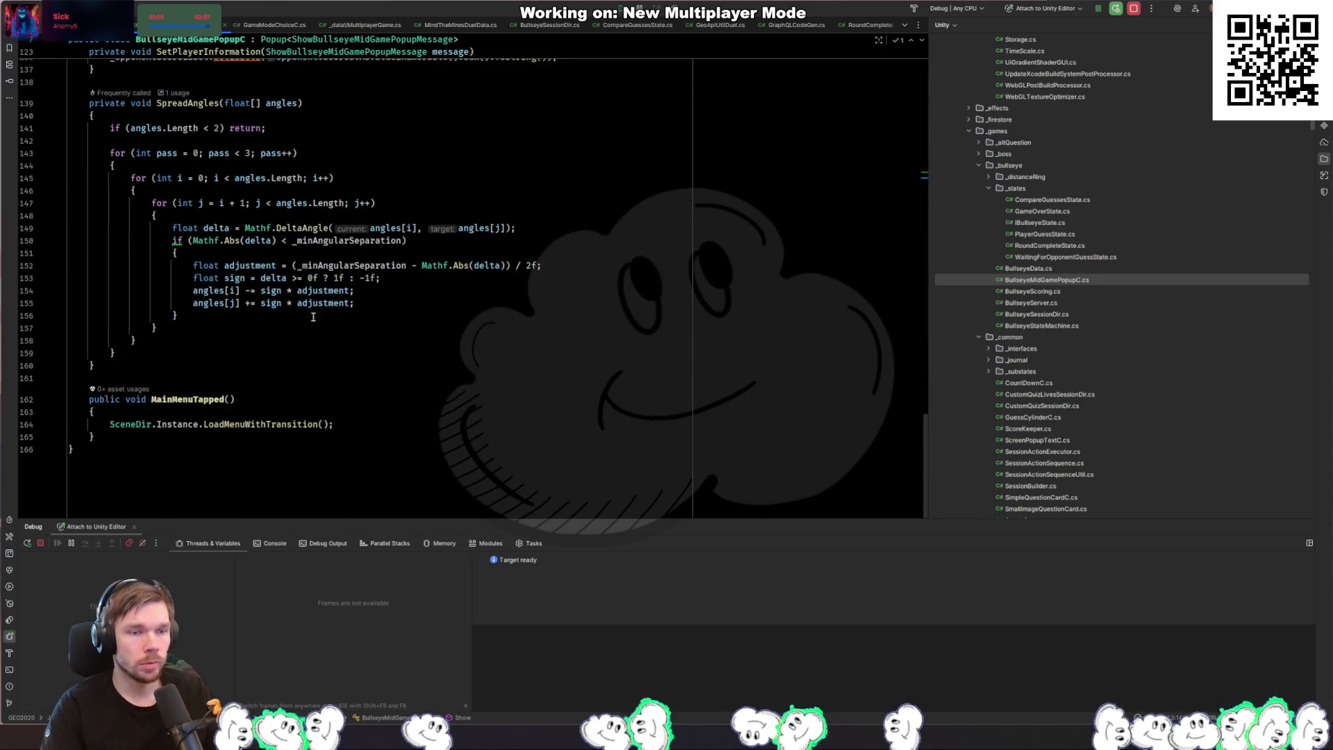
Step: Add an empty public void RefreshTapped() method after MainMenuTapped
{"action": "left_click", "coordinate": [192, 440]}
{"action": "key", "text": "Return"}
{"action": "key", "text": "Return"}
{"action": "type", "text": "public void Re"}
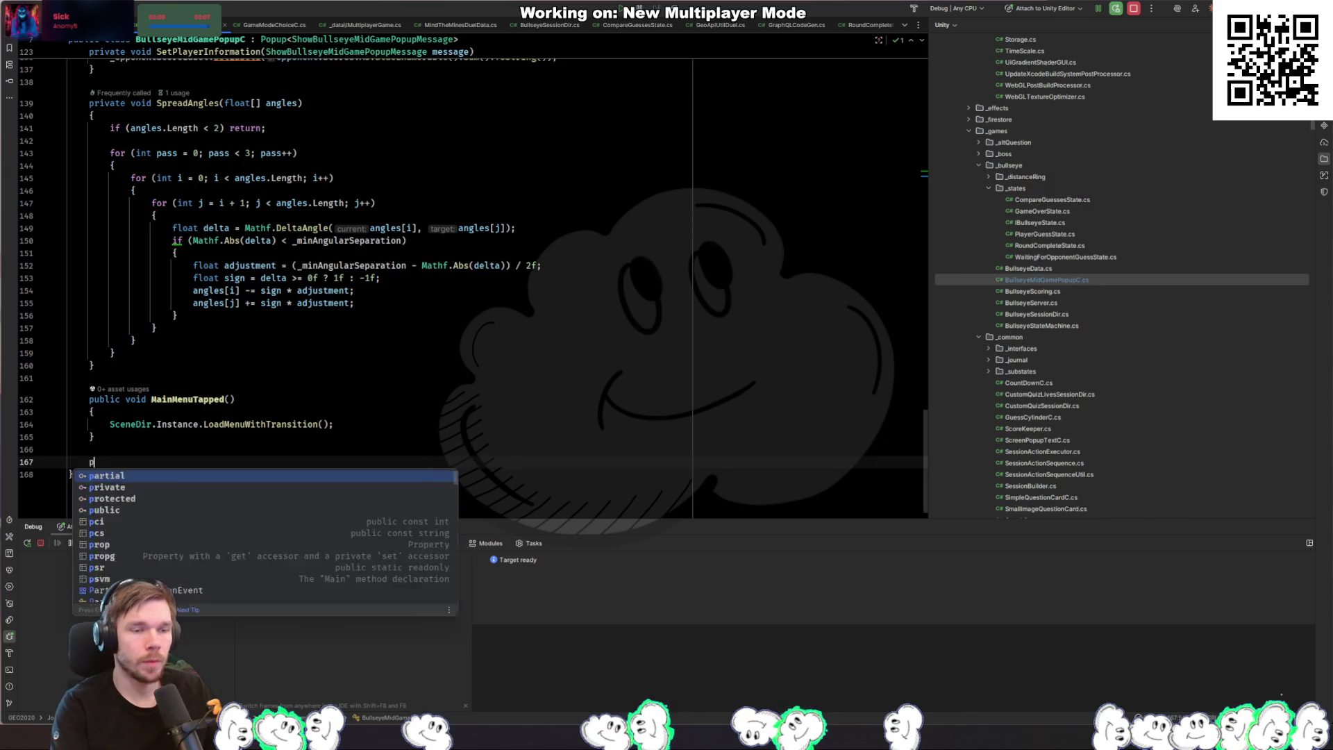
{"action": "type", "text": "freshTapped(){"}
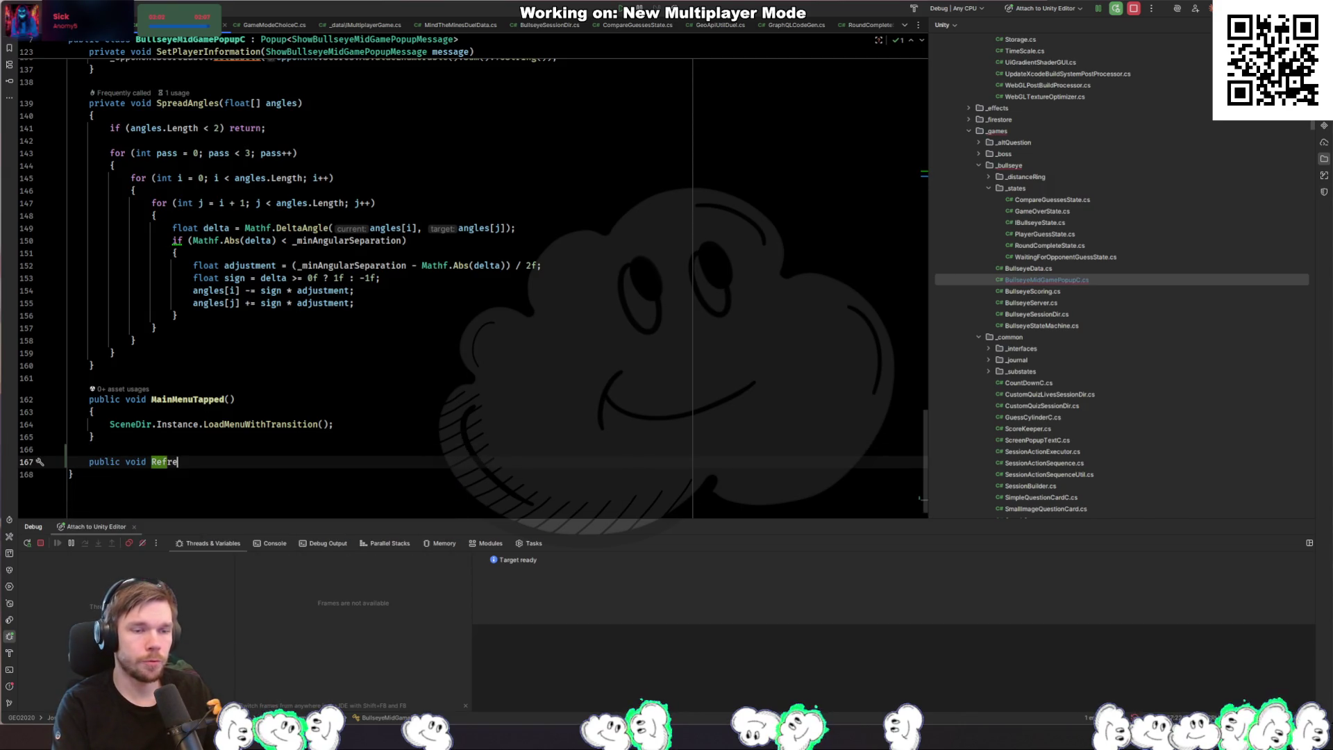
{"action": "key", "text": "Return"}
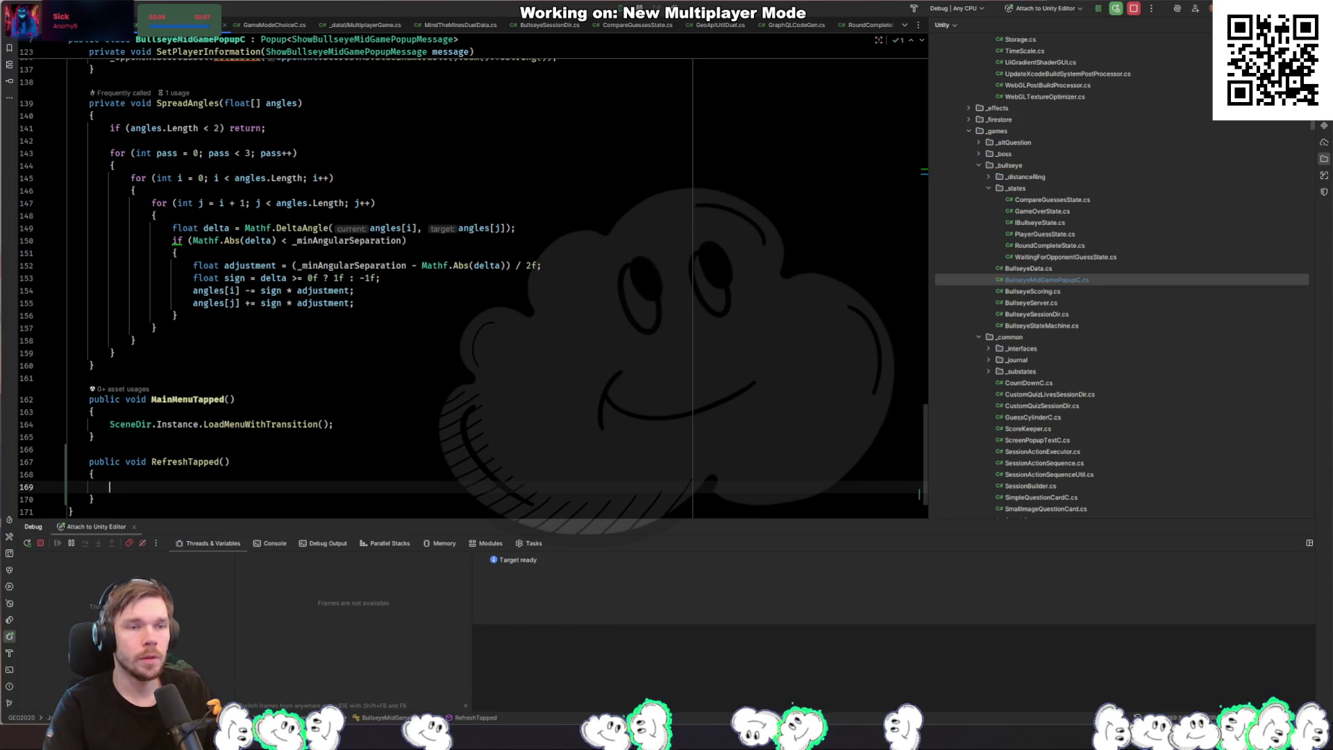
{"action": "scroll", "coordinate": [978, 396], "scroll_direction": "down", "scroll_amount": 3}
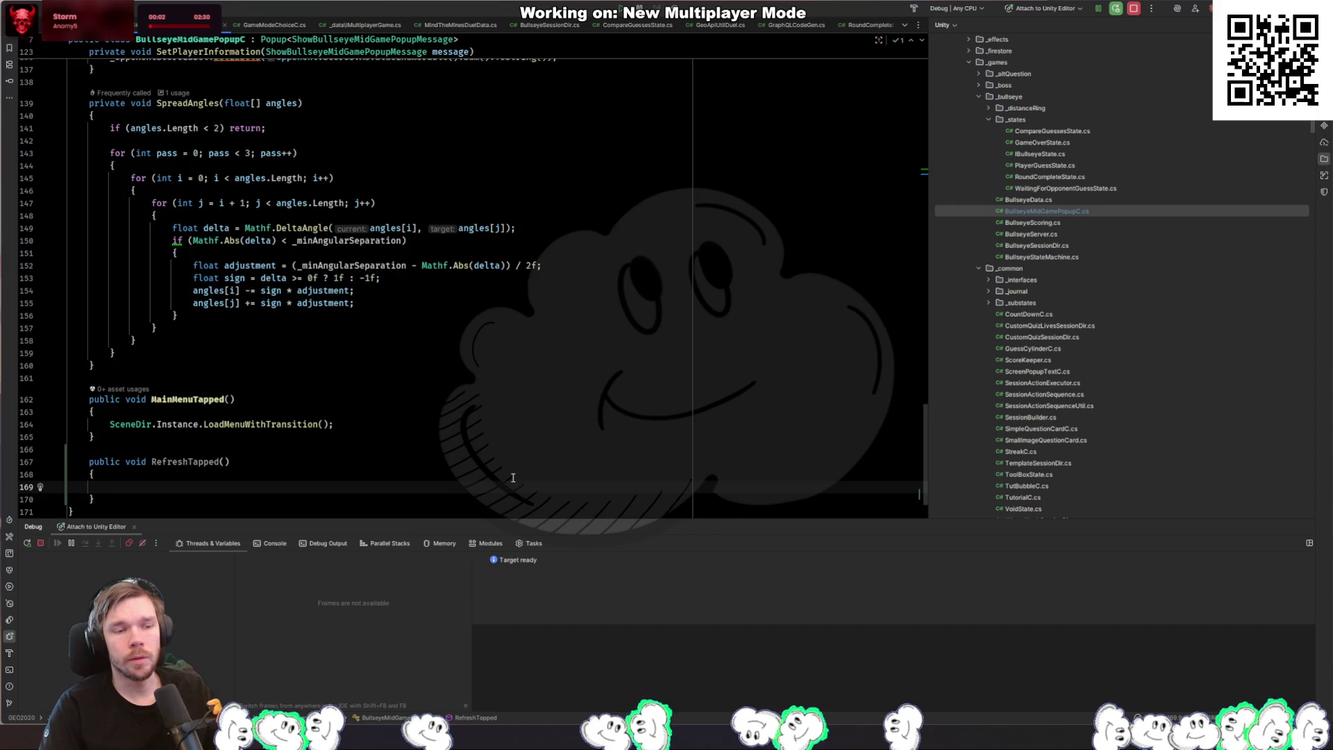
Step: Close the Debug window and open CompareGuessesState.cs via Go to File
{"action": "key", "text": "alt+5"}
{"action": "key", "text": "ctrl+shift+n"}
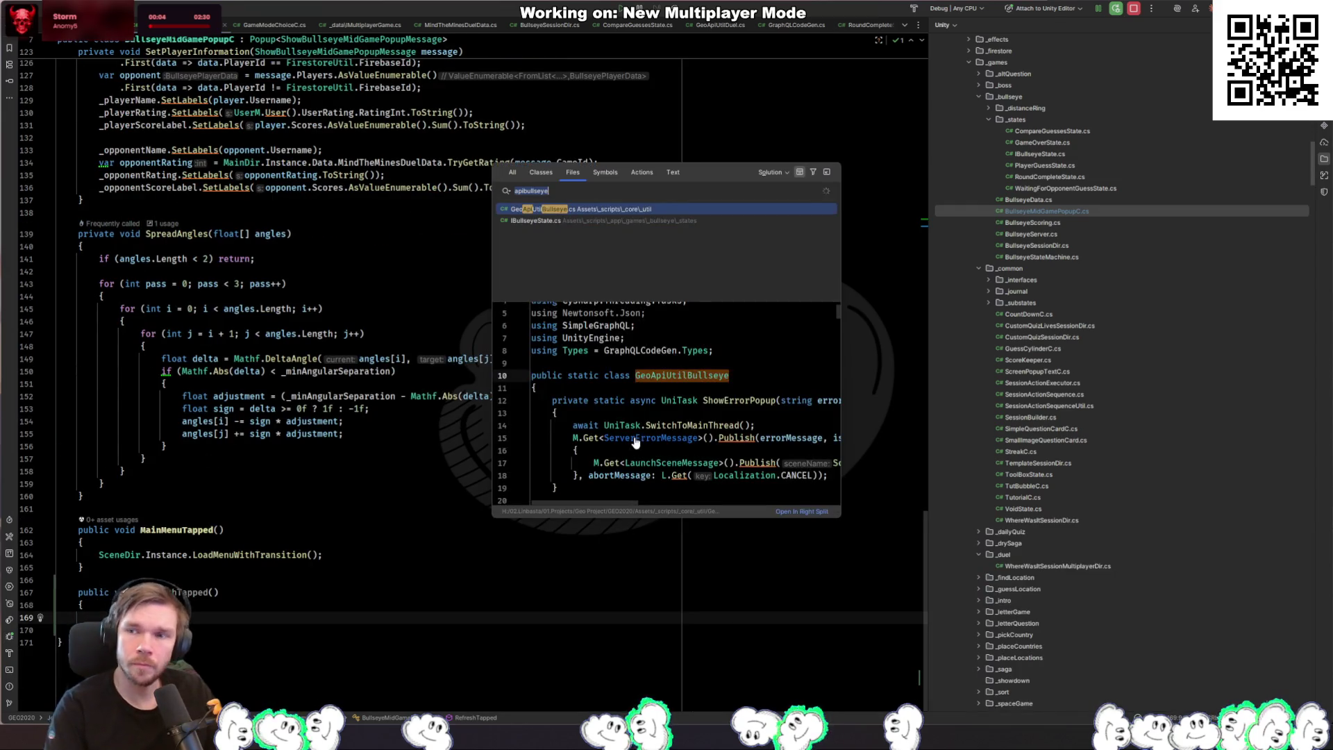
{"action": "type", "text": "submit"}
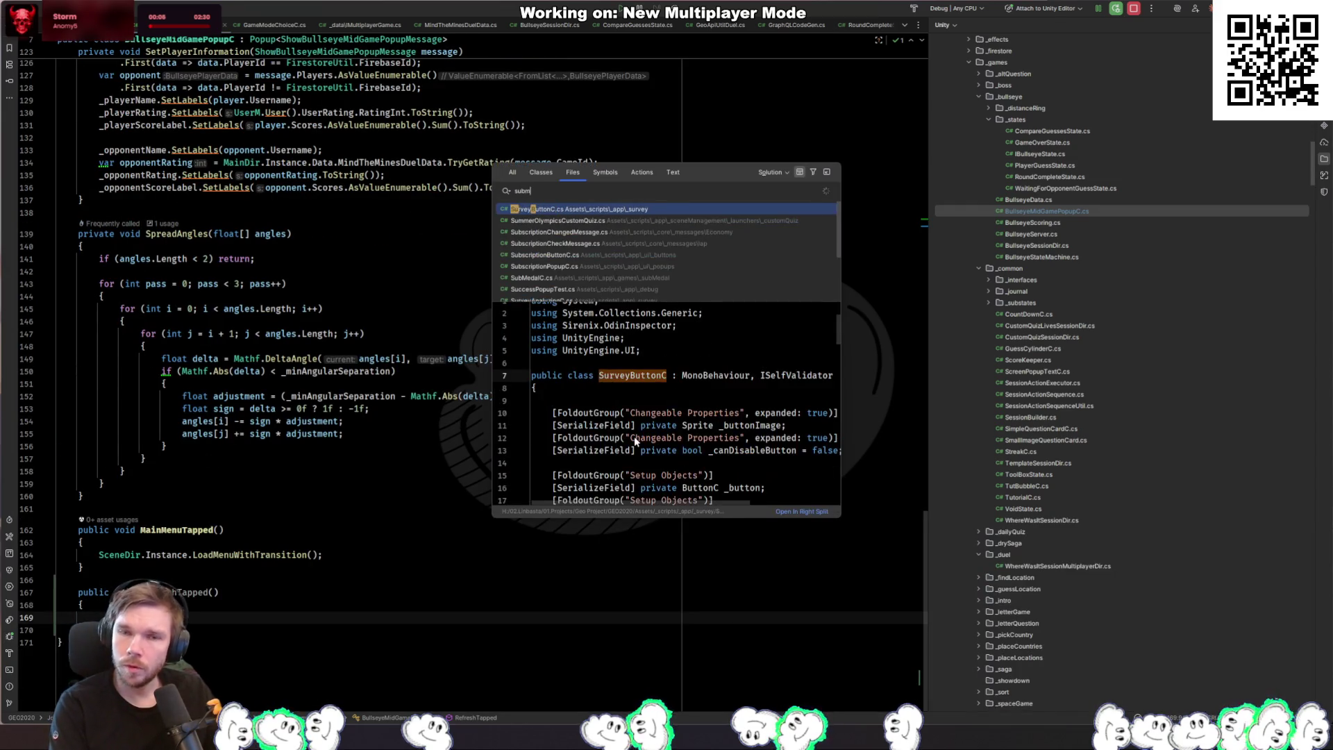
{"action": "key", "text": "ctrl+a"}
{"action": "type", "text": "answer"}
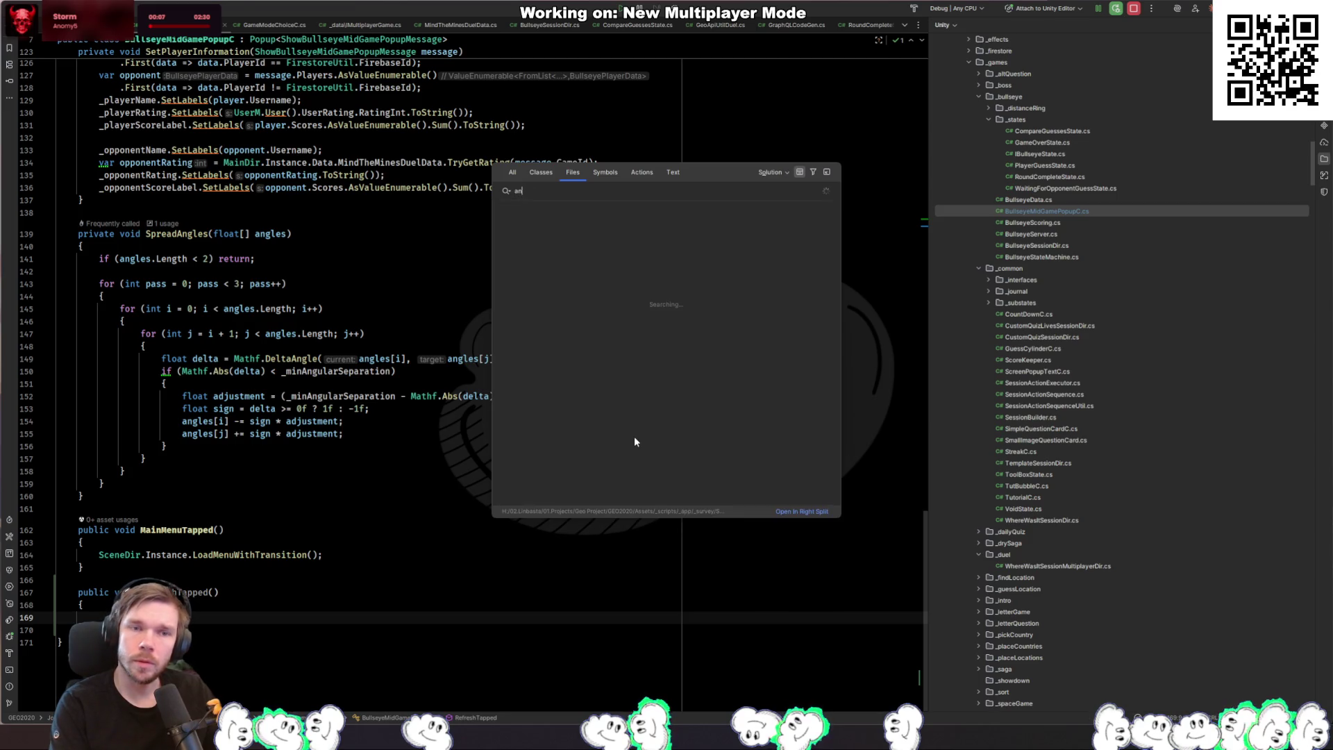
{"action": "key", "text": "ctrl+a"}
{"action": "key", "text": "BackSpace"}
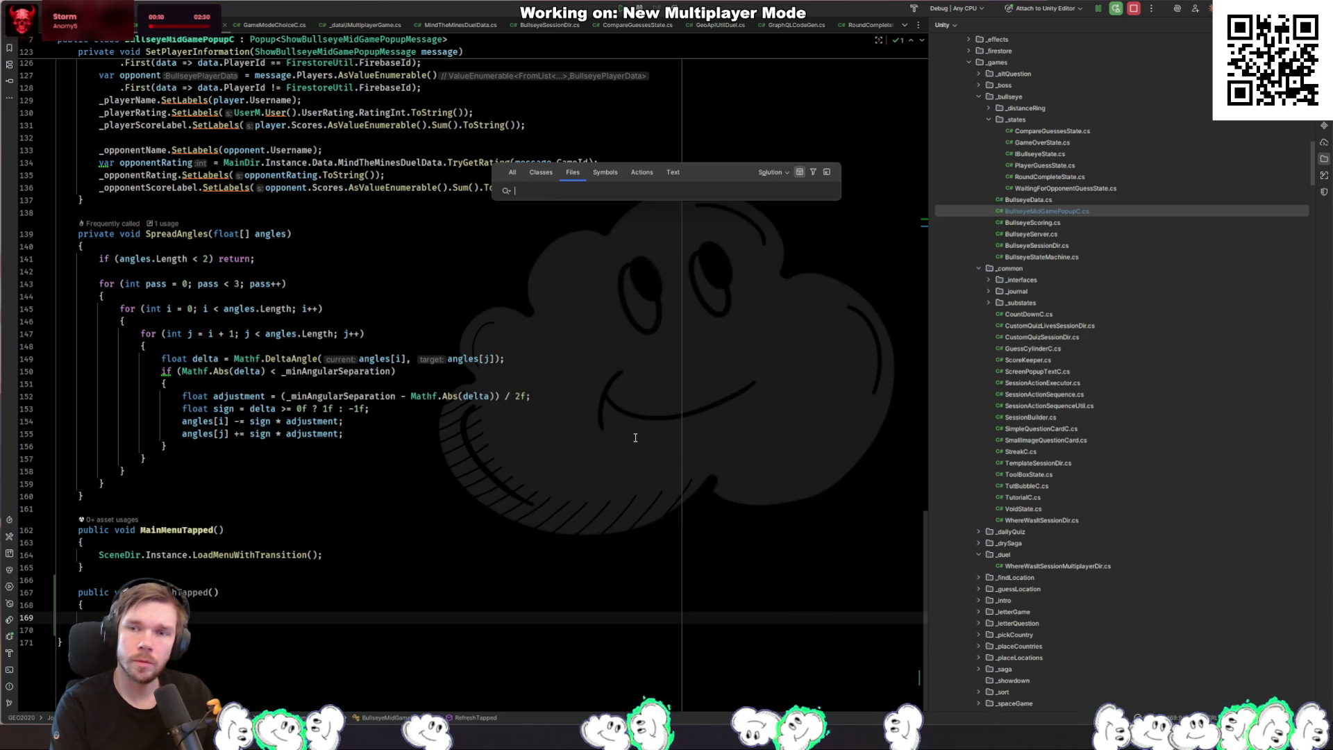
{"action": "type", "text": "bullseyegu"}
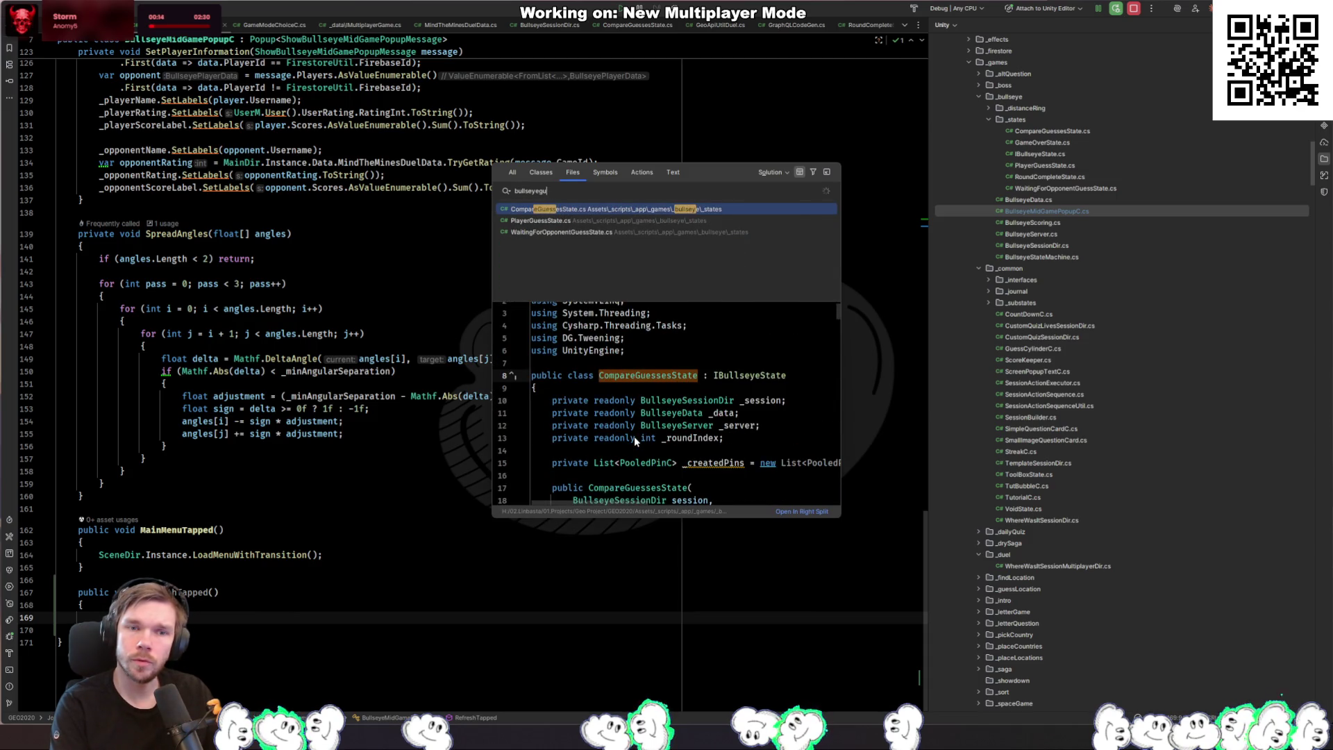
{"action": "key", "text": "Return"}
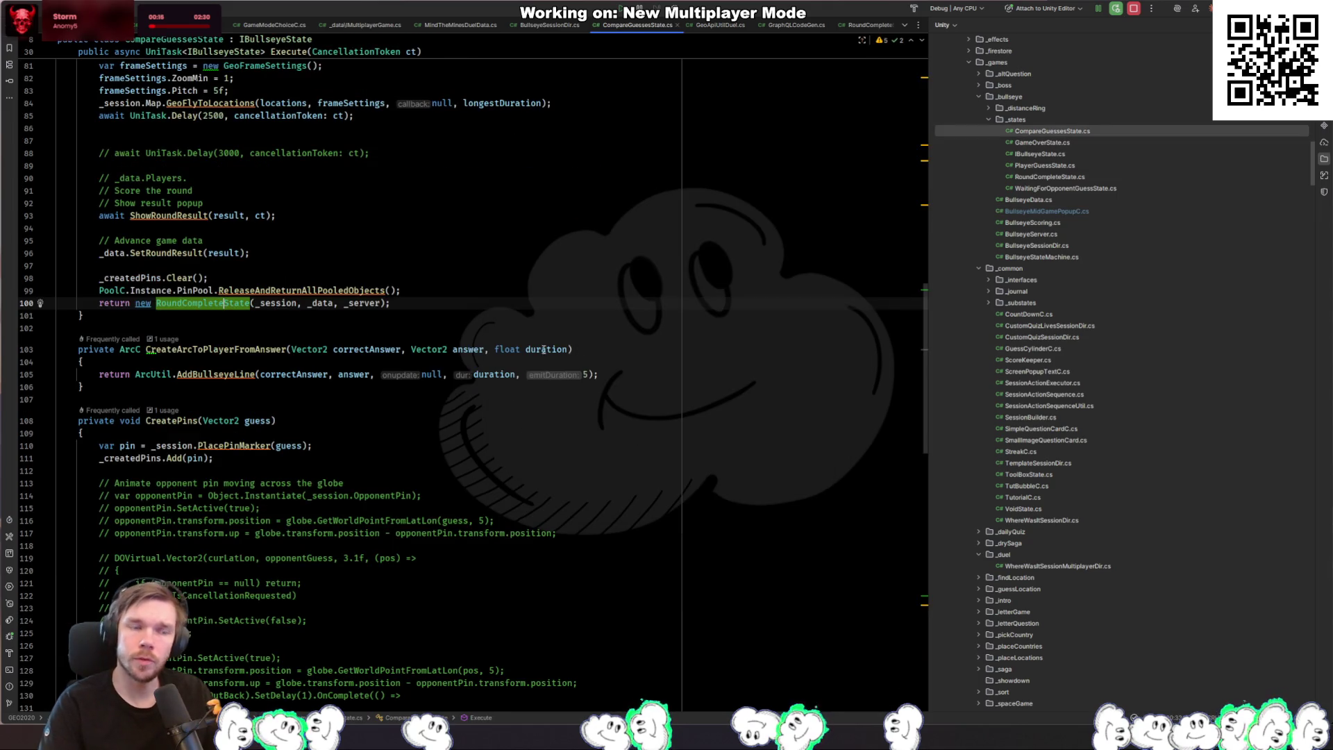
Step: Highlight every use of answer in CompareGuessesState.cs and review the file
{"action": "left_click", "coordinate": [360, 374]}
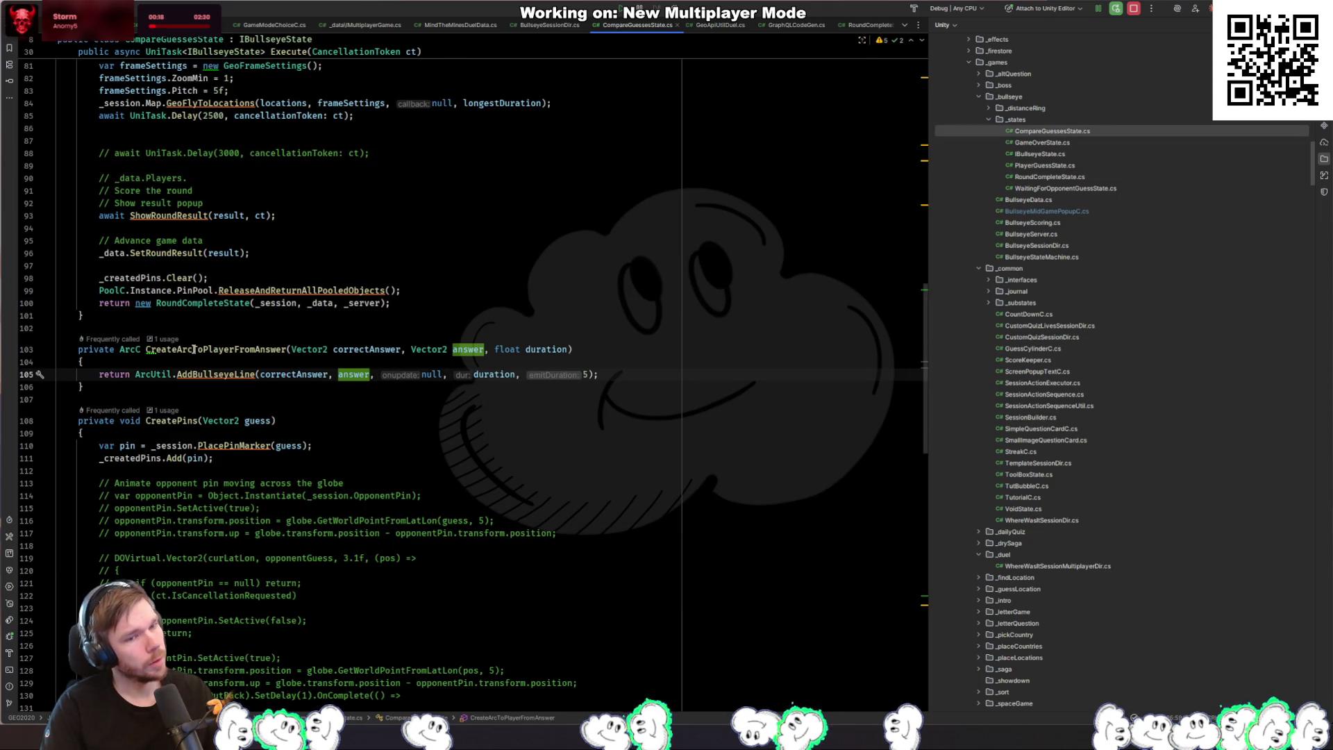
{"action": "mouse_move", "coordinate": [194, 349]}
{"action": "scroll", "coordinate": [193, 349], "scroll_direction": "down", "scroll_amount": 8}
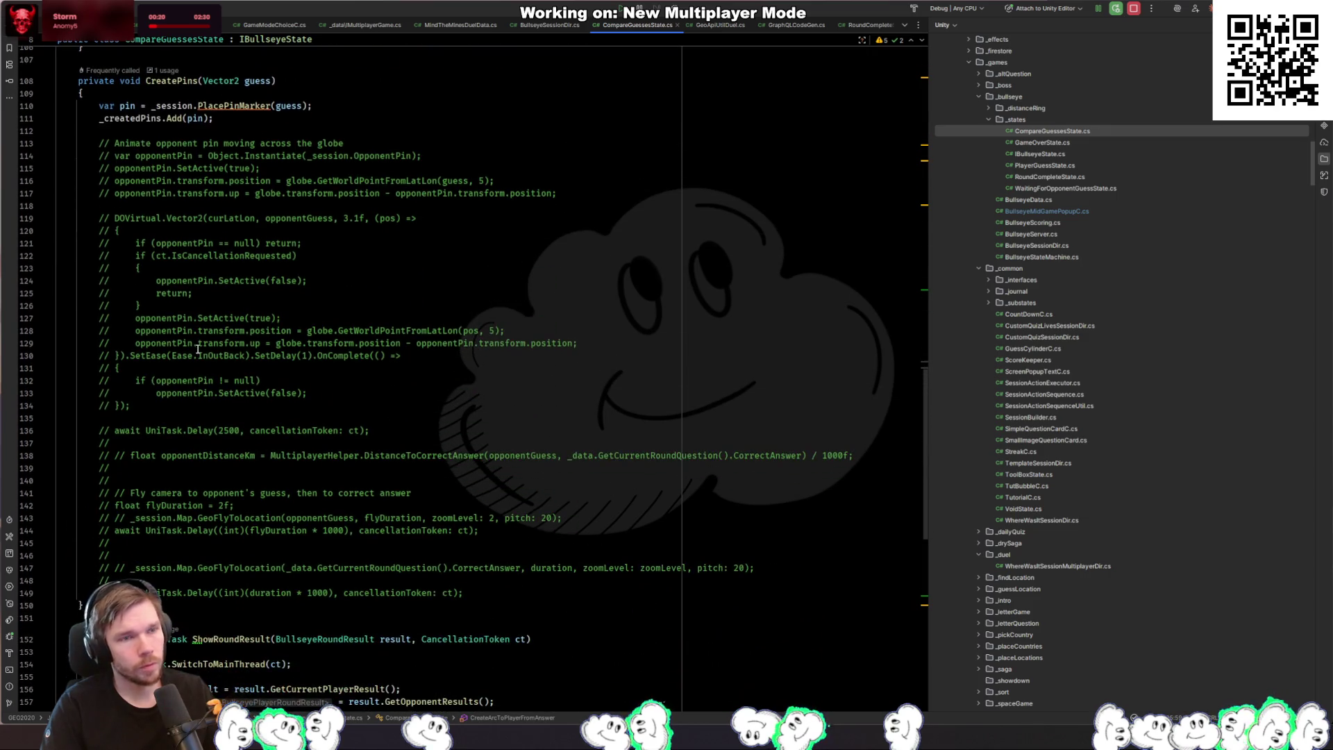
{"action": "scroll", "coordinate": [484, 589], "scroll_direction": "up", "scroll_amount": 20}
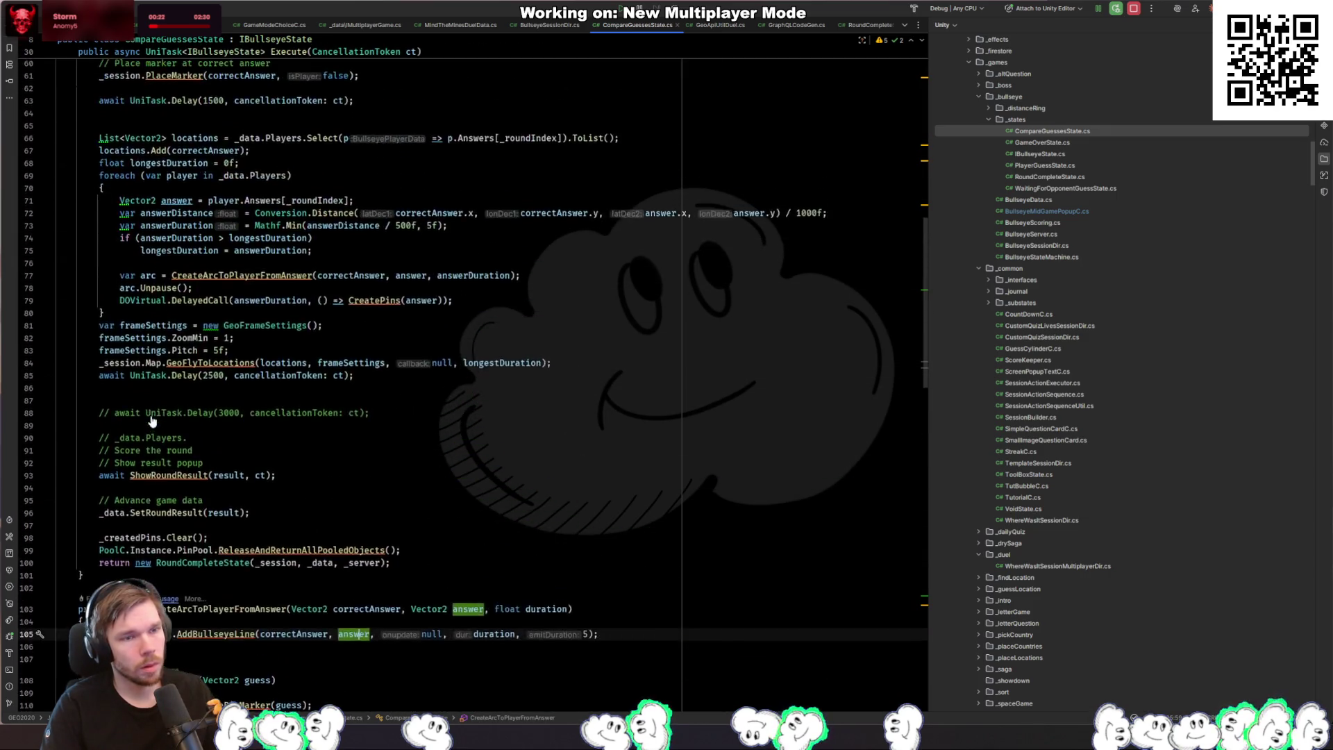
{"action": "scroll", "coordinate": [200, 181], "scroll_direction": "up", "scroll_amount": 7}
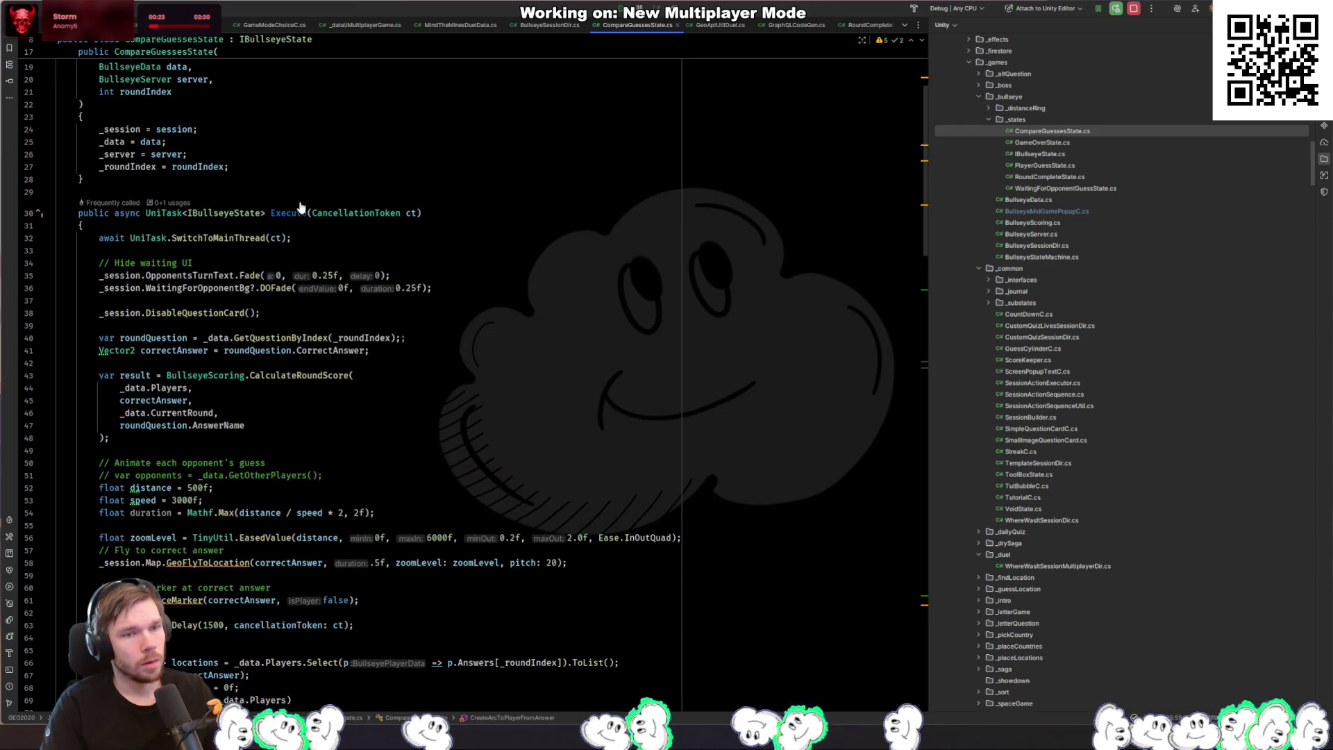
{"action": "scroll", "coordinate": [313, 325], "scroll_direction": "down", "scroll_amount": 8}
{"action": "scroll", "coordinate": [313, 325], "scroll_direction": "up", "scroll_amount": 13}
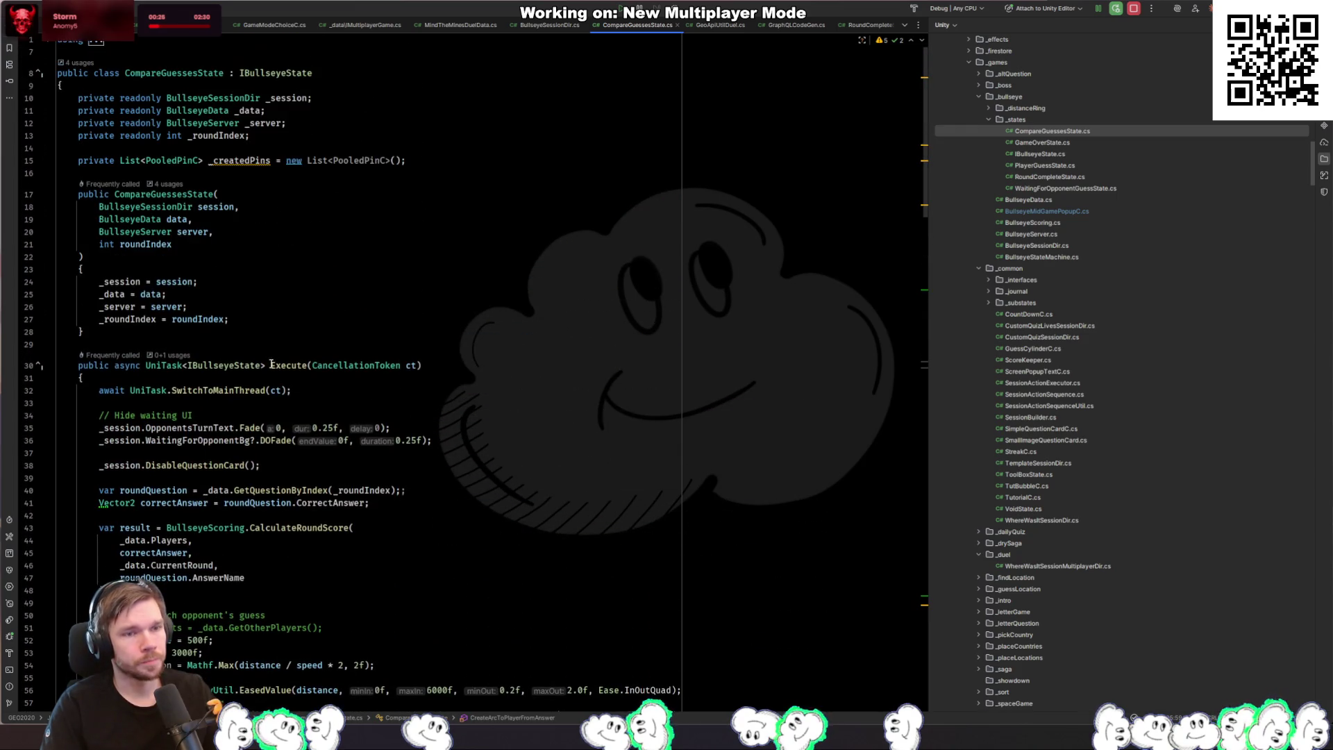
Step: Find usages of CompareGuessesState and jump to its creation in PlayerGuessState.cs
{"action": "left_click", "coordinate": [184, 197]}
{"action": "left_click", "coordinate": [184, 197], "text": "ctrl"}
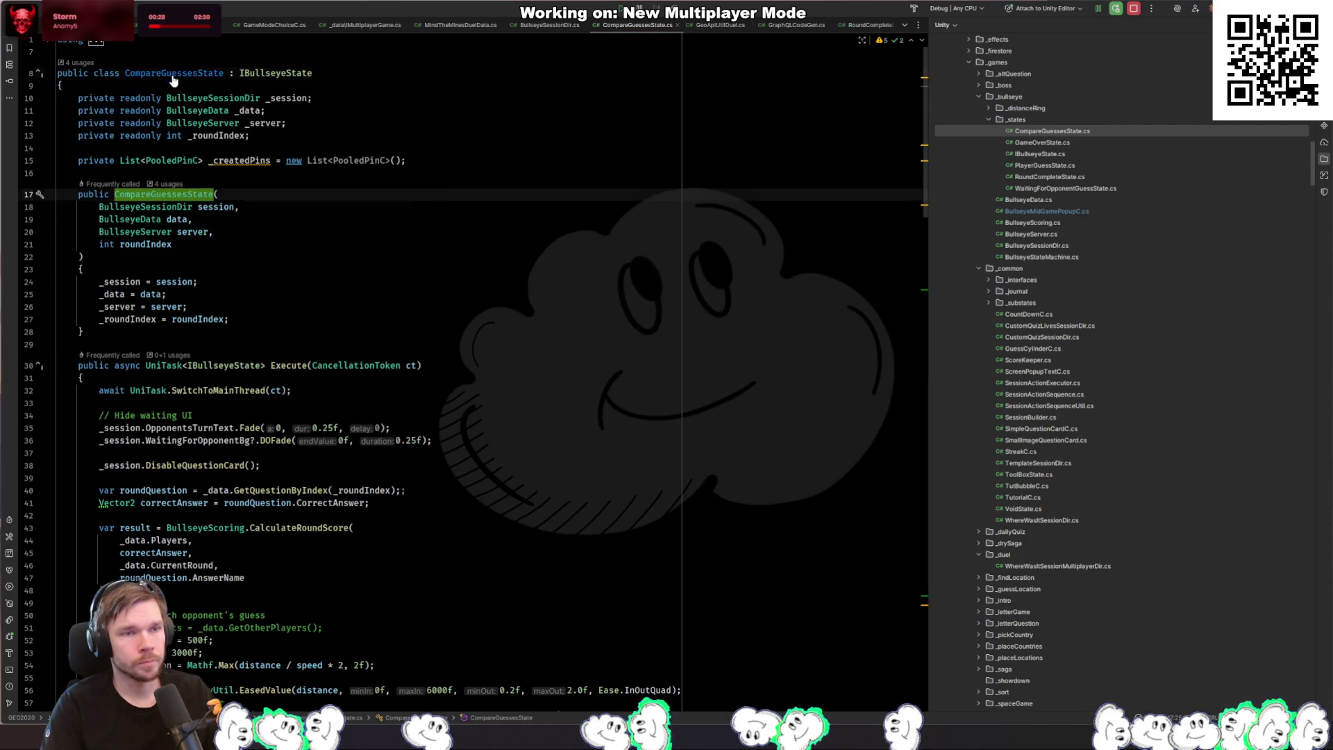
{"action": "left_click", "coordinate": [182, 72]}
{"action": "left_click", "coordinate": [182, 72], "text": "ctrl"}
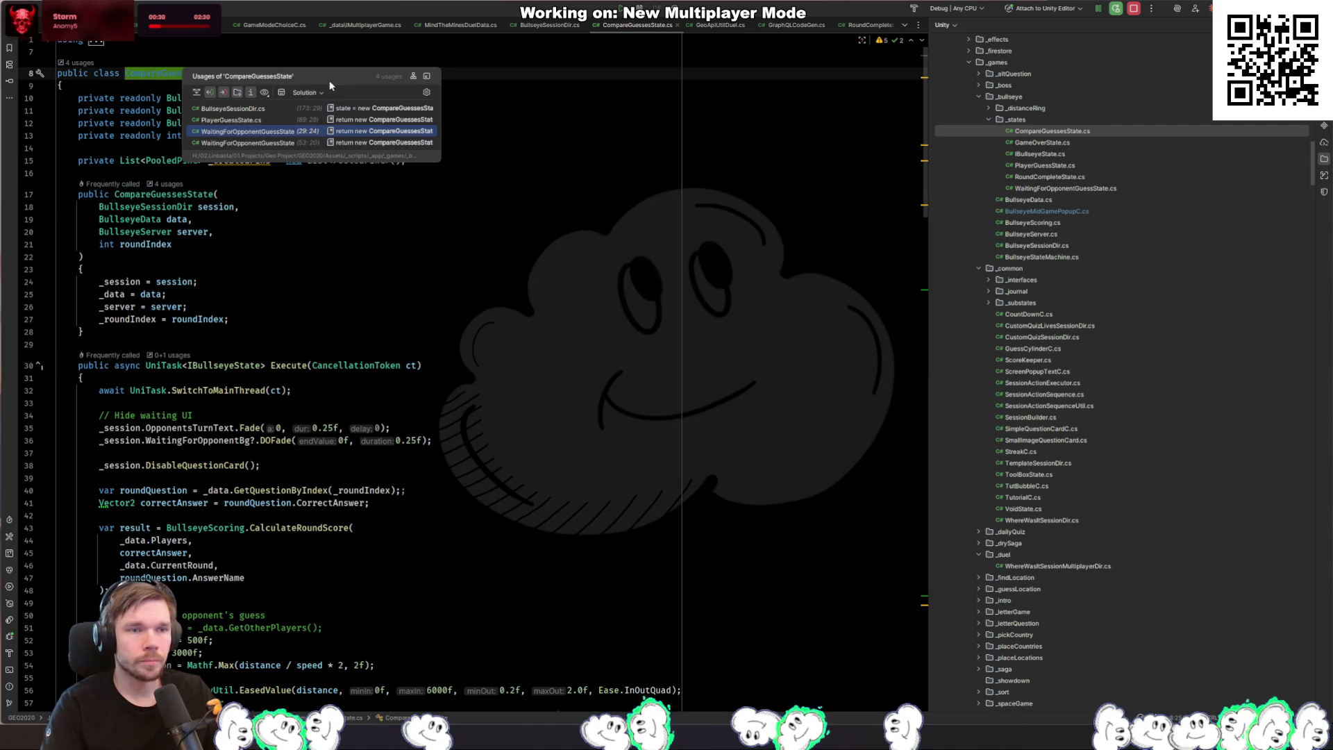
{"action": "left_click", "coordinate": [250, 119]}
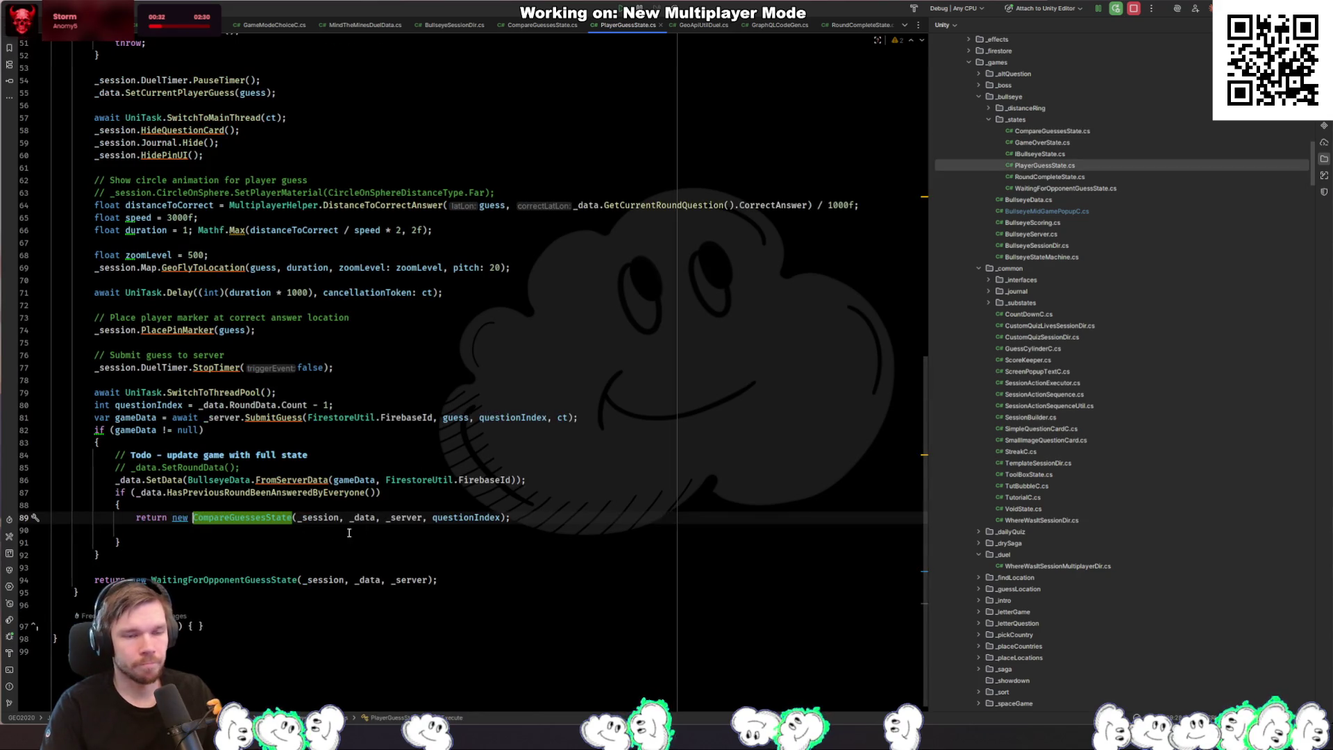
Step: Rename the PlayerGuessState class to PlayerAnswerState
{"action": "left_click", "coordinate": [292, 535]}
{"action": "scroll", "coordinate": [236, 525], "scroll_direction": "up", "scroll_amount": 15}
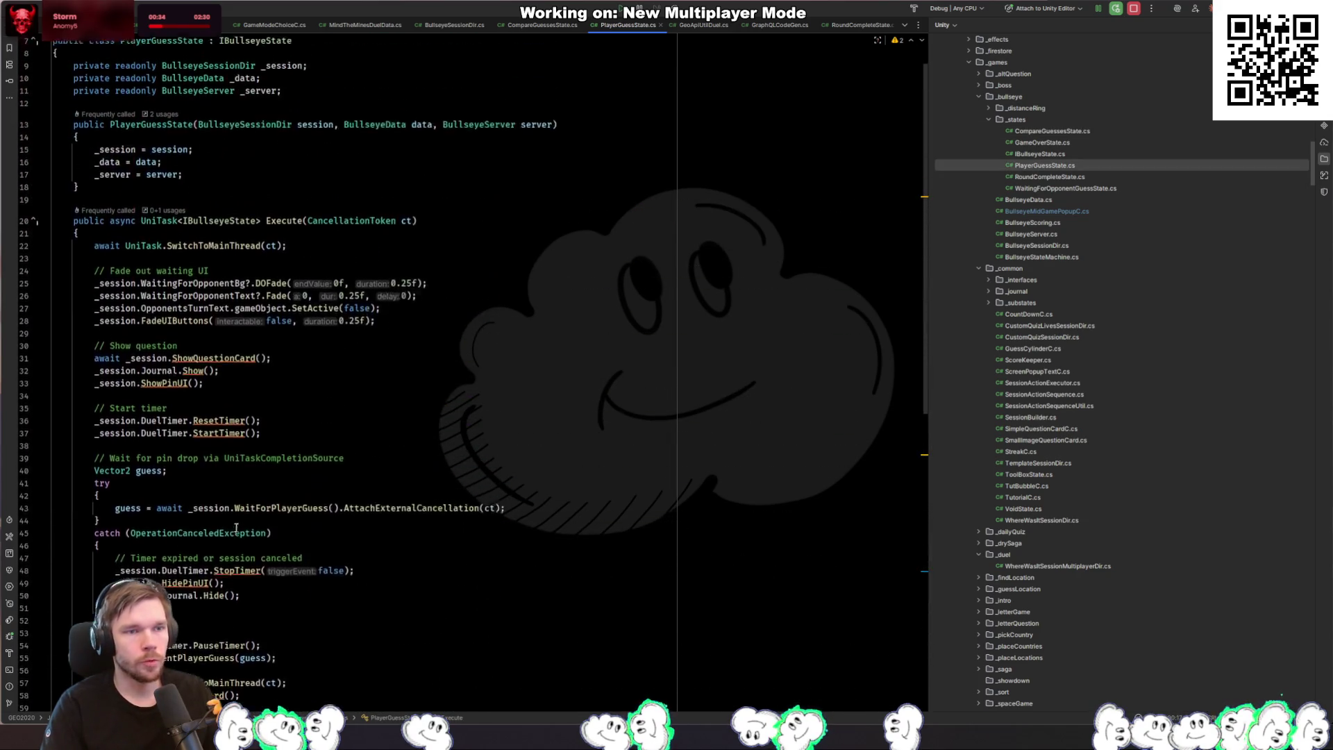
{"action": "left_click", "coordinate": [188, 78]}
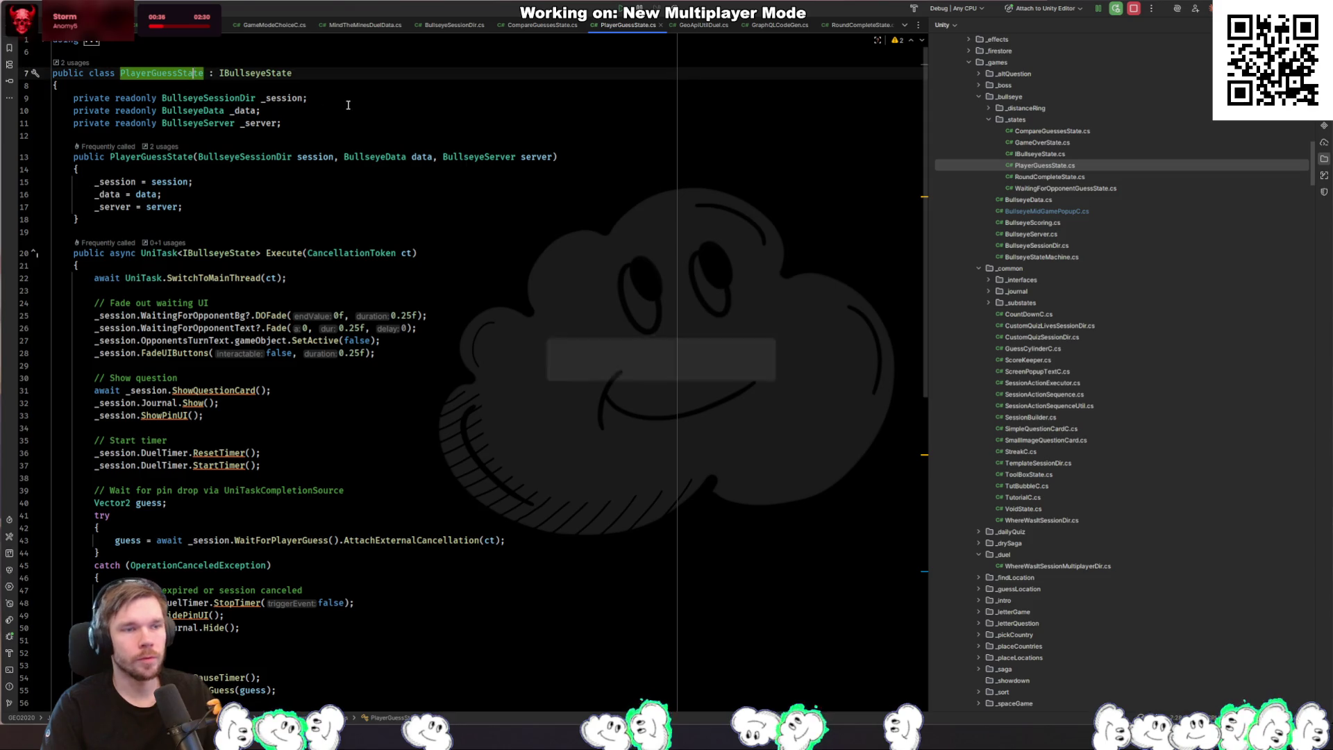
{"action": "key", "text": "ctrl+r"}
{"action": "key", "text": "ctrl+r"}
{"action": "type", "text": "PlayeRAndomState"}
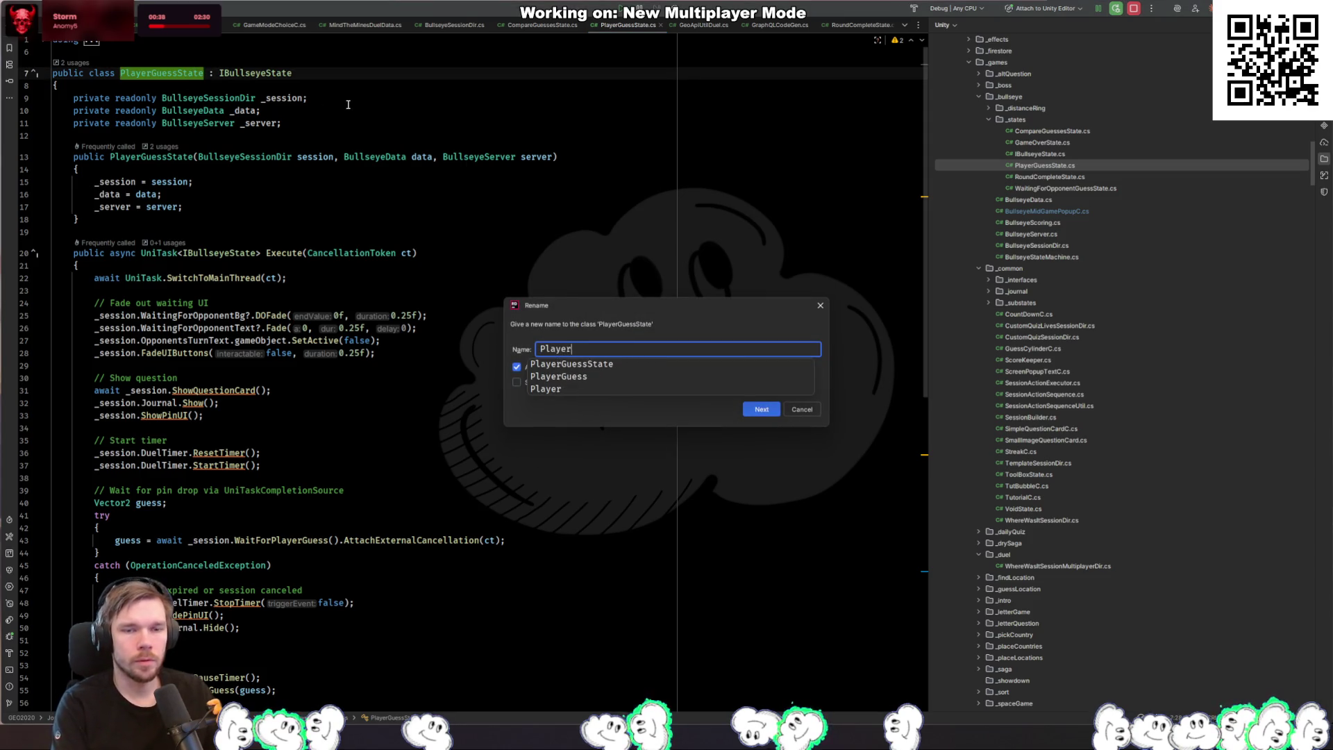
{"action": "key", "text": "Return"}
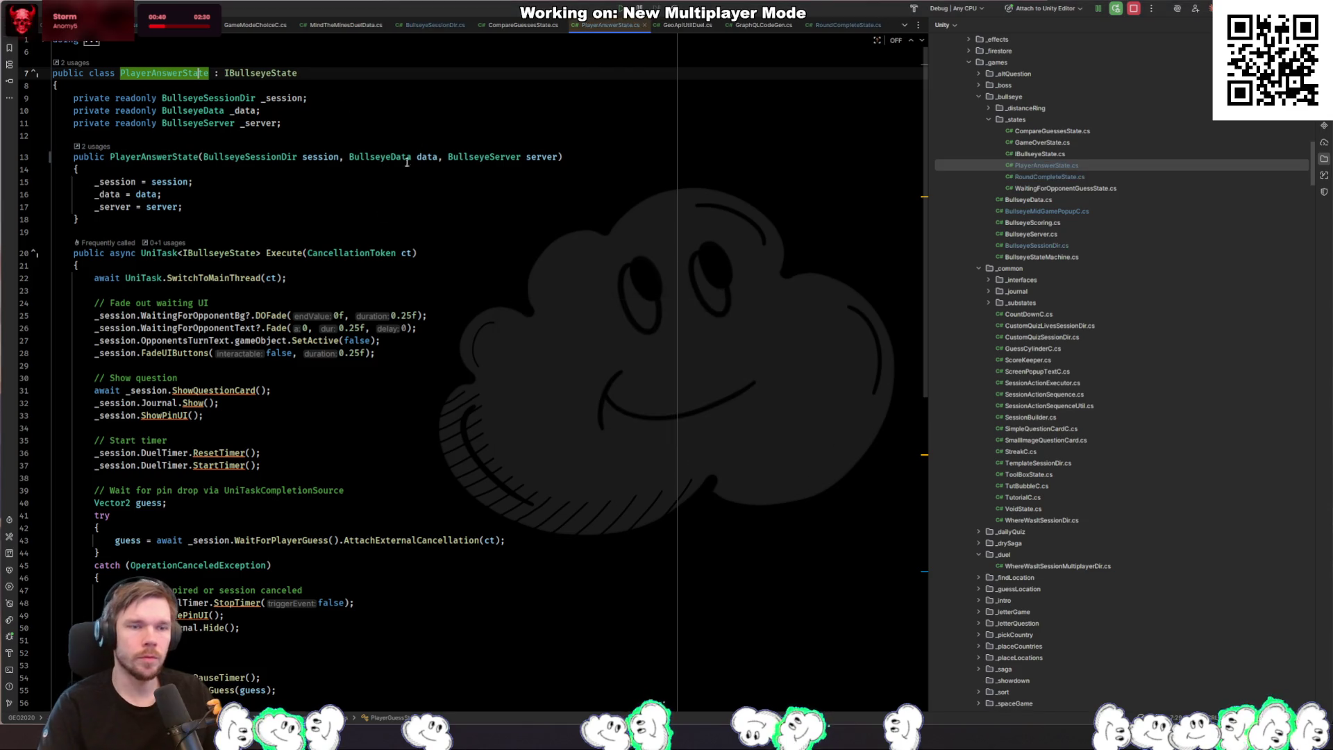
Step: Review Execute's gameData null check and HasPreviousRoundBeenAnsweredByEveryone branch
{"action": "scroll", "coordinate": [363, 512], "scroll_direction": "down", "scroll_amount": 12}
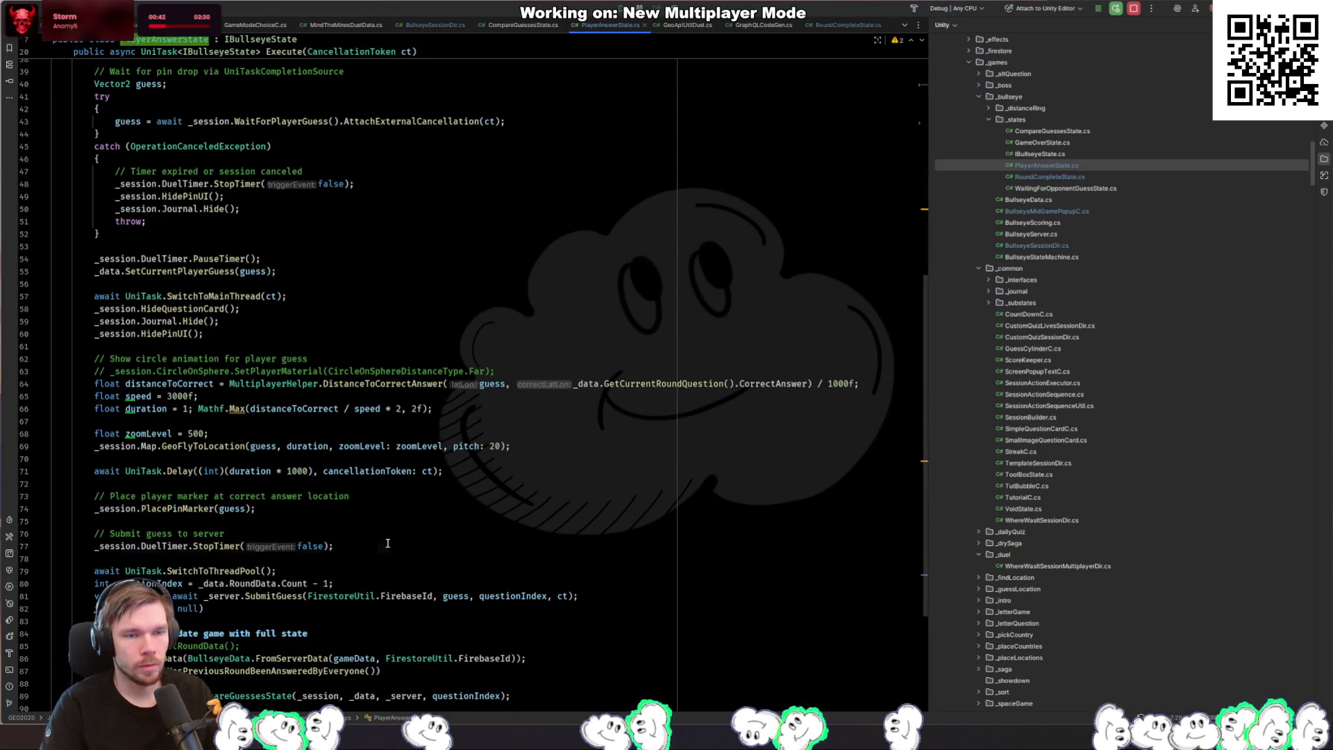
{"action": "left_click", "coordinate": [387, 543]}
{"action": "scroll", "coordinate": [375, 528], "scroll_direction": "down", "scroll_amount": 4}
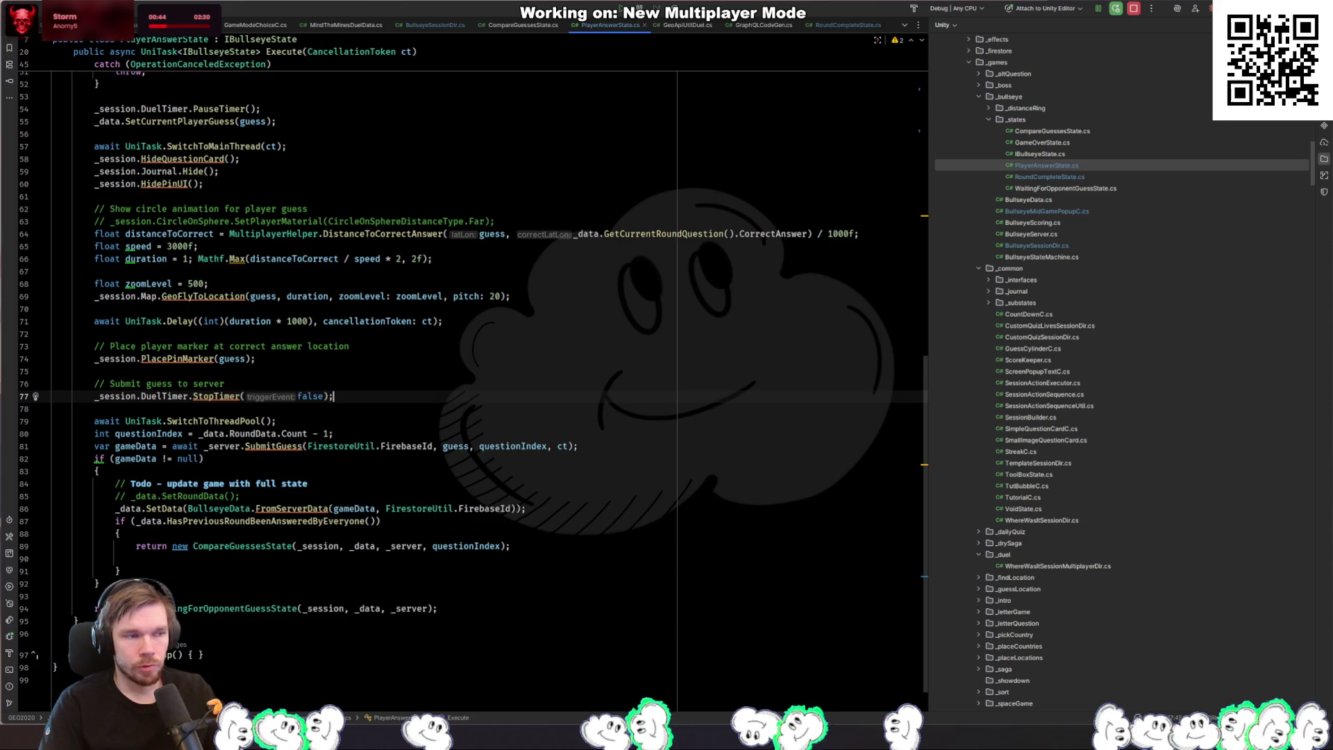
{"action": "key", "text": "alt+Tab"}
{"action": "key", "text": "alt+Tab"}
{"action": "left_click", "coordinate": [315, 460]}
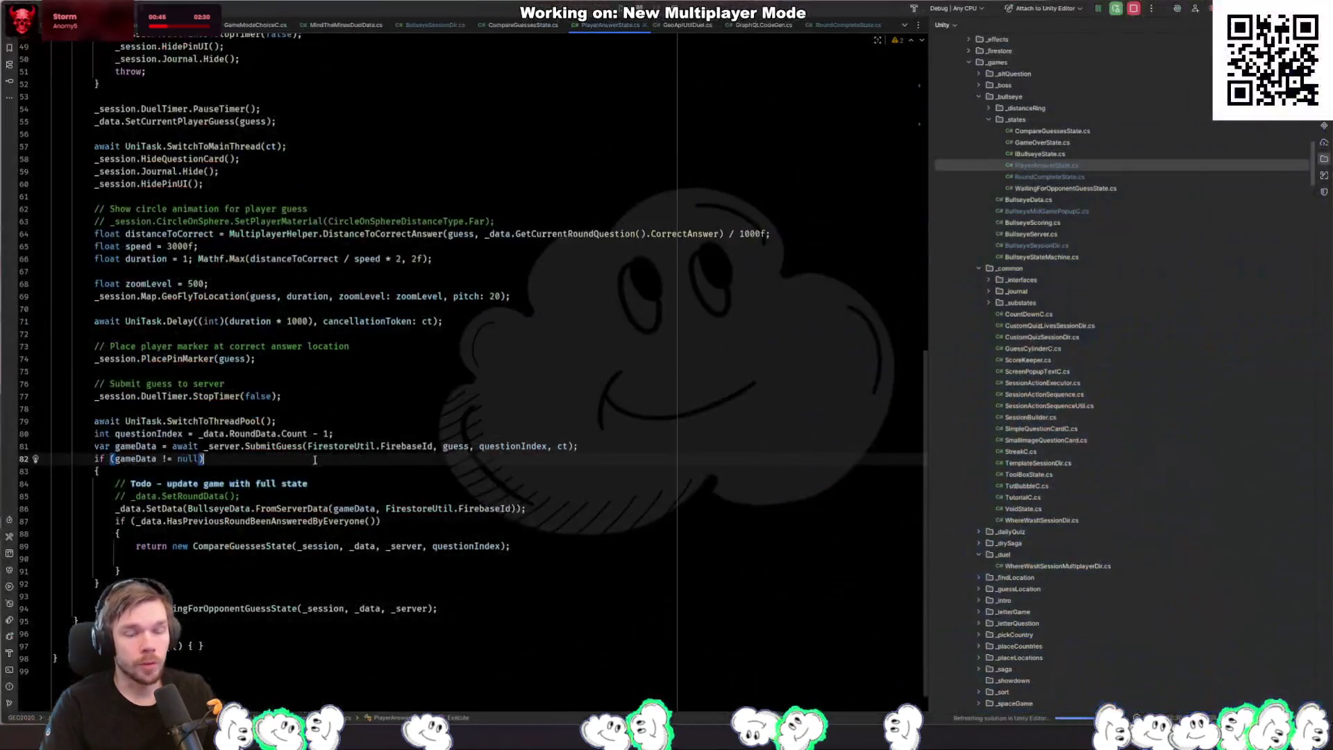
{"action": "key", "text": "Down"}
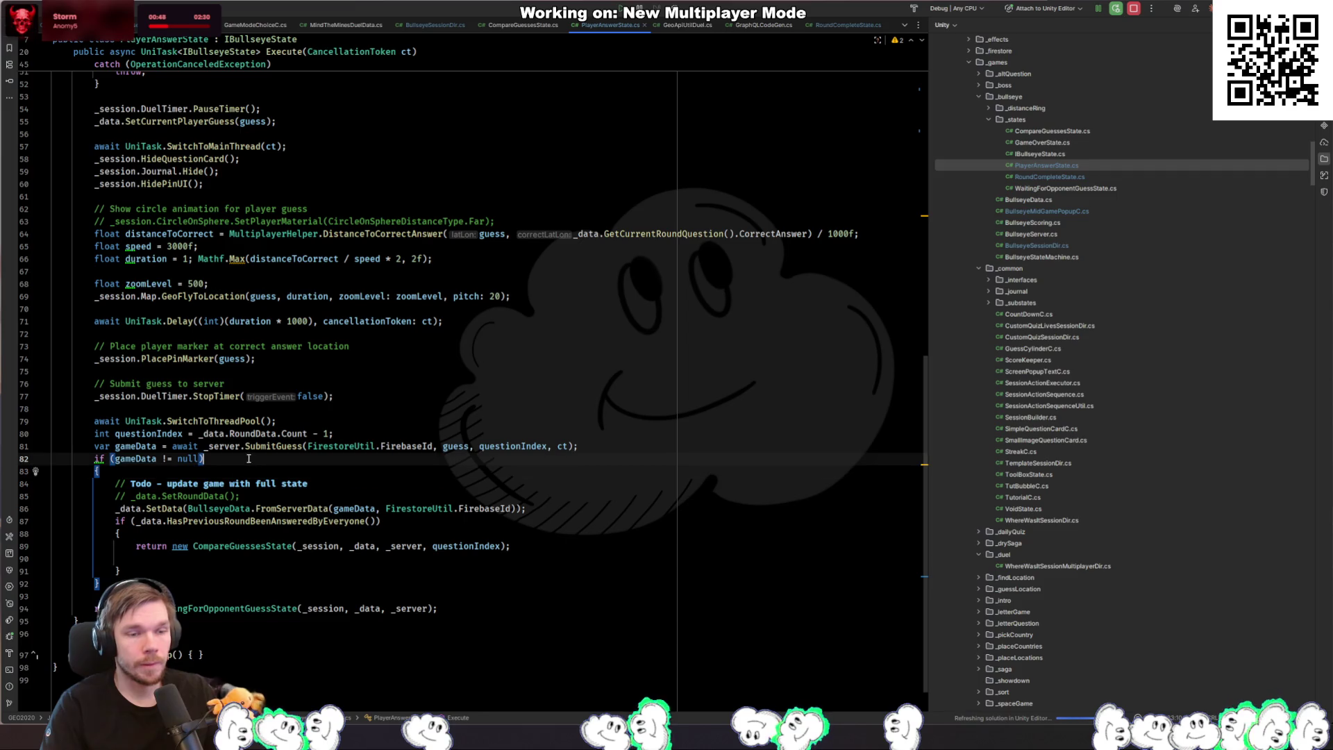
{"action": "left_click", "coordinate": [221, 520]}
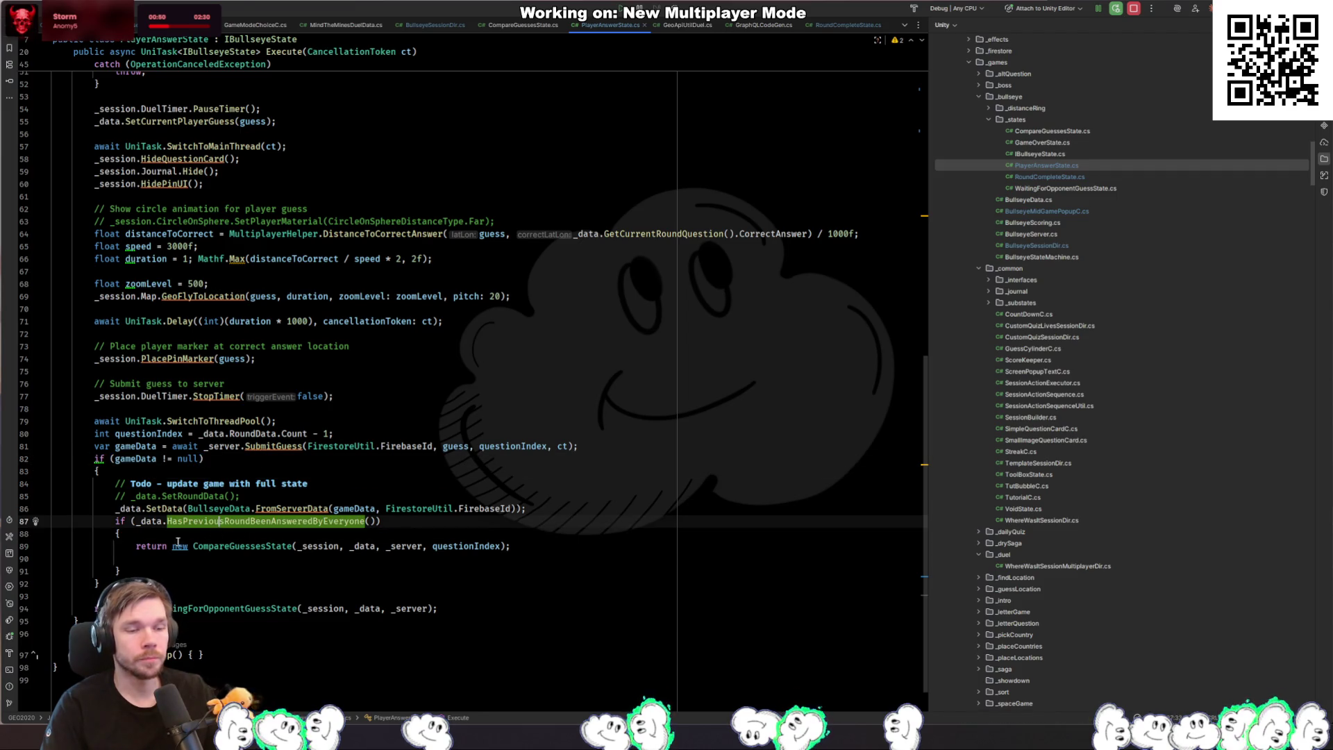
{"action": "key", "text": "Down"}
{"action": "key", "text": "Down"}
{"action": "key", "text": "Down"}
{"action": "key", "text": "Down"}
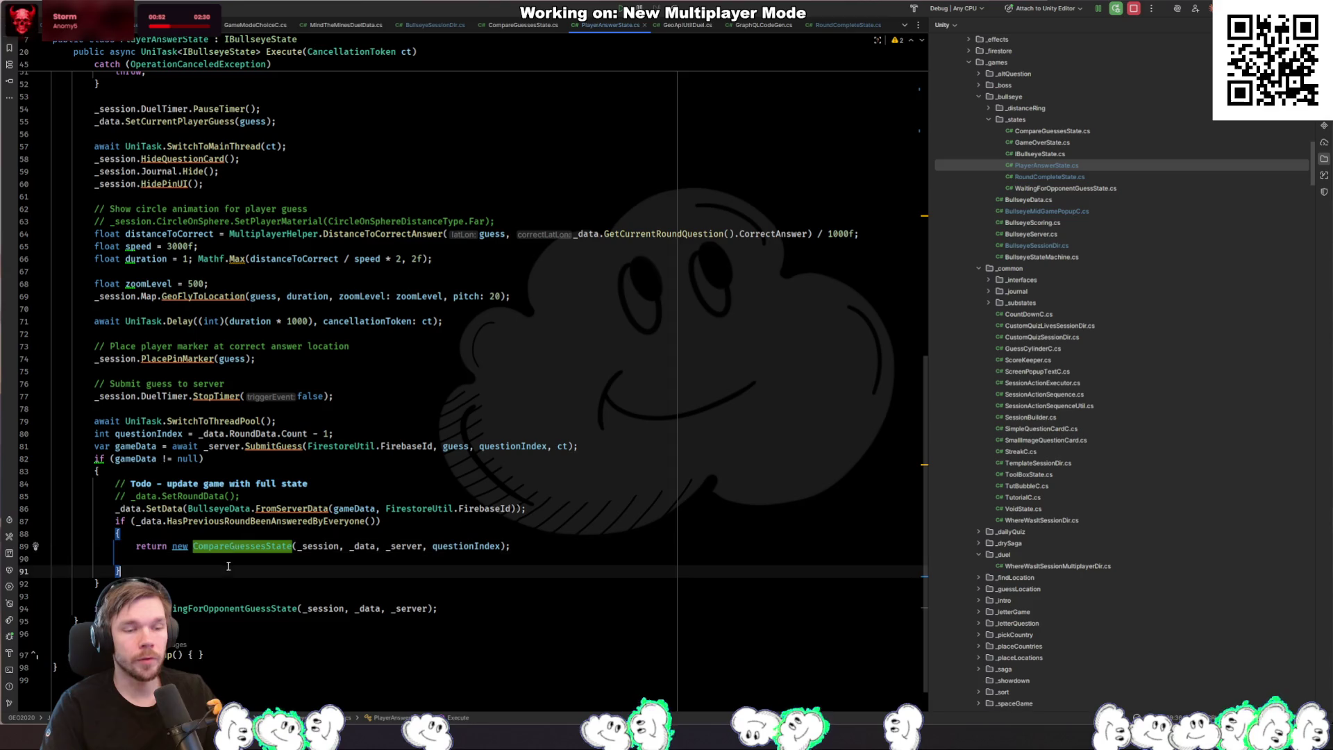
{"action": "key", "text": "shift+Up"}
{"action": "key", "text": "shift+Up"}
{"action": "key", "text": "shift+Down"}
{"action": "key", "text": "shift+Down"}
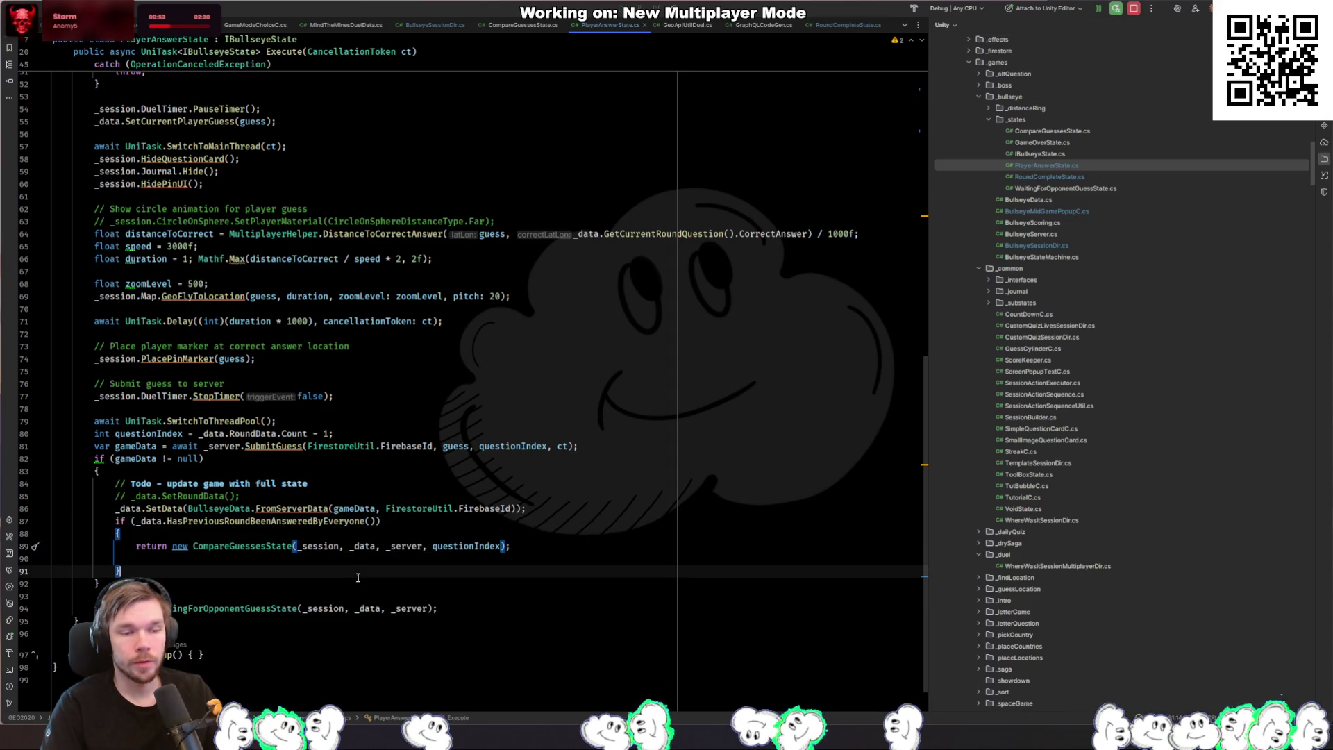
{"action": "key", "text": "Down"}
{"action": "key", "text": "Down"}
{"action": "key", "text": "Down"}
{"action": "key", "text": "Up"}
{"action": "key", "text": "Up"}
{"action": "key", "text": "Up"}
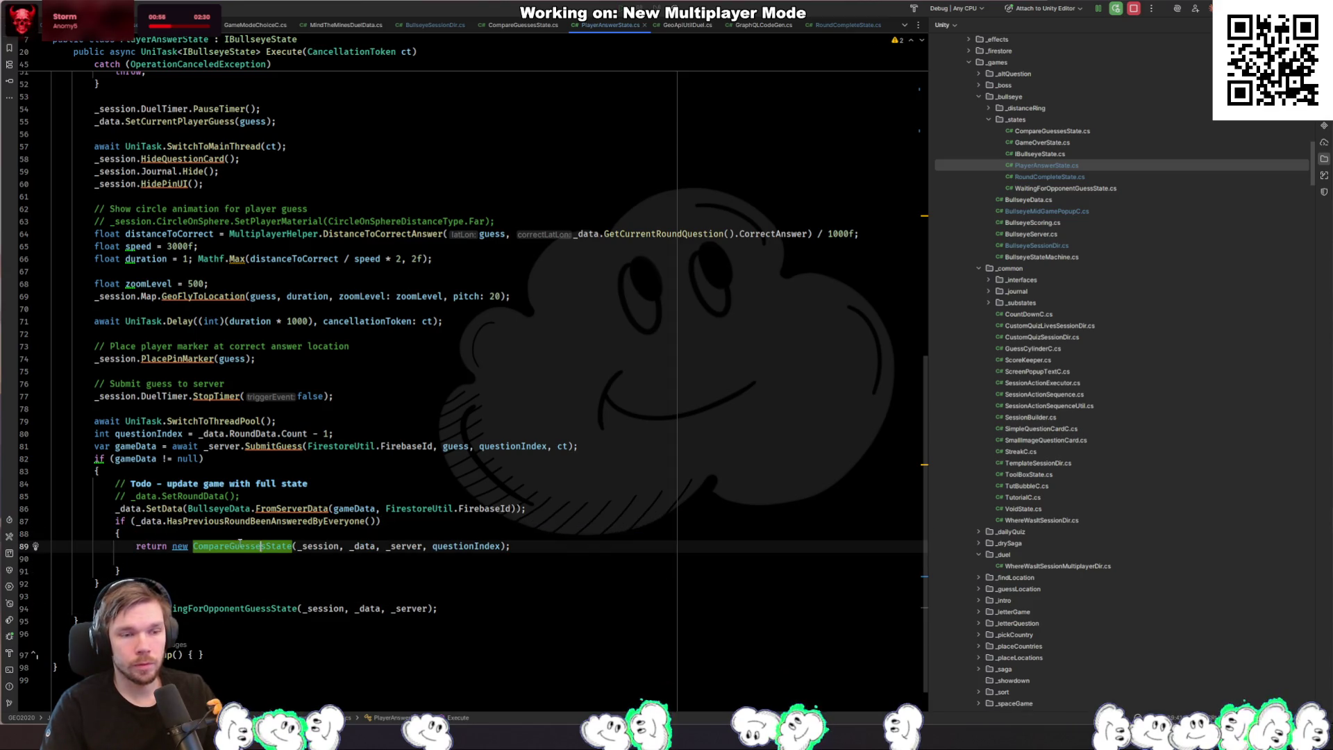
Step: Inspect the SubmitGuess call and open WaitingForOpponentGuessState from its return
{"action": "left_click", "coordinate": [270, 447]}
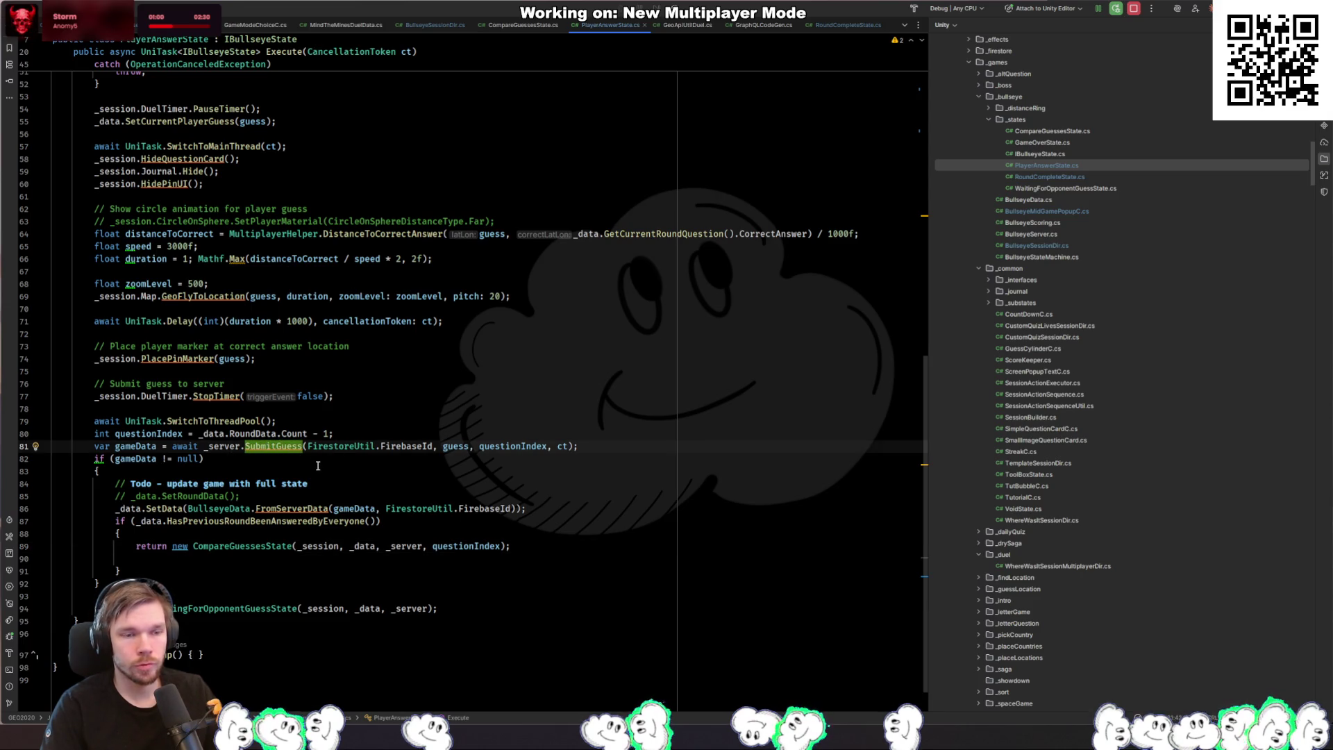
{"action": "left_click", "coordinate": [220, 570]}
{"action": "left_click", "coordinate": [257, 592]}
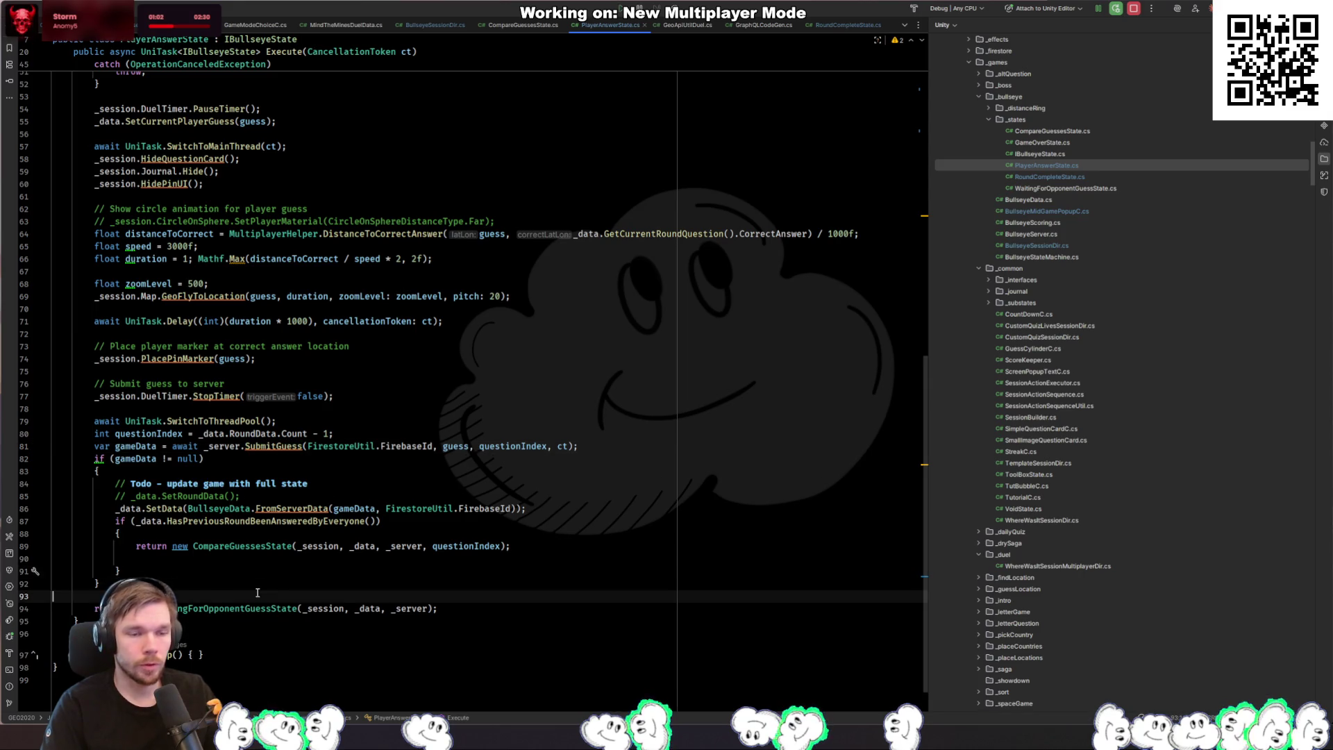
{"action": "triple_click", "coordinate": [188, 448]}
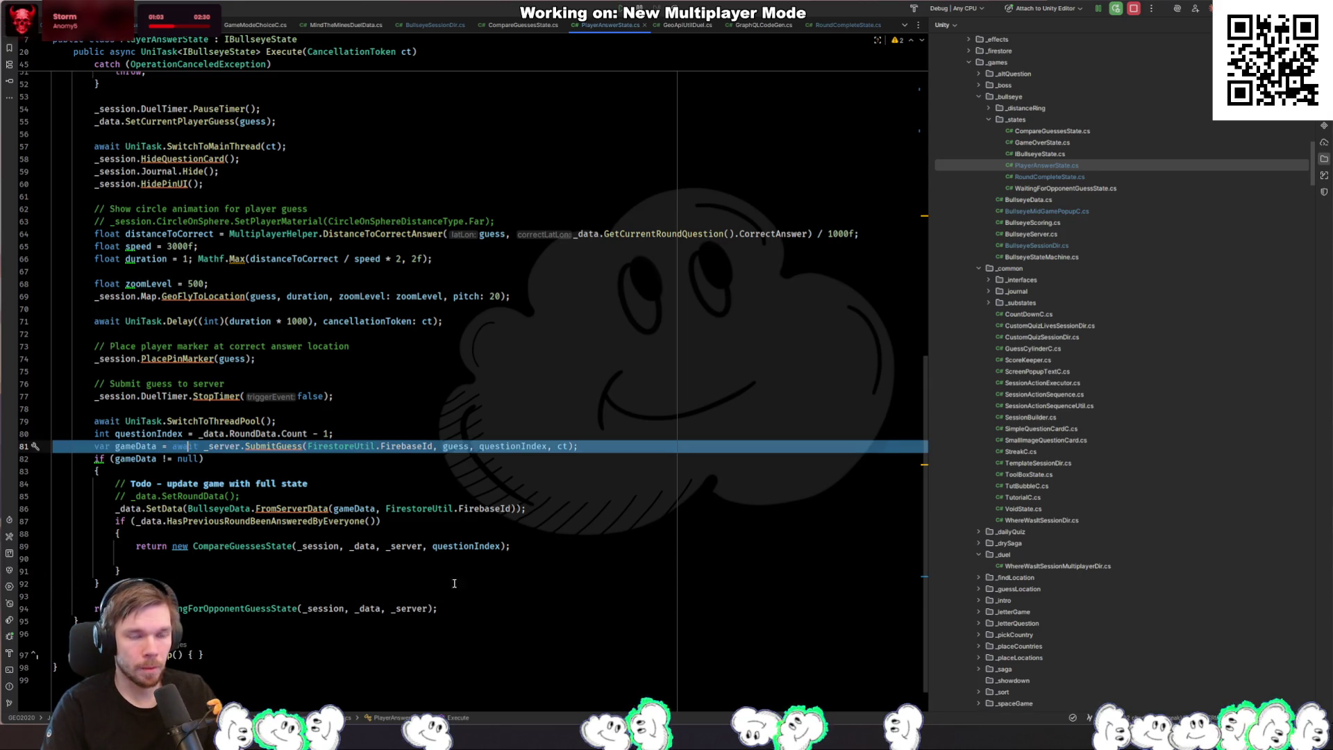
{"action": "left_click", "coordinate": [554, 615]}
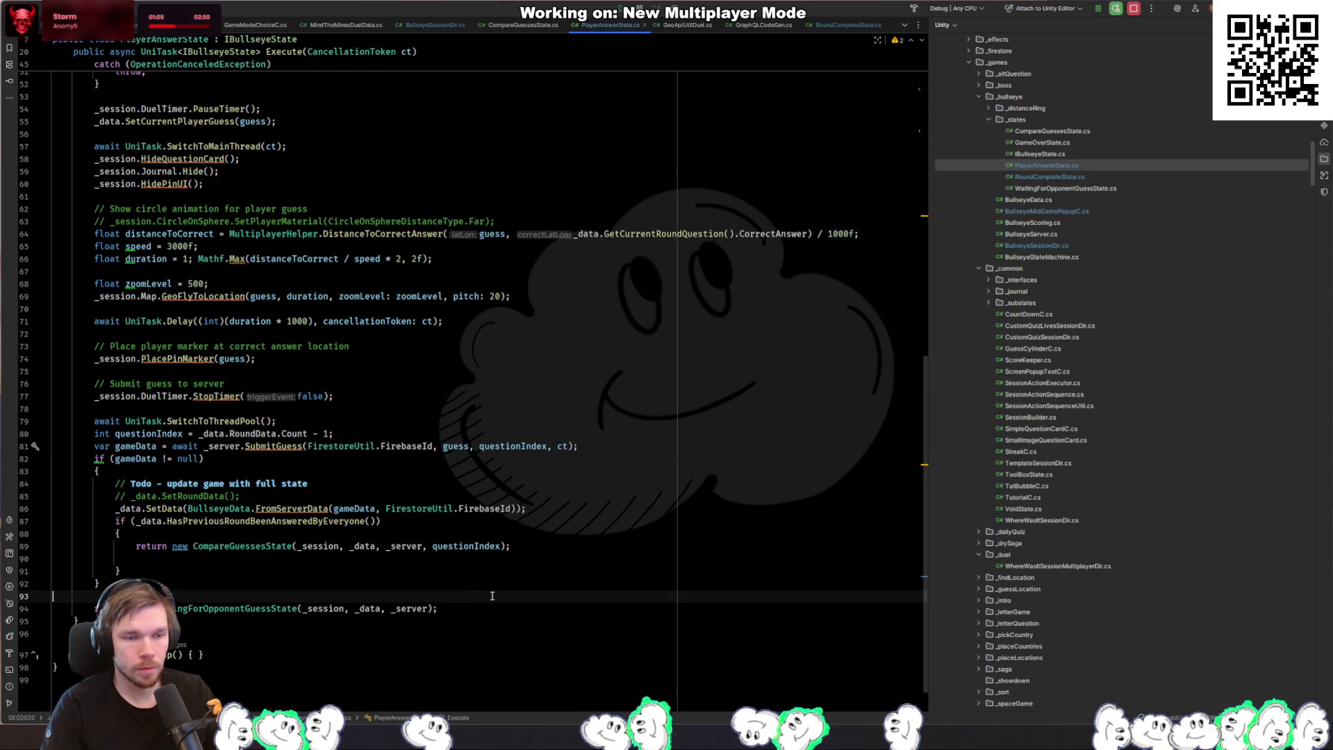
{"action": "left_click", "coordinate": [271, 611]}
{"action": "left_click", "coordinate": [278, 615], "text": "ctrl"}
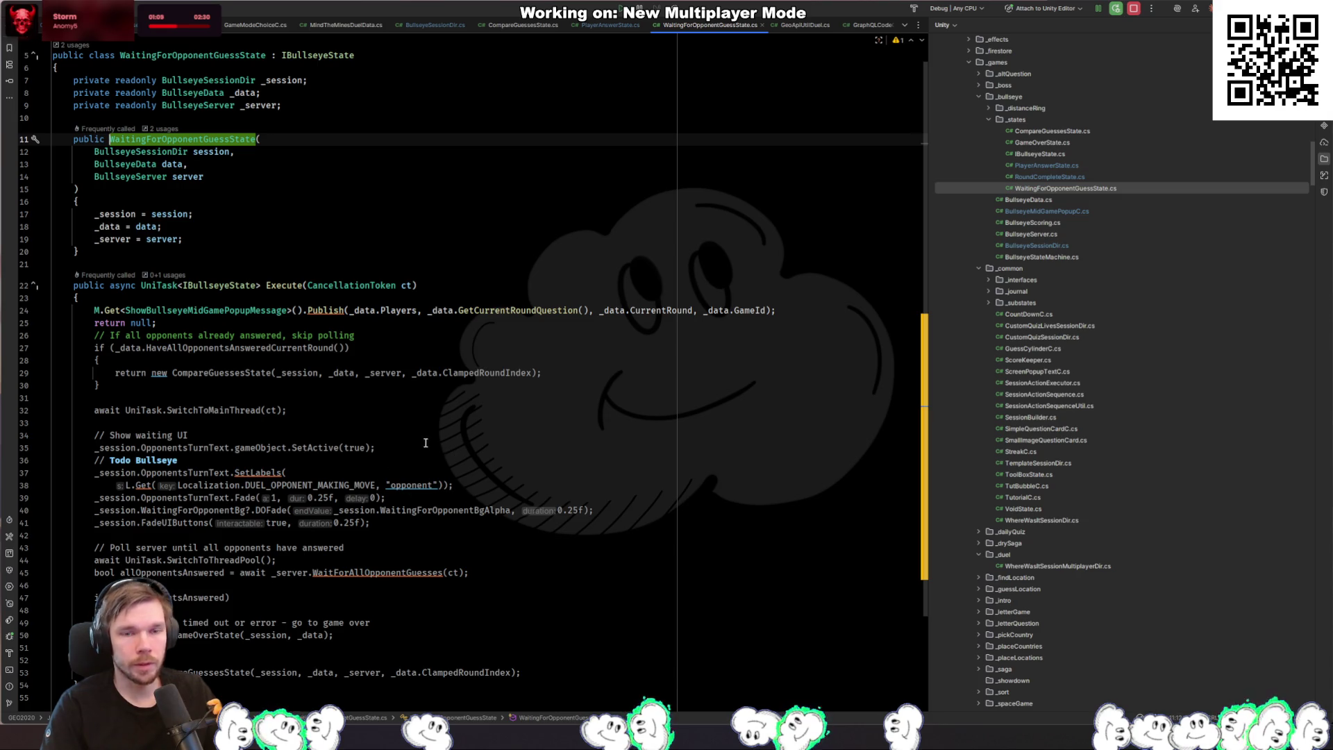
Step: Rename WaitingForOpponentGuessState and its file to WaitingForOpponentAnswerState, then open BullseyeSessionDir.cs
{"action": "left_click", "coordinate": [227, 325]}
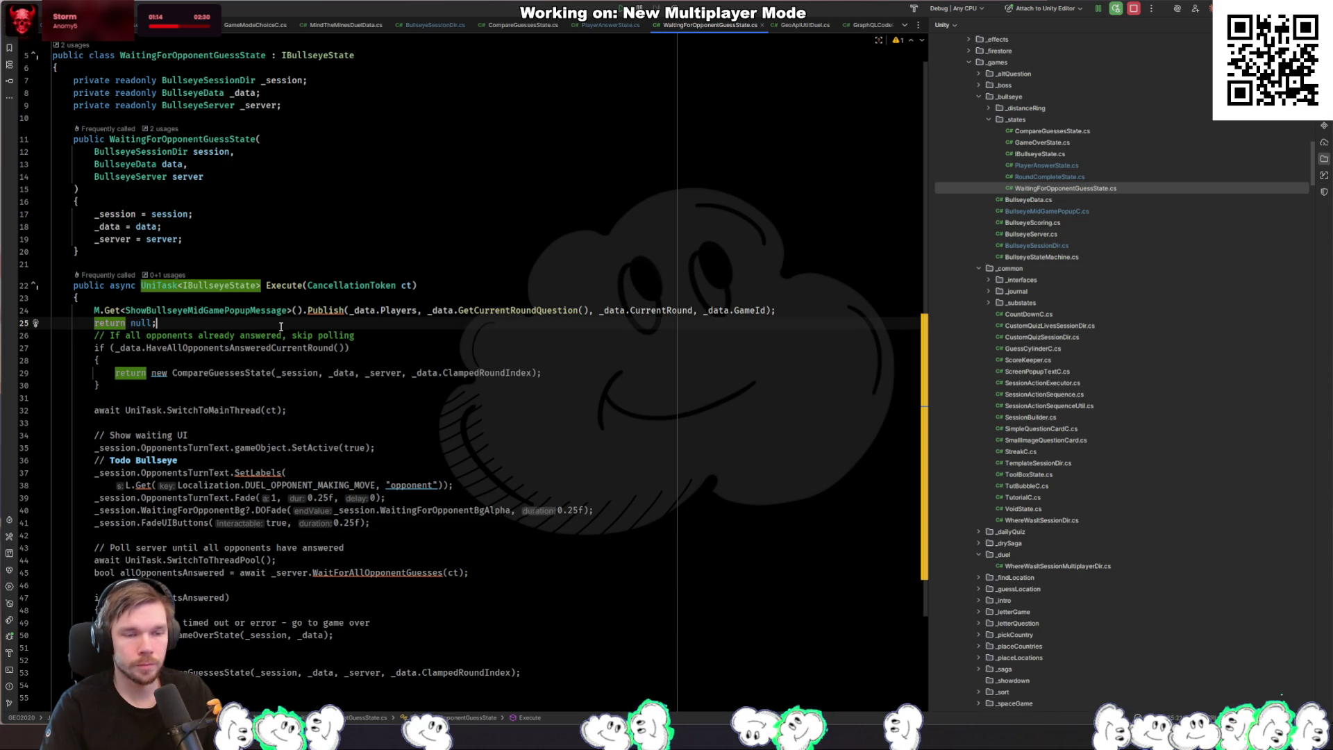
{"action": "scroll", "coordinate": [222, 324], "scroll_direction": "up", "scroll_amount": 1}
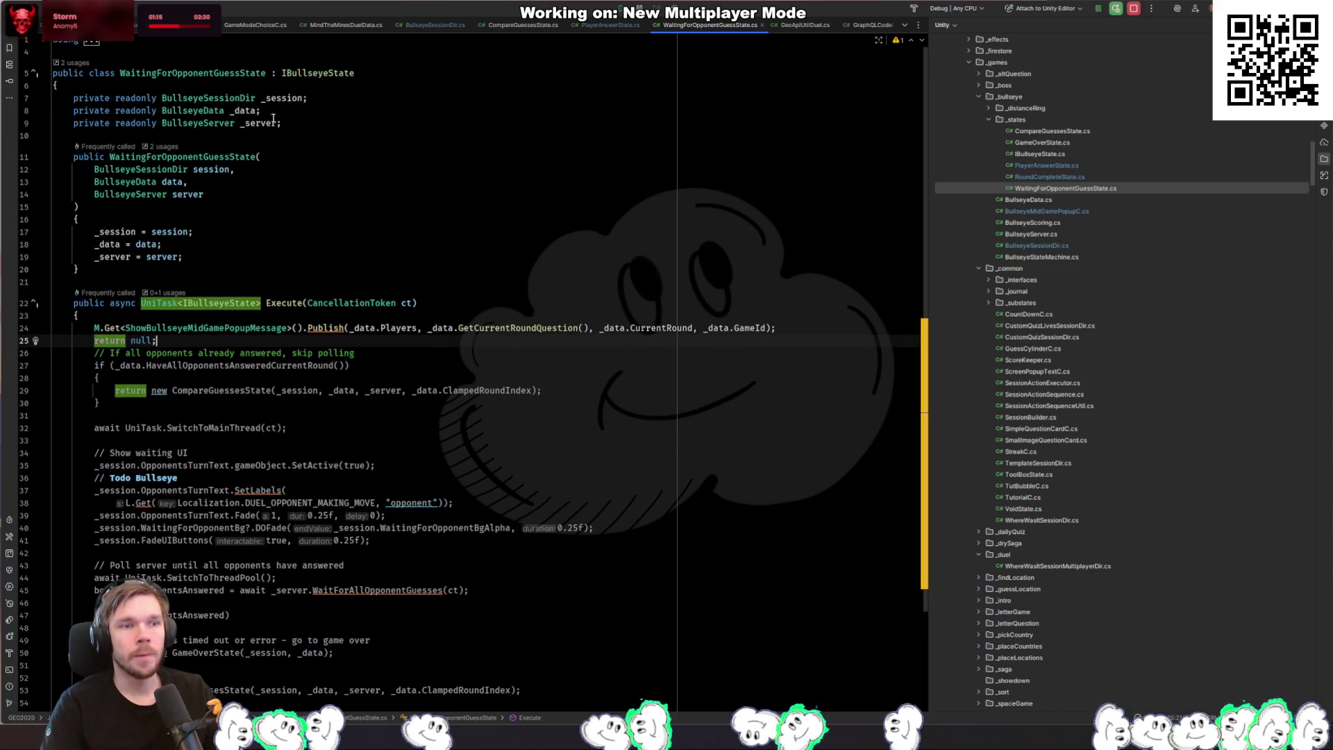
{"action": "left_click", "coordinate": [195, 73]}
{"action": "key", "text": "F2"}
{"action": "key", "text": "ctrl+Left"}
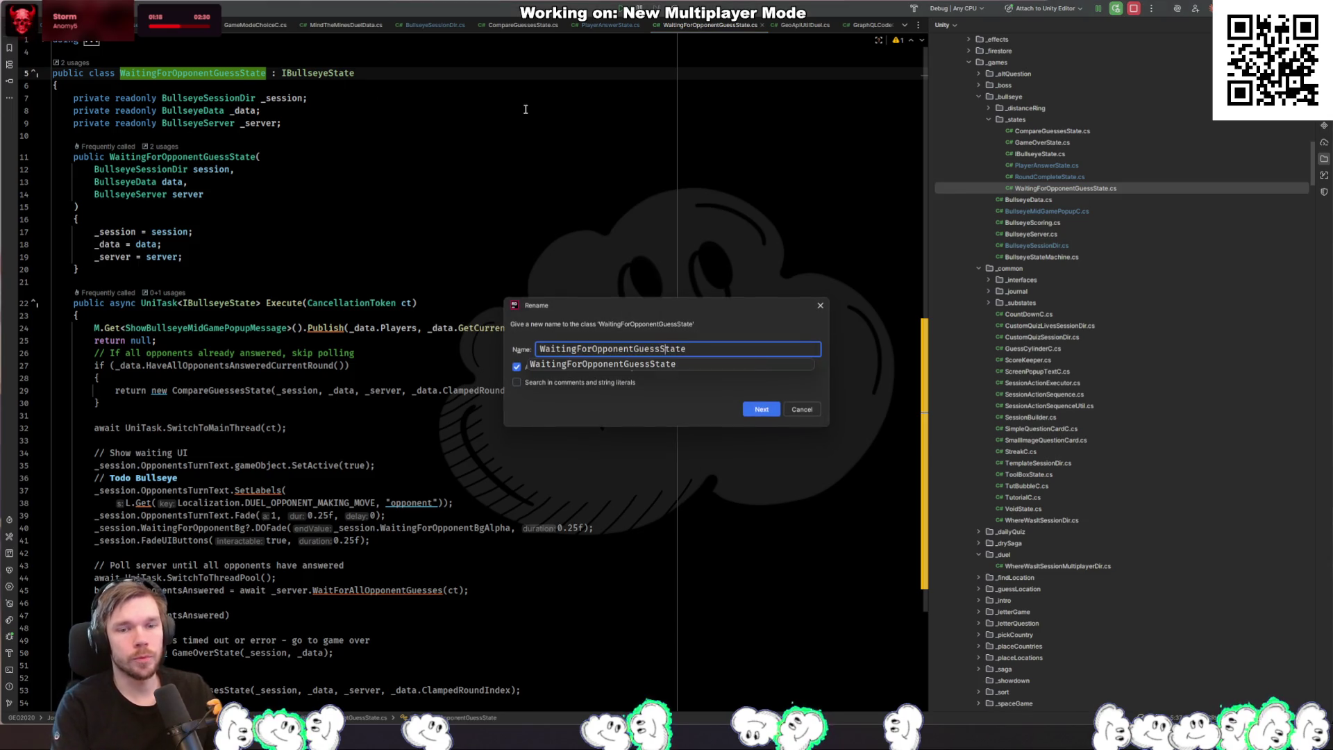
{"action": "key", "text": "BackSpace"}
{"action": "key", "text": "BackSpace"}
{"action": "key", "text": "BackSpace"}
{"action": "type", "text": "Answer"}
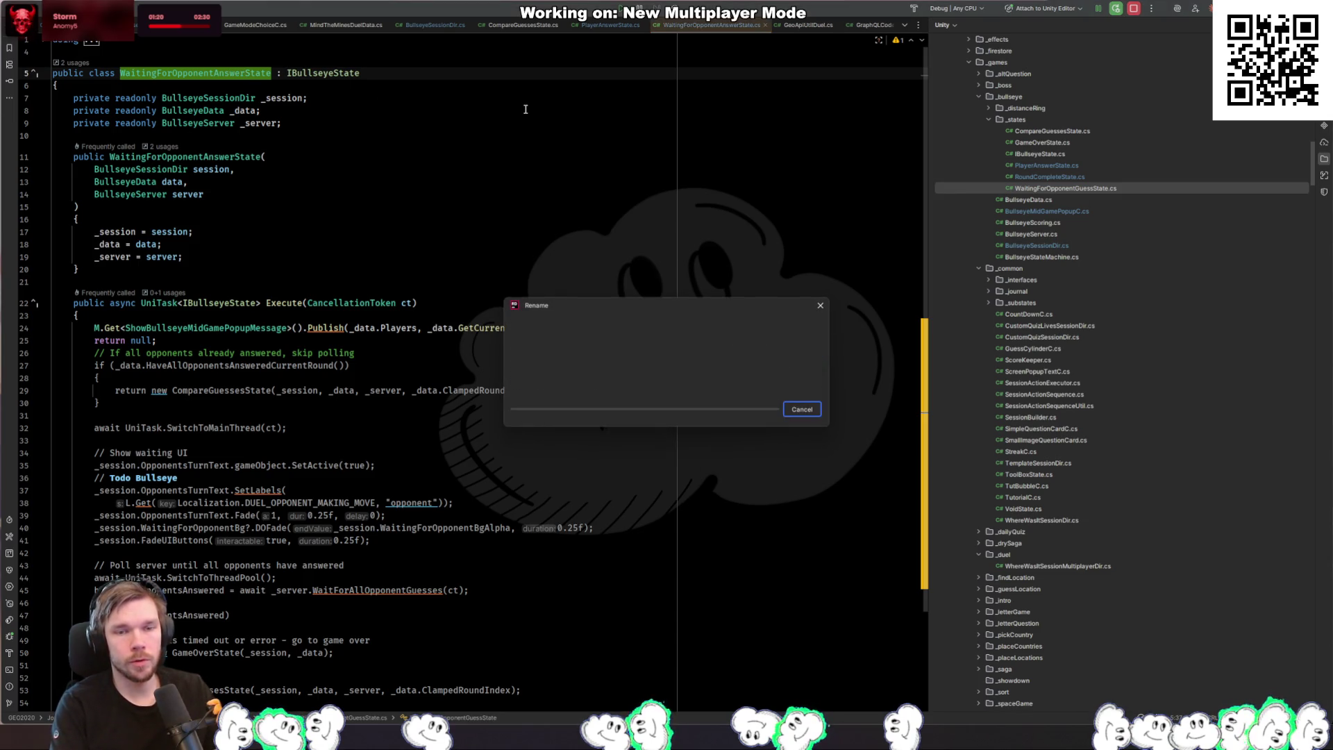
{"action": "key", "text": "Return"}
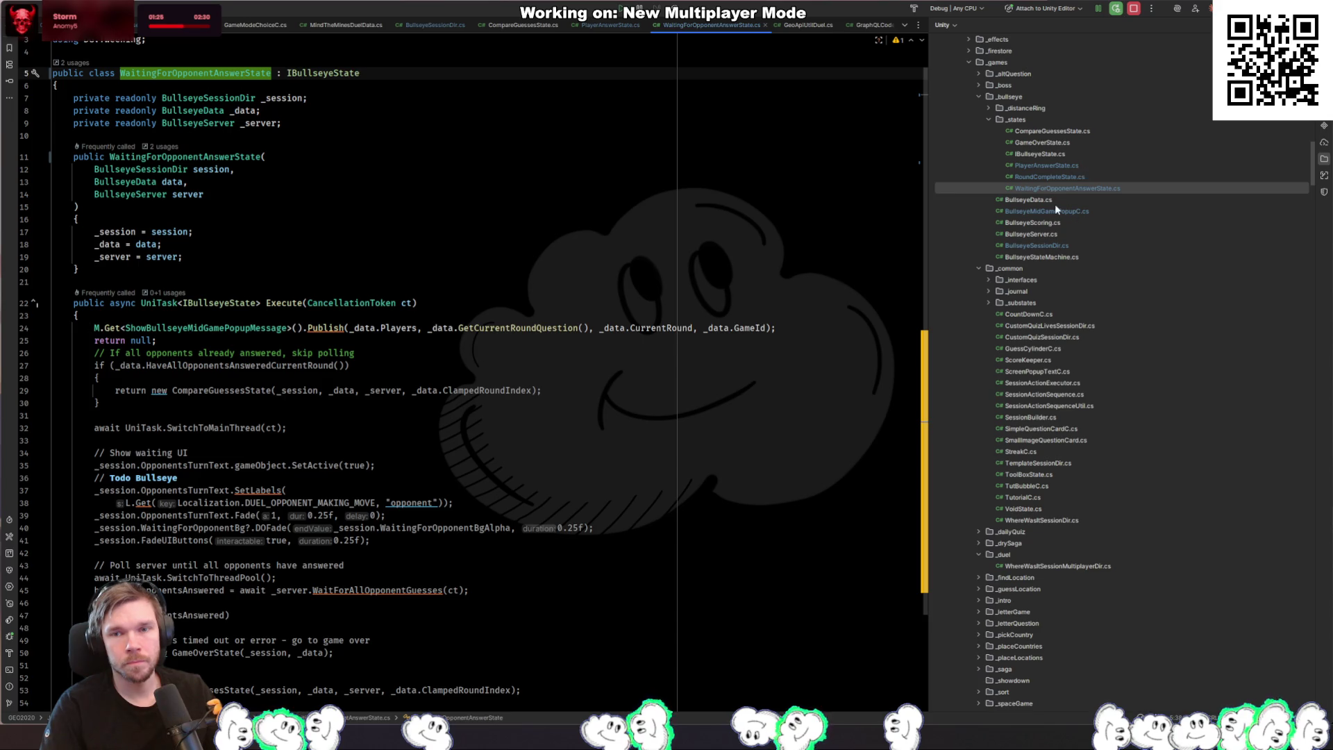
{"action": "double_click", "coordinate": [1064, 241]}
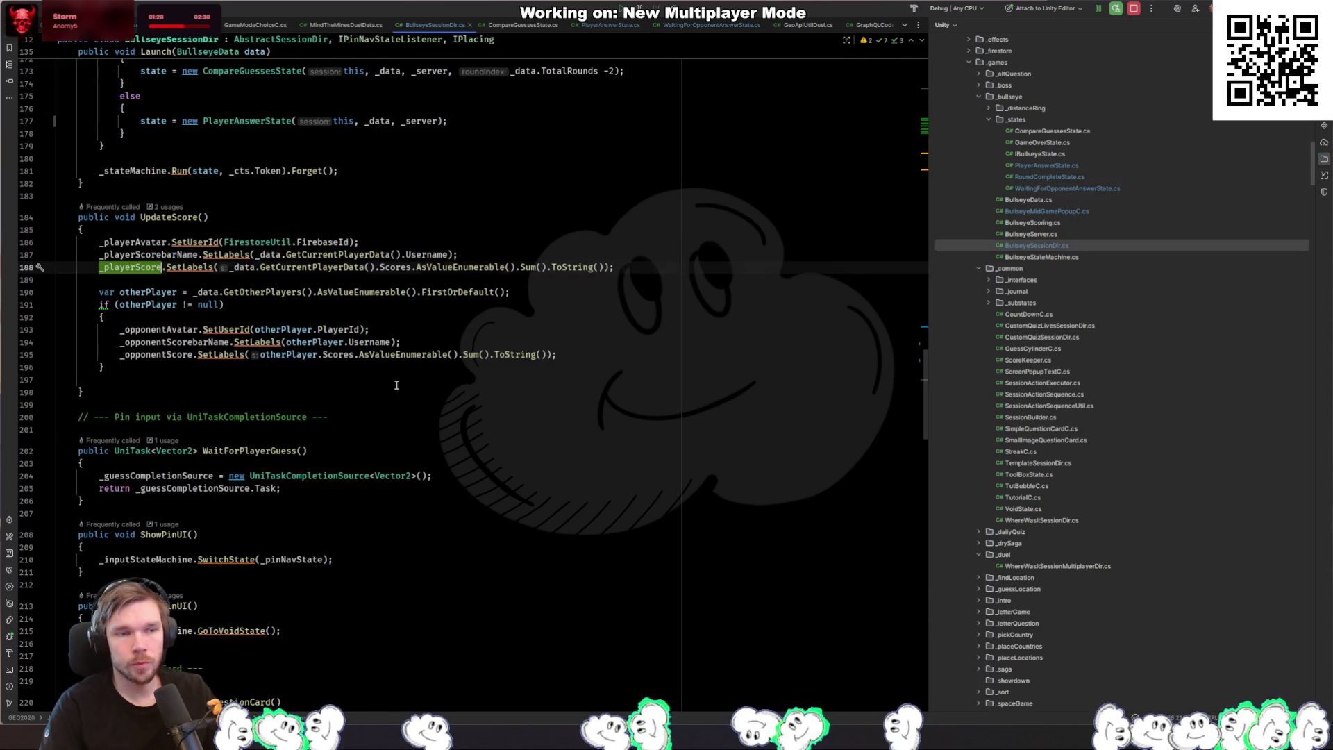
Step: Inspect Launch's CompareGuessesState and PlayerAnswerState creation and the _stateMachine run call
{"action": "scroll", "coordinate": [395, 376], "scroll_direction": "up", "scroll_amount": 10}
{"action": "scroll", "coordinate": [382, 361], "scroll_direction": "down", "scroll_amount": 7}
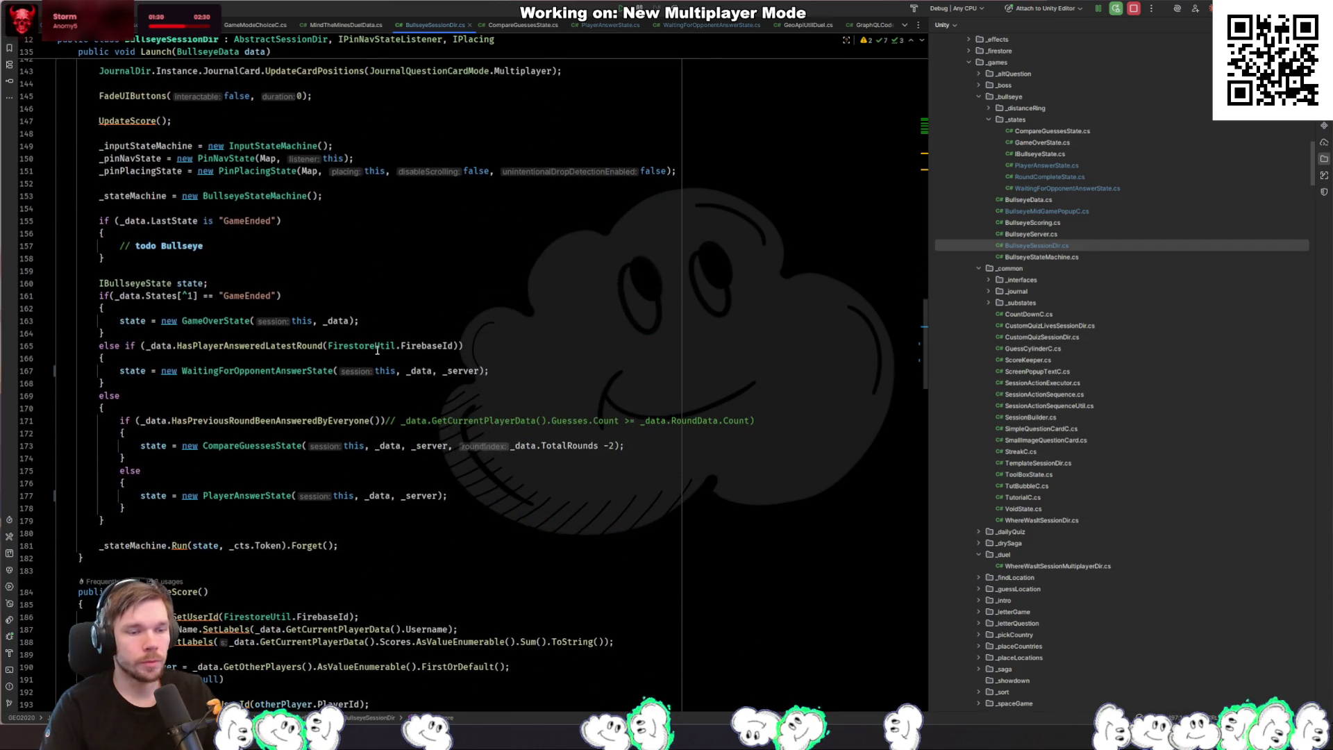
{"action": "left_click", "coordinate": [194, 545]}
{"action": "left_click", "coordinate": [264, 445]}
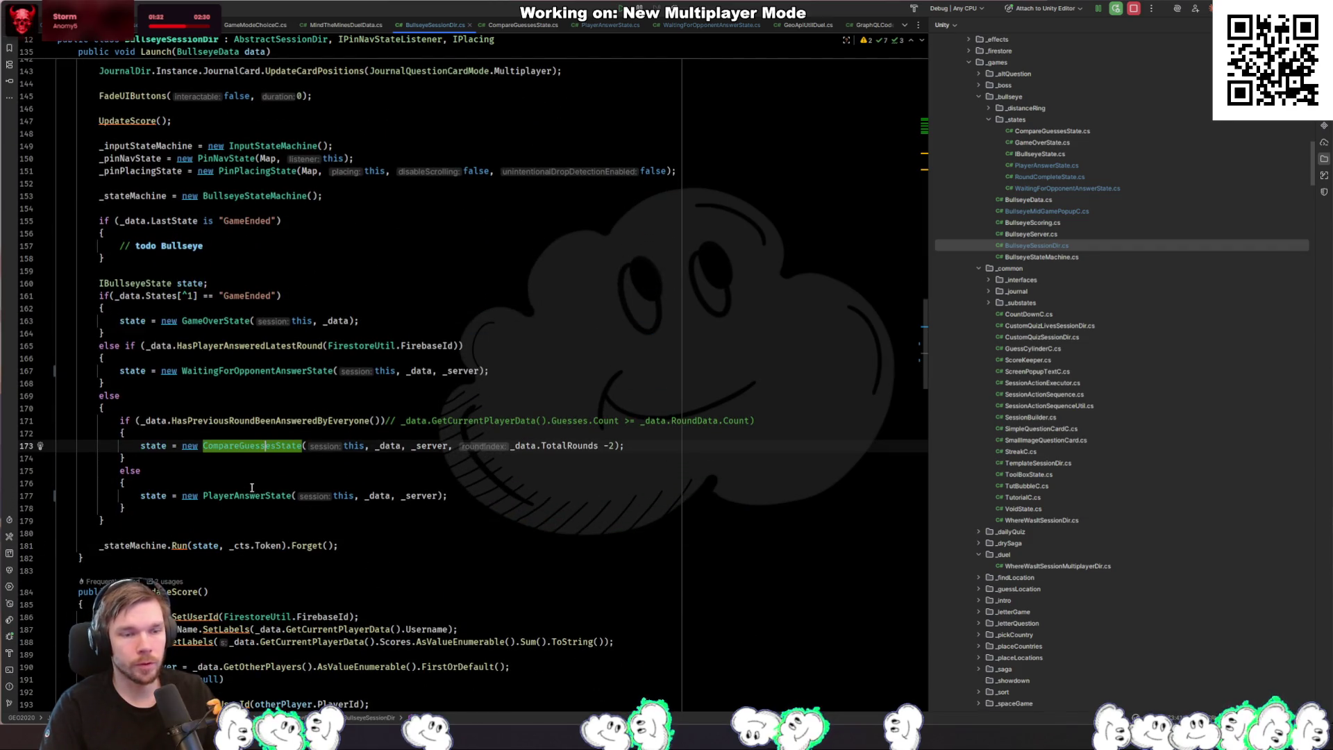
{"action": "left_click", "coordinate": [262, 496]}
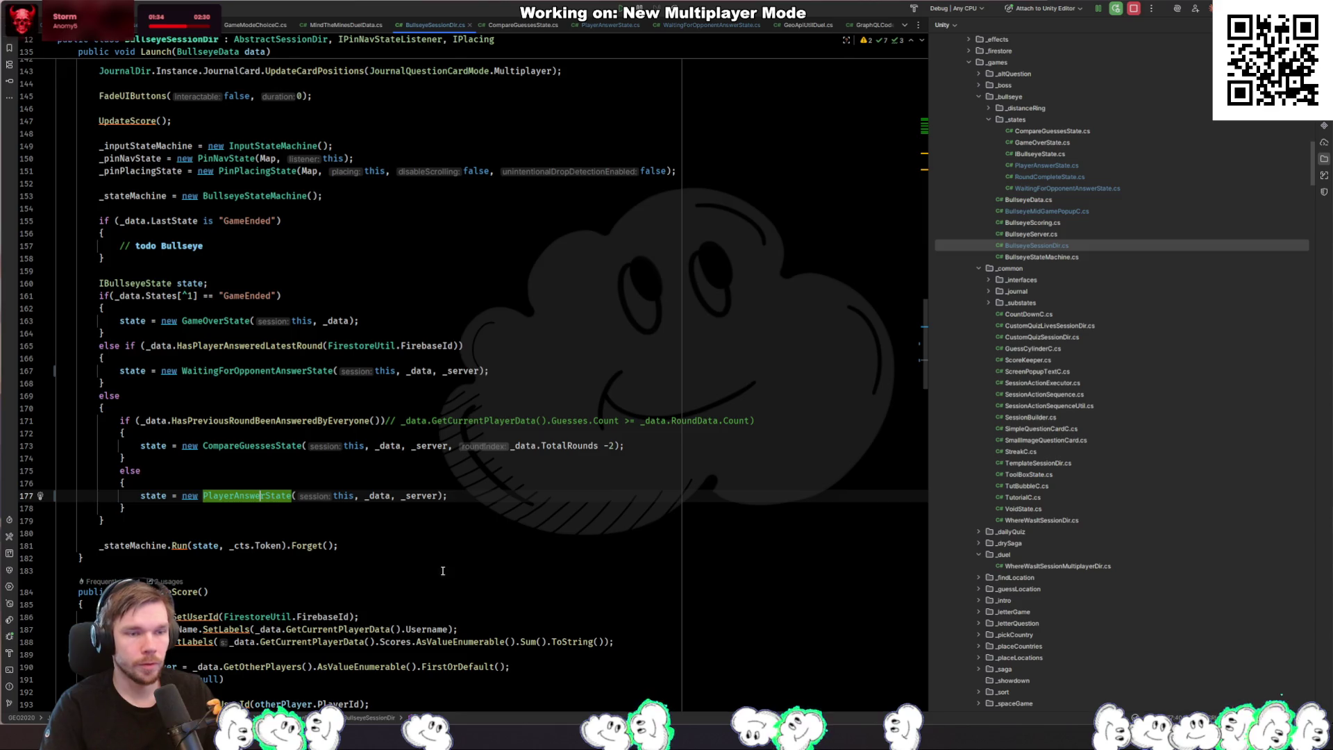
{"action": "left_click", "coordinate": [129, 547]}
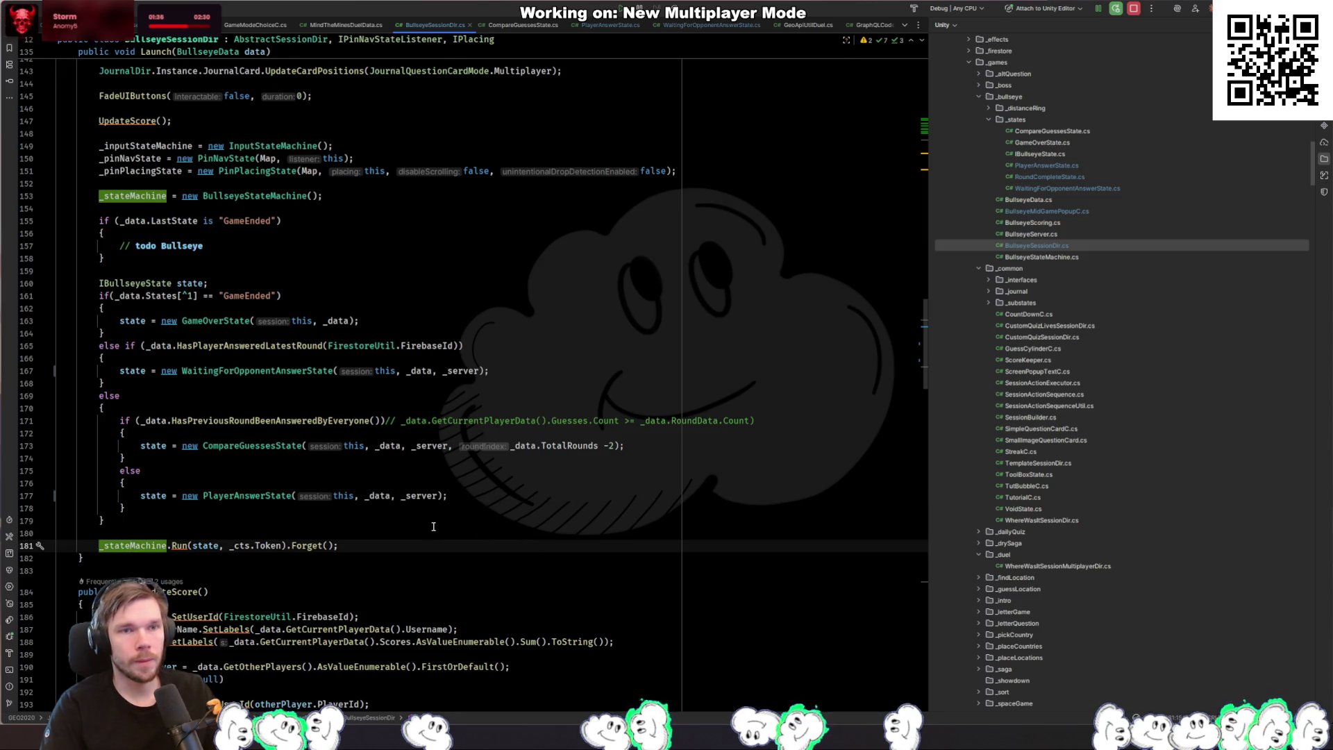
{"action": "scroll", "coordinate": [433, 527], "scroll_direction": "down", "scroll_amount": 20}
{"action": "scroll", "coordinate": [267, 591], "scroll_direction": "up", "scroll_amount": 5}
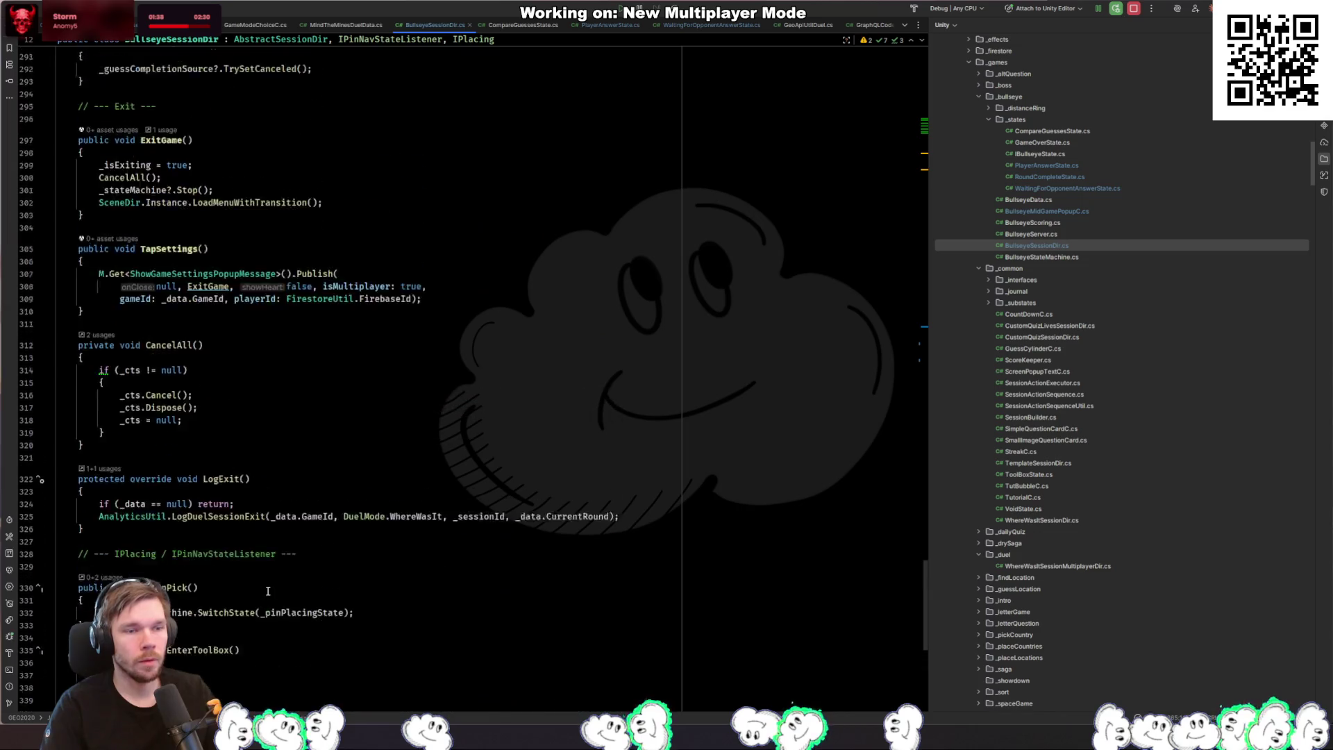
{"action": "scroll", "coordinate": [268, 590], "scroll_direction": "up", "scroll_amount": 20}
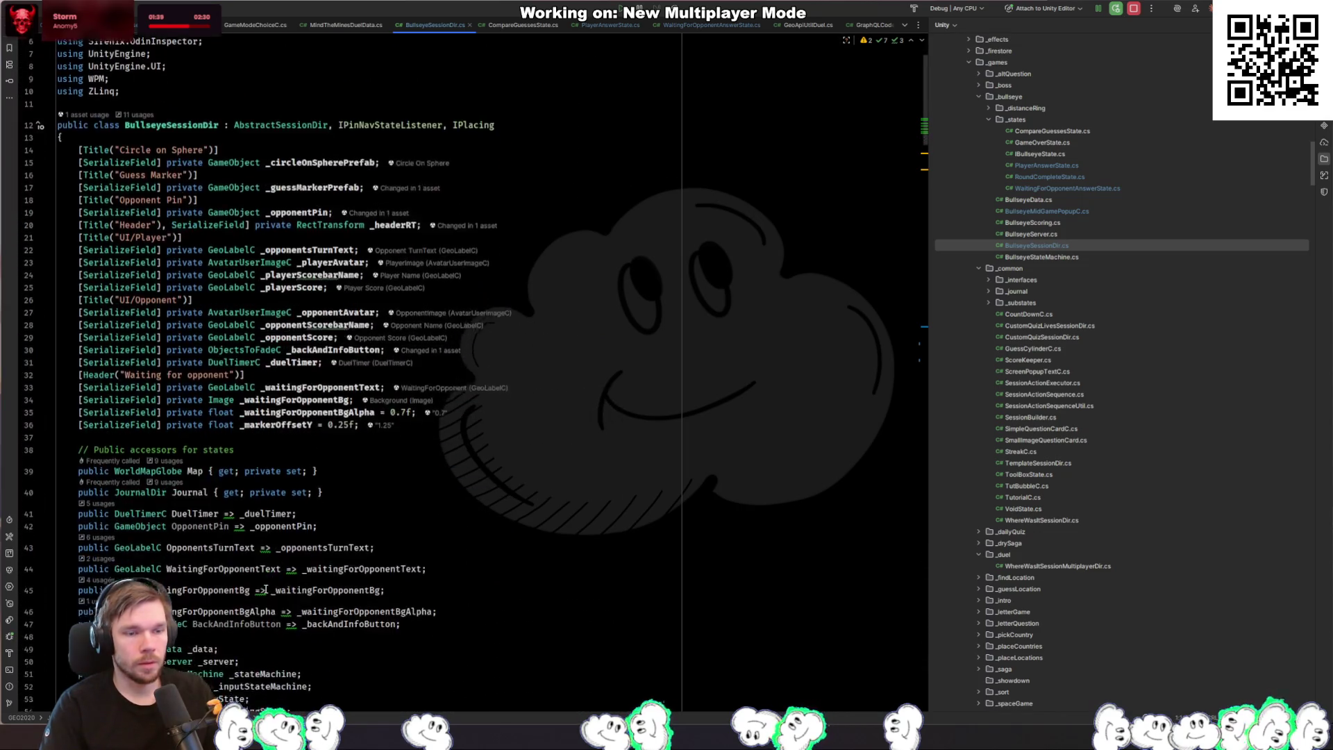
{"action": "scroll", "coordinate": [265, 589], "scroll_direction": "down", "scroll_amount": 10}
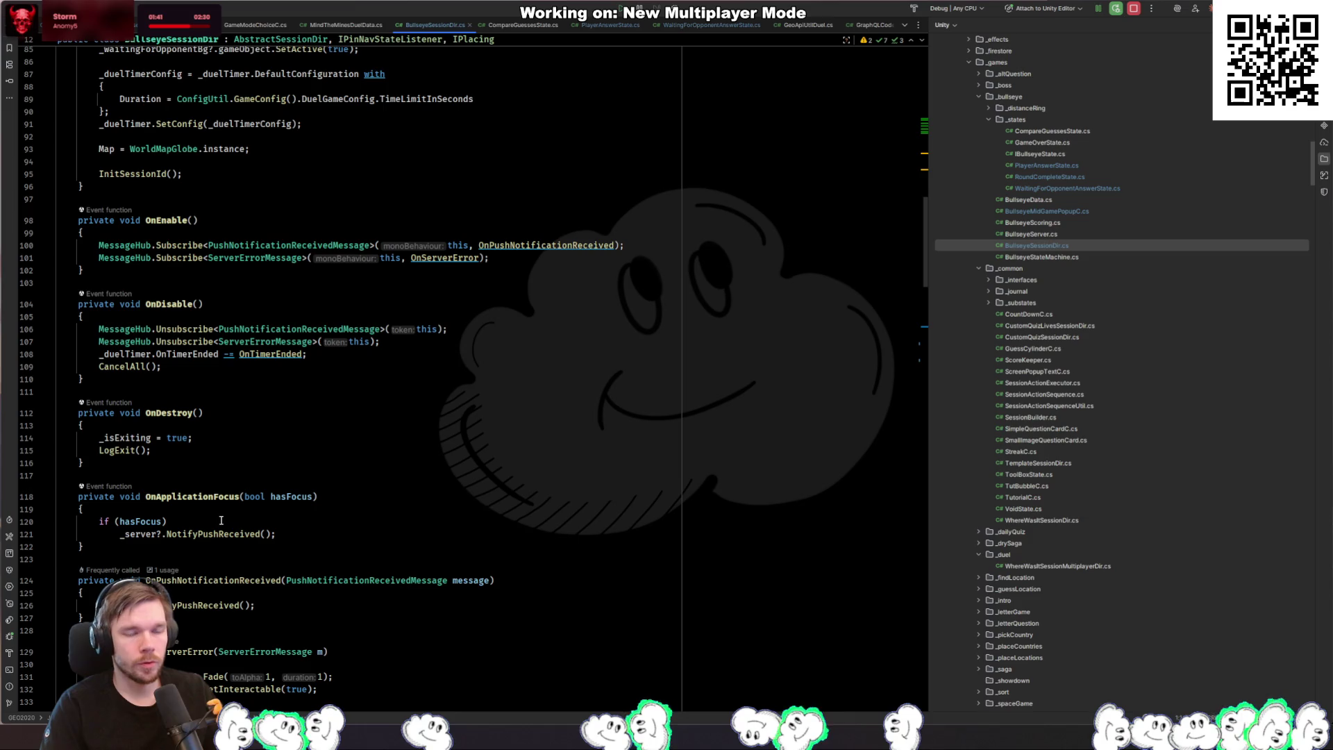
{"action": "scroll", "coordinate": [195, 511], "scroll_direction": "up", "scroll_amount": 10}
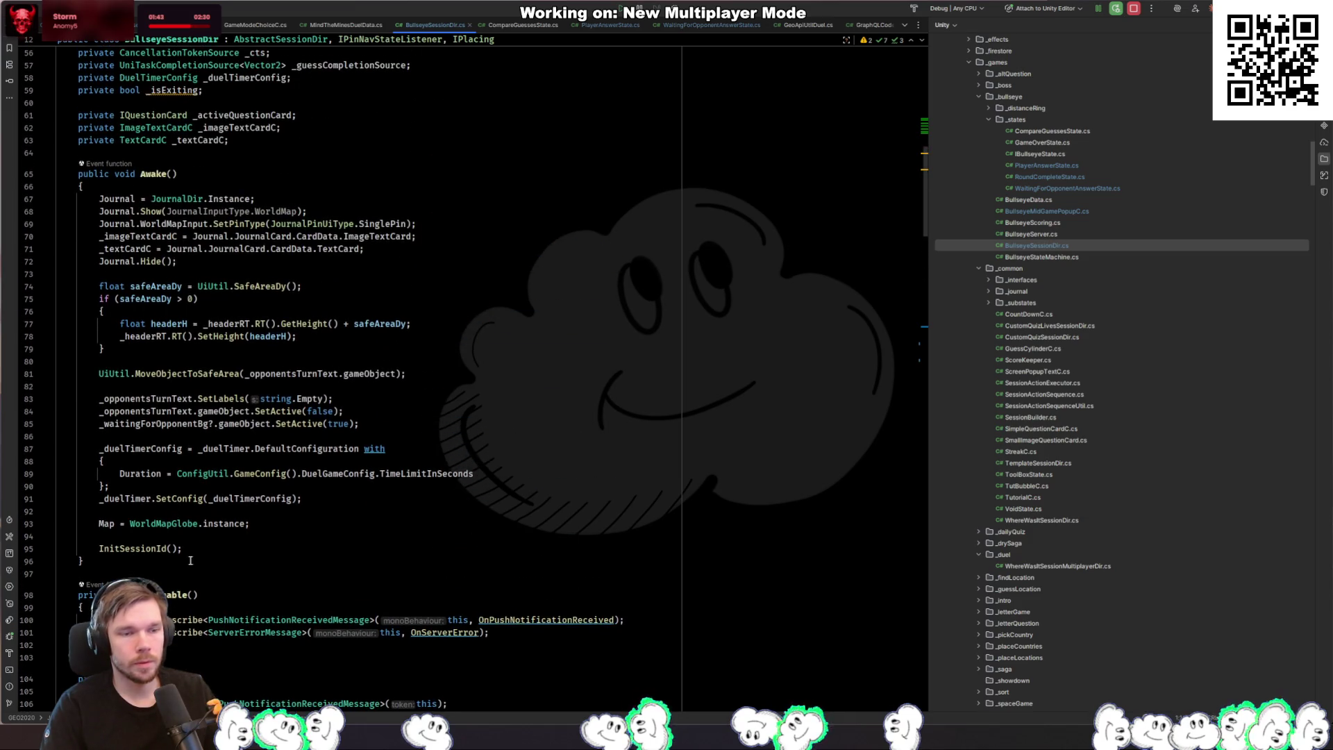
Step: Start and undo a public void OnRe method after Awake, then place the caret below Launch
{"action": "left_click", "coordinate": [179, 562]}
{"action": "key", "text": "Return"}
{"action": "key", "text": "Return"}
{"action": "type", "text": "public"}
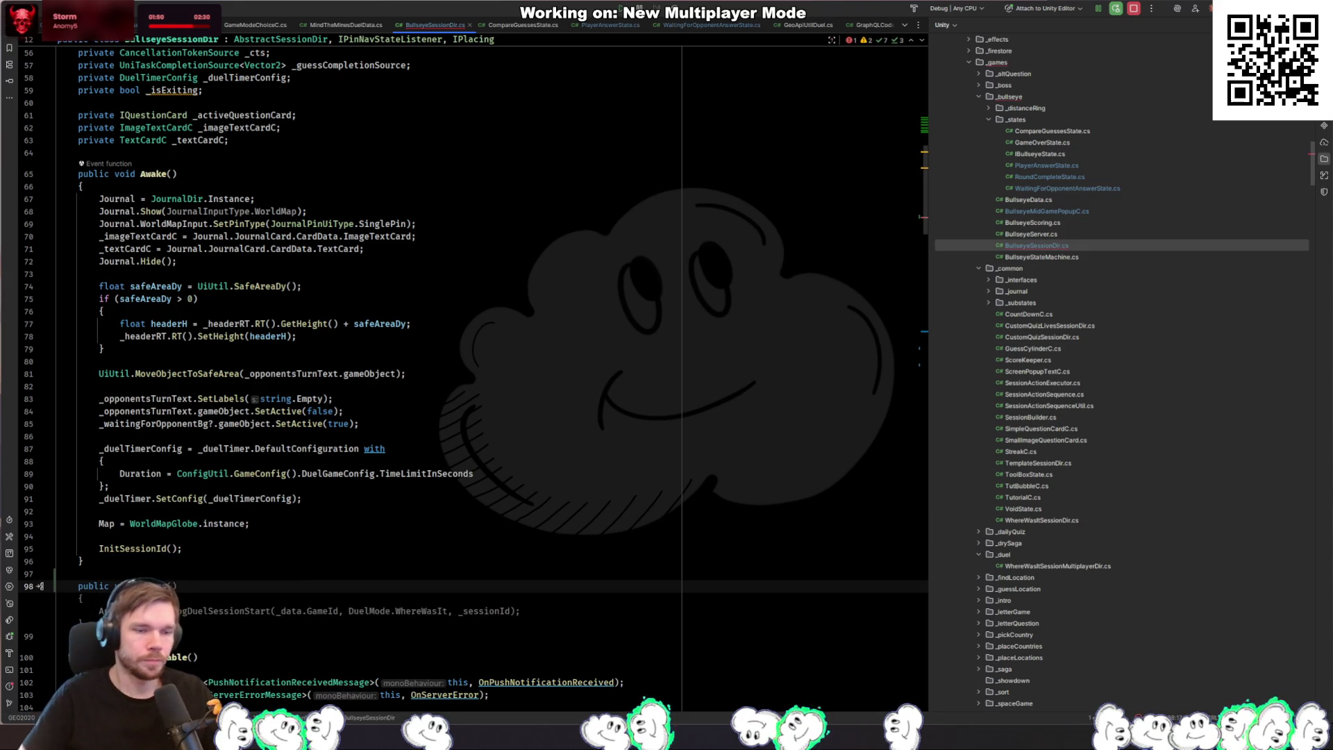
{"action": "type", "text": " void OnRe"}
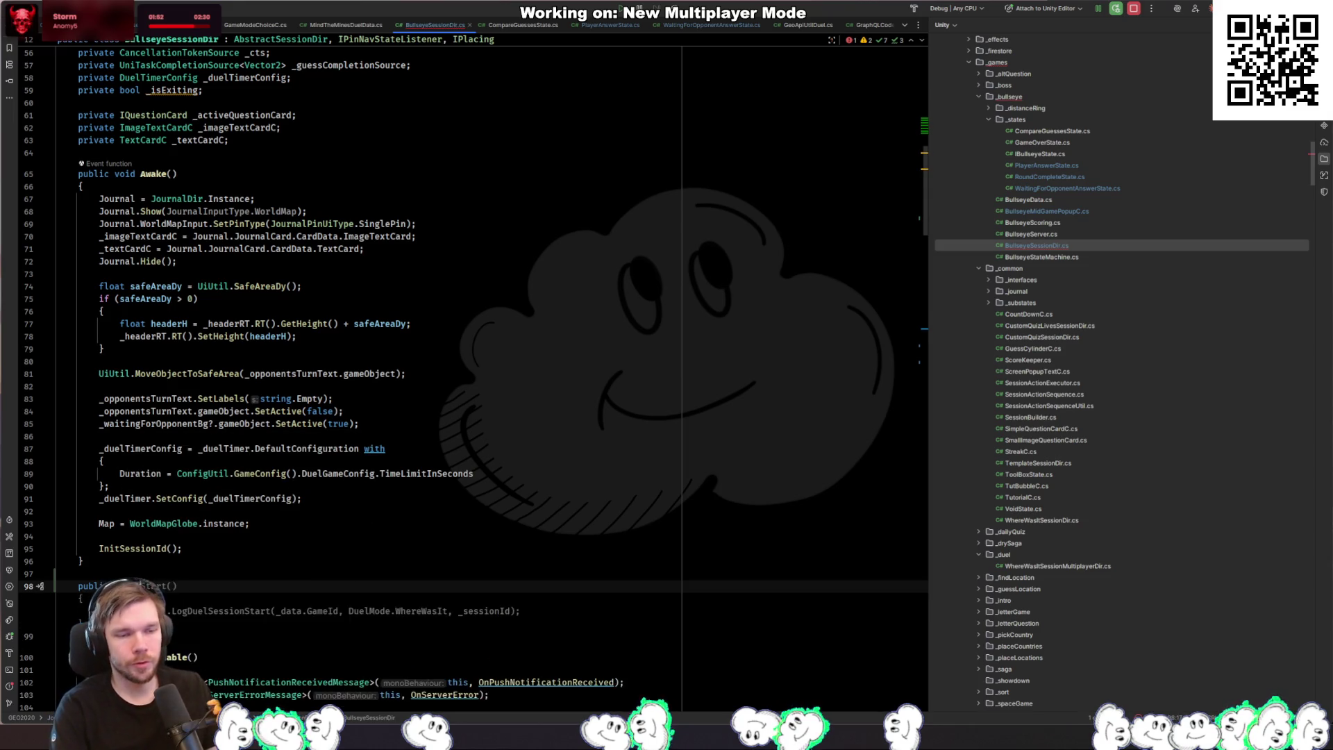
{"action": "key", "text": "ctrl+z"}
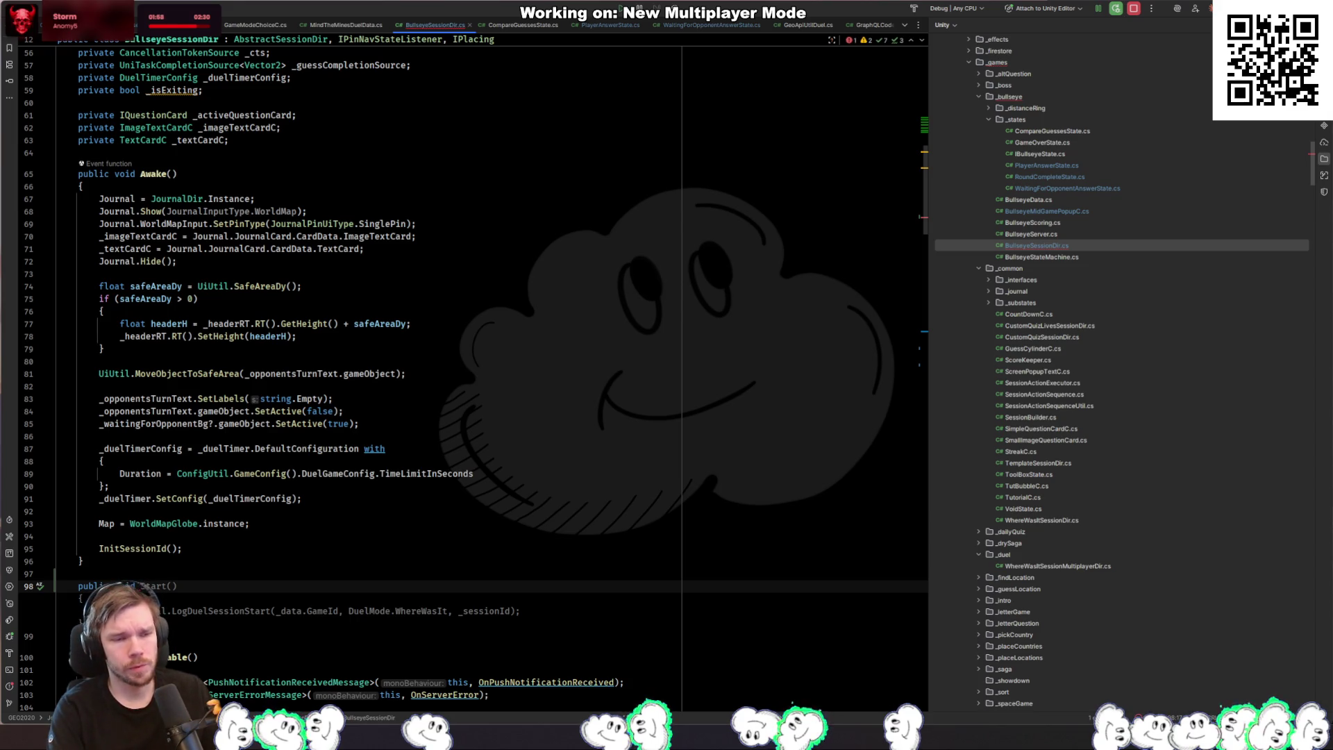
{"action": "key", "text": "ctrl+z"}
{"action": "scroll", "coordinate": [269, 415], "scroll_direction": "down", "scroll_amount": 20}
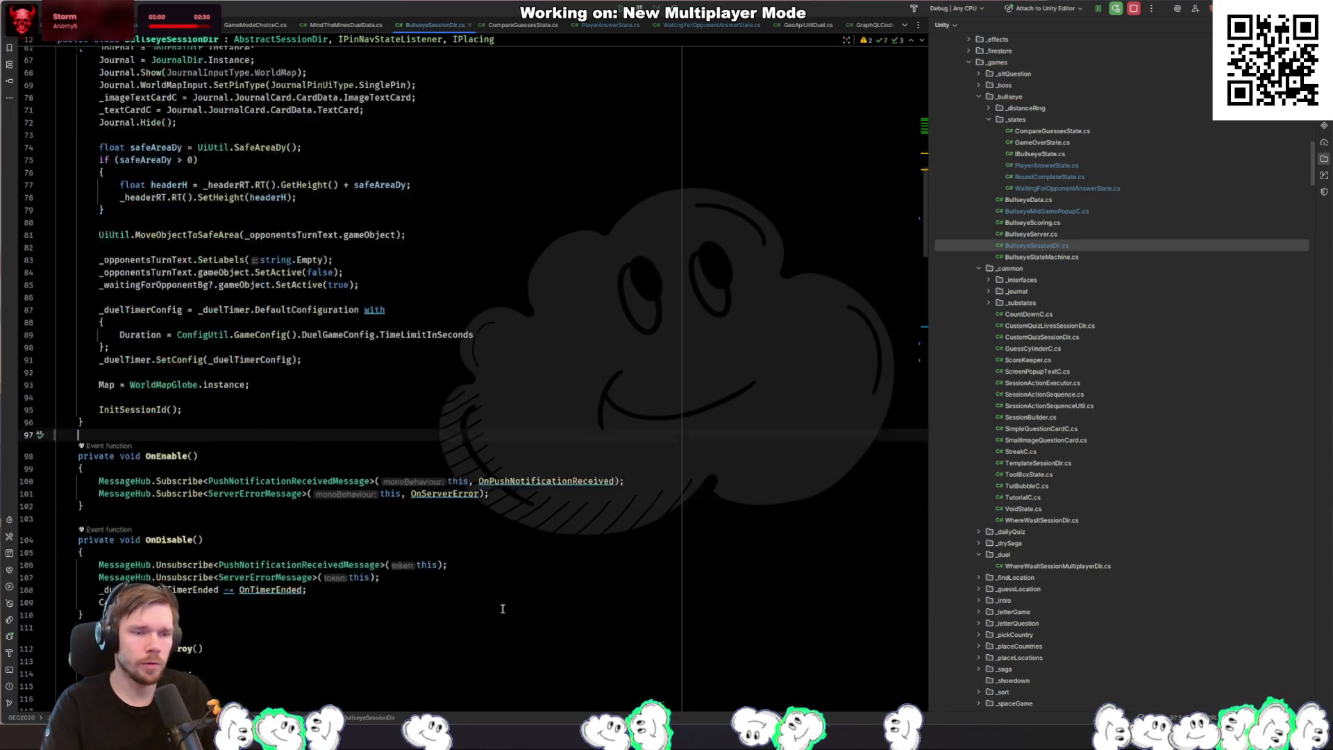
{"action": "scroll", "coordinate": [269, 415], "scroll_direction": "down", "scroll_amount": 3}
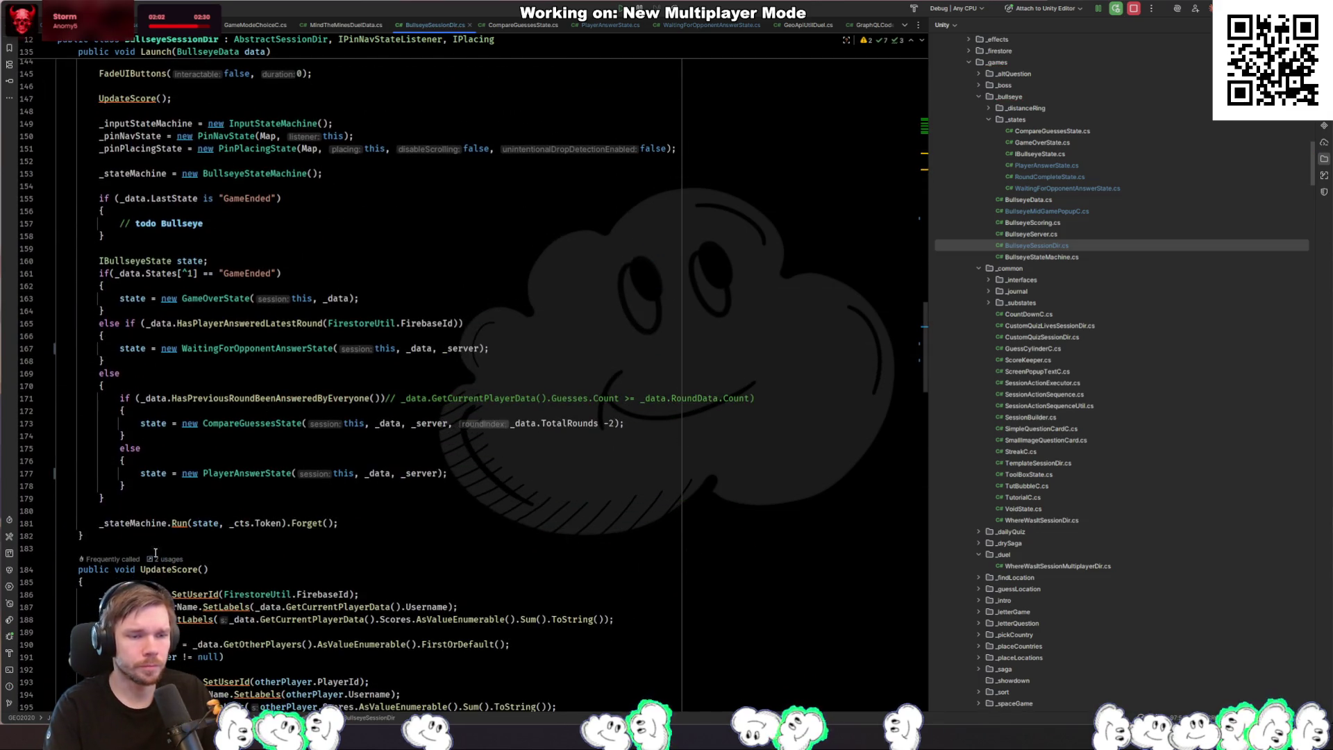
{"action": "left_click", "coordinate": [174, 535]}
Step: Declare a new TryContinueGame method with an empty body in BullseyeSessionDir.cs
{"action": "key", "text": "Down"}
{"action": "key", "text": "Down"}
{"action": "type", "text": "public void"}
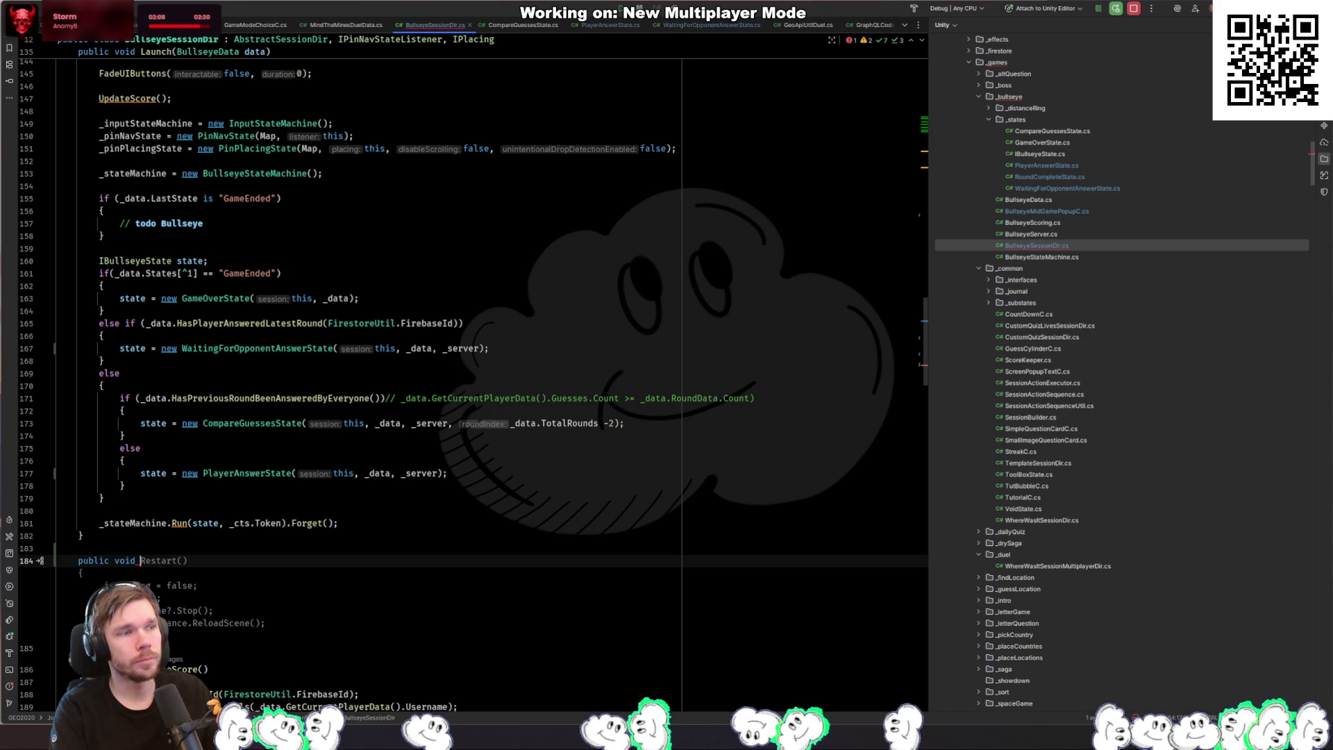
{"action": "type", "text": "TryCo"}
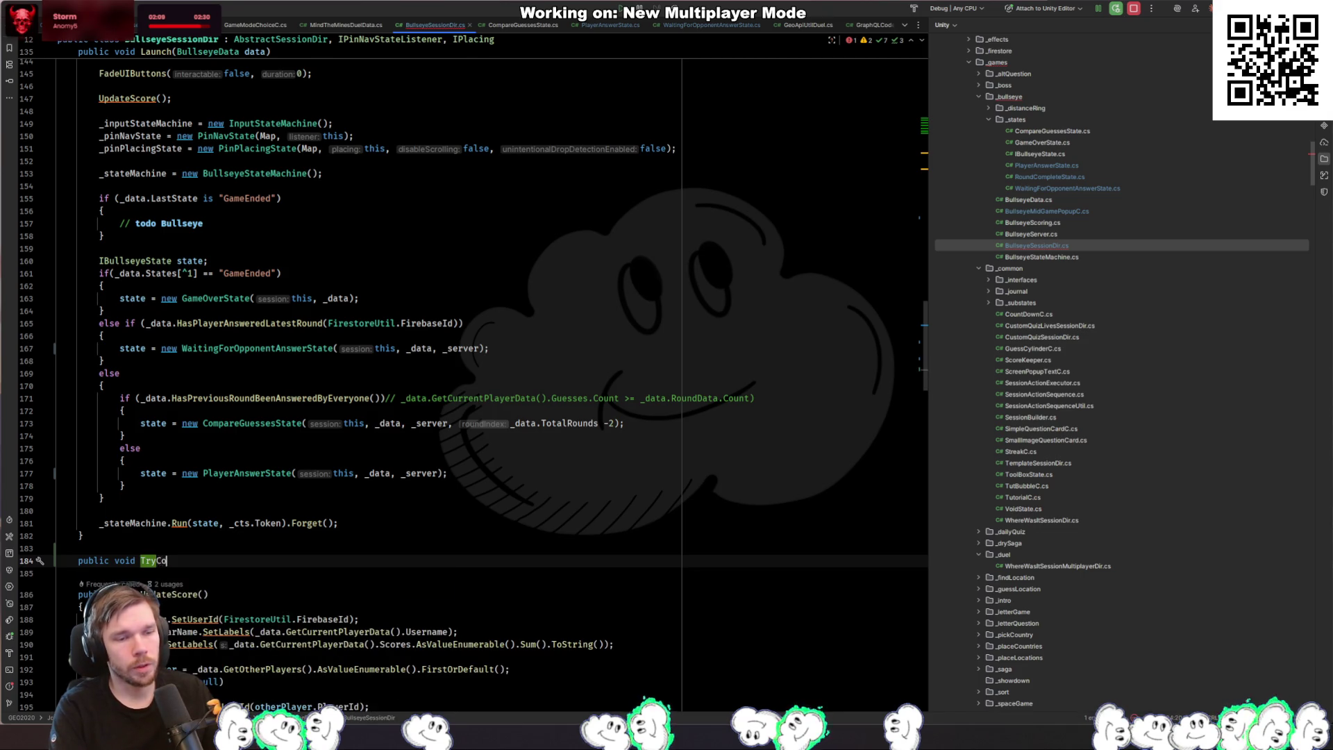
{"action": "type", "text": "me(){"}
{"action": "key", "text": "Return"}
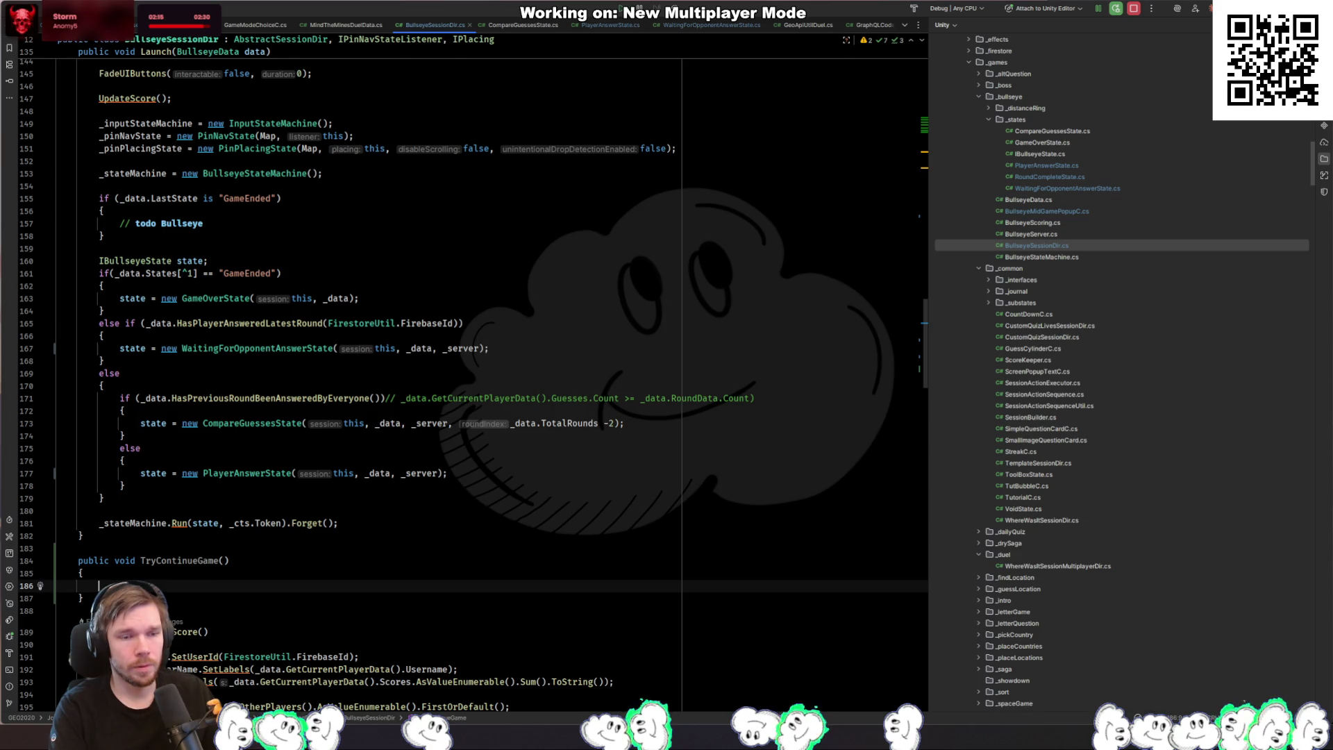
{"action": "key", "text": "Up"}
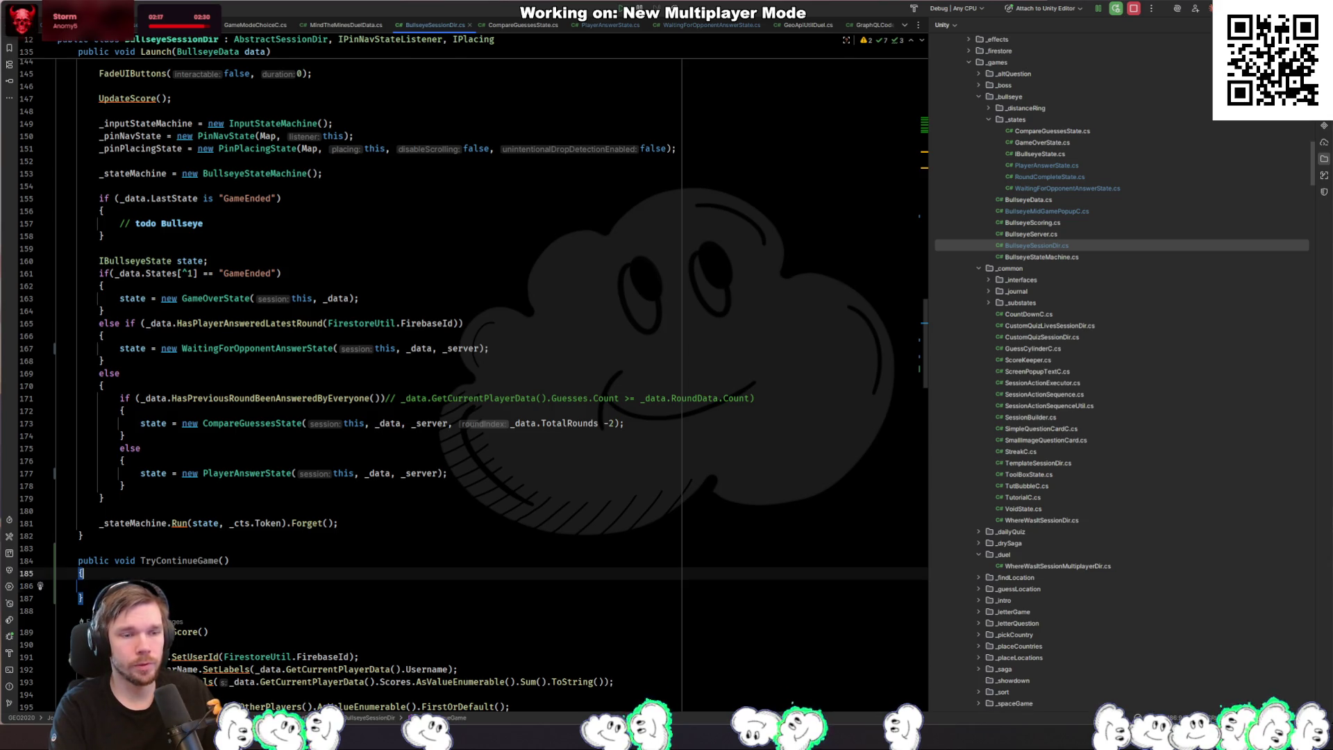
{"action": "key", "text": "Up"}
{"action": "key", "text": "Down"}
{"action": "key", "text": "Down"}
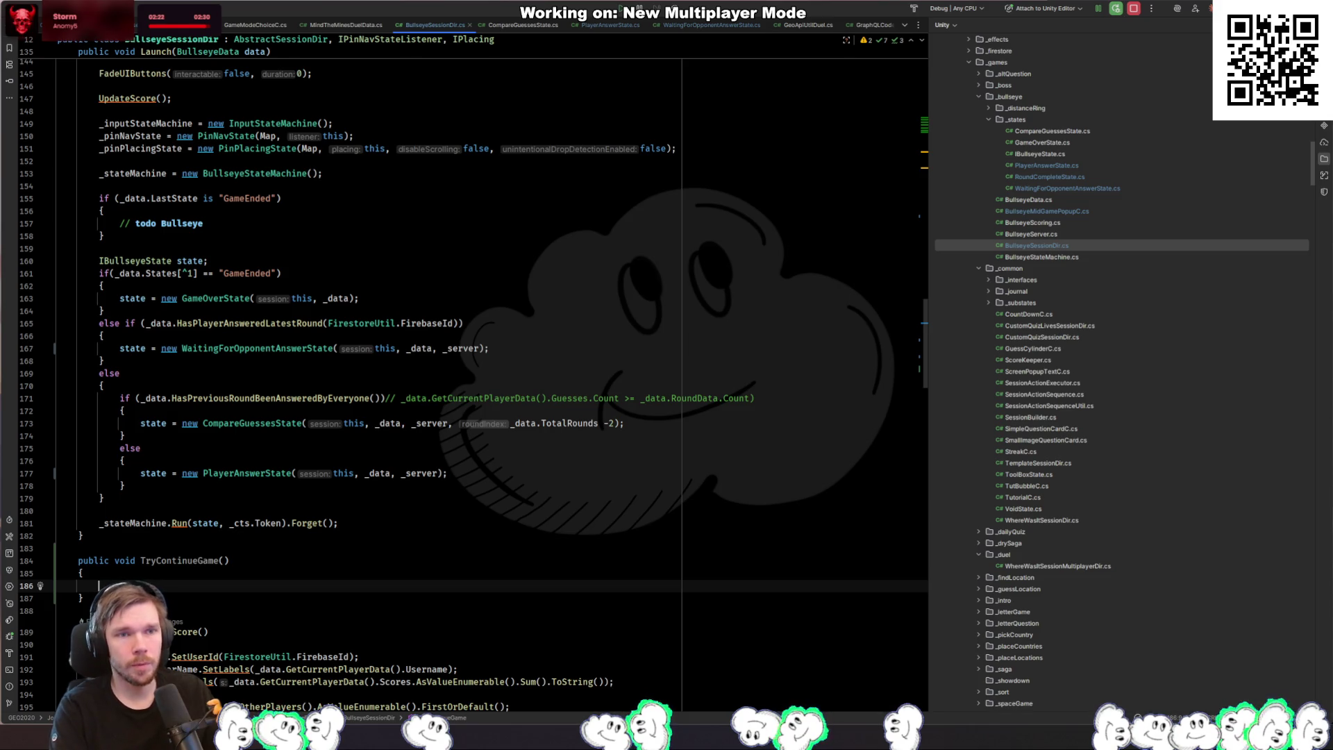
{"action": "left_click", "coordinate": [307, 348], "text": "ctrl"}
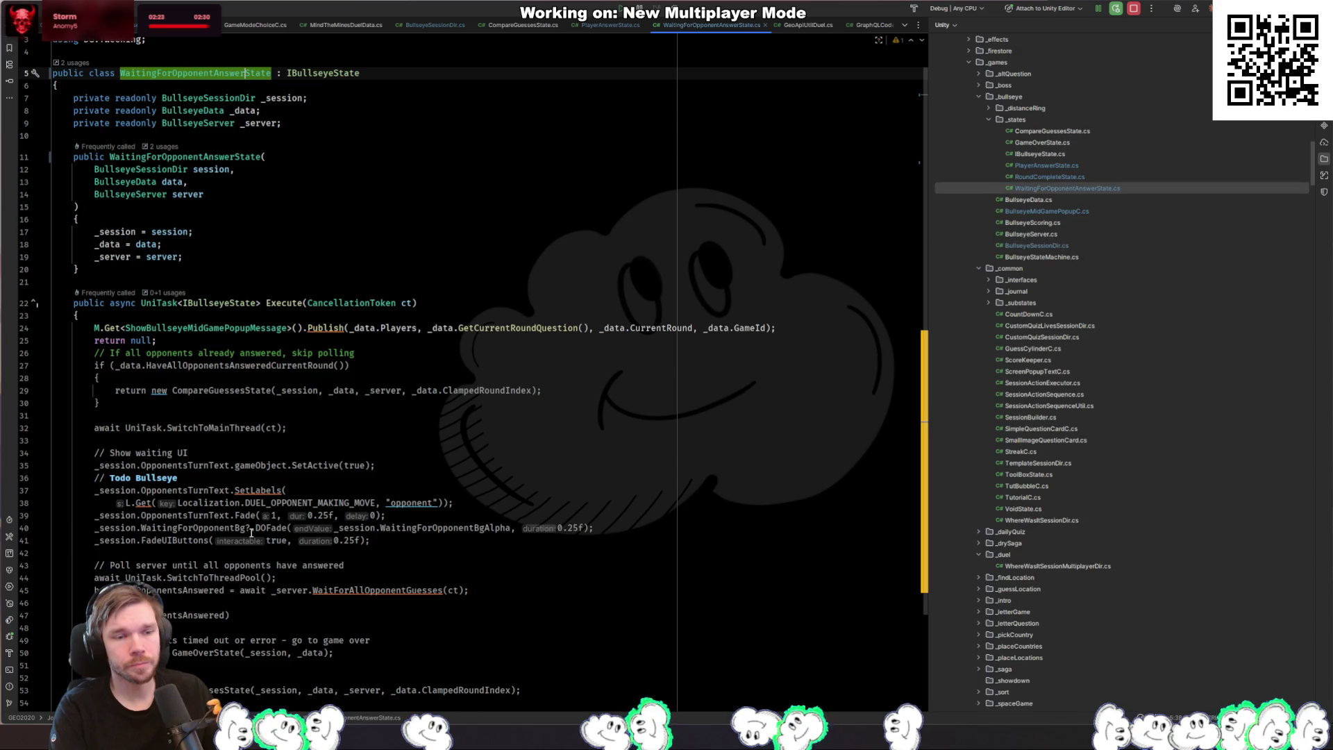
{"action": "key", "text": "ctrl+alt+Left"}
{"action": "key", "text": "ctrl+alt+Left"}
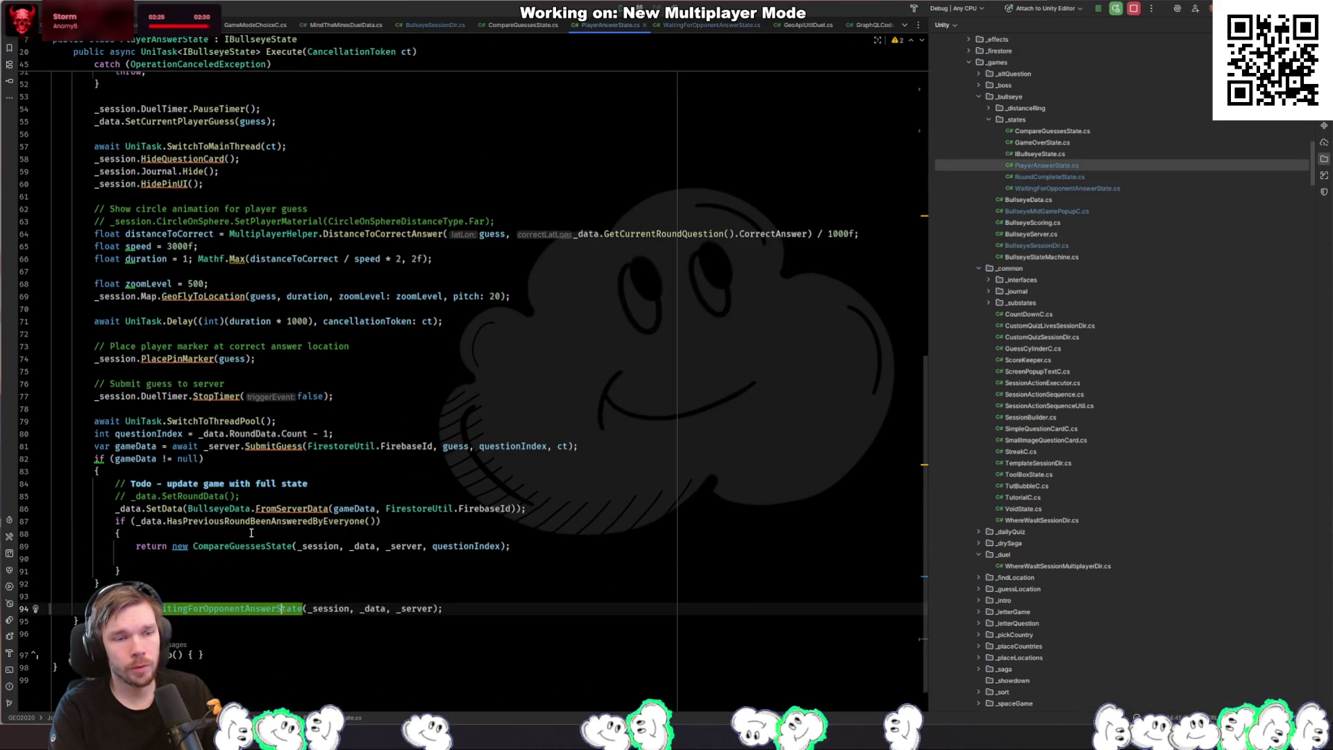
{"action": "key", "text": "ctrl+alt+Left"}
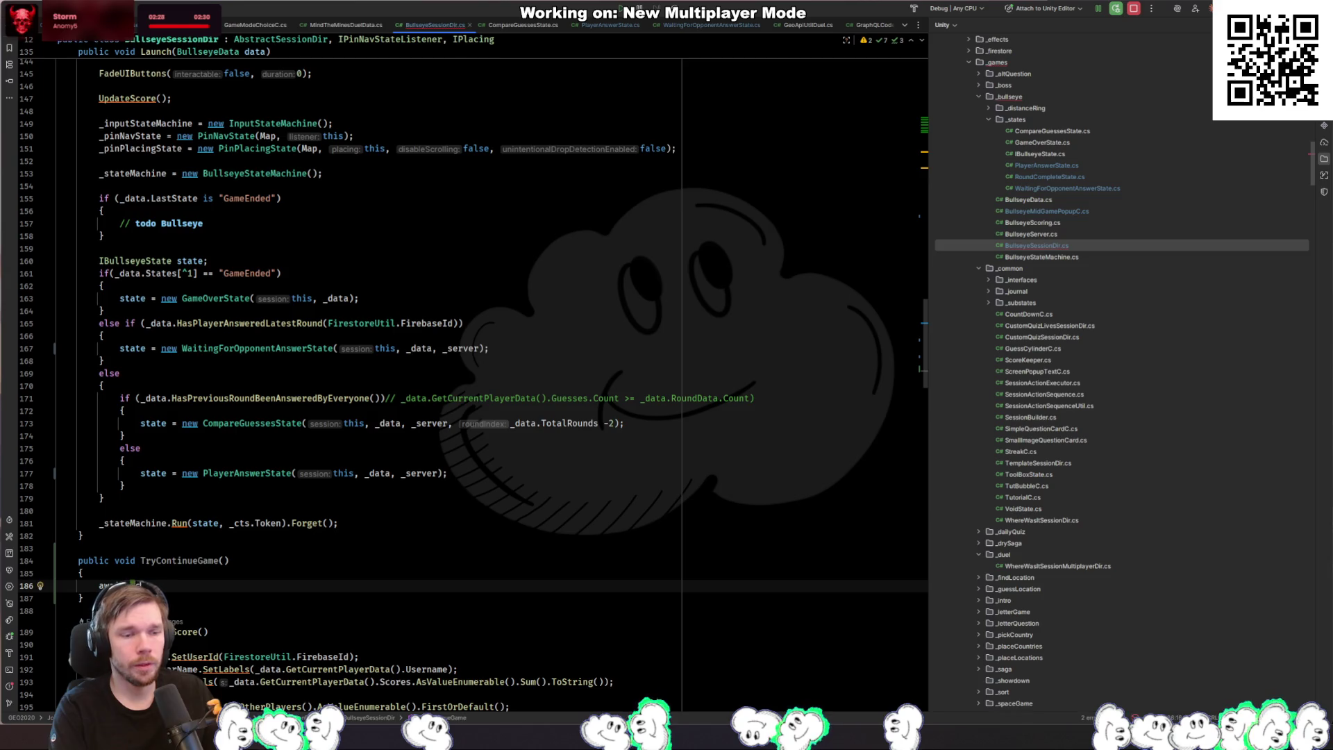
{"action": "left_click", "coordinate": [167, 560]}
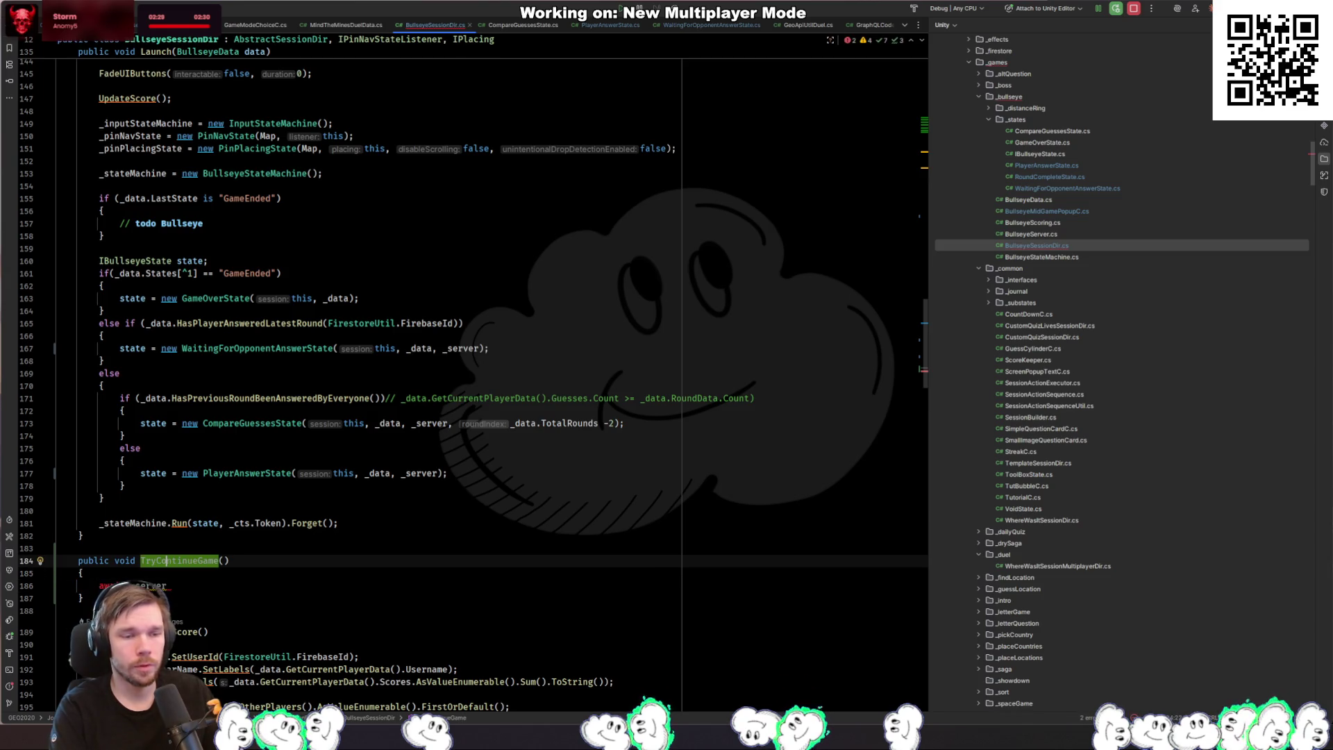
Step: Change TryContinueGame's return type from void to async UniTask
{"action": "key", "text": "BackSpace"}
{"action": "key", "text": "BackSpace"}
{"action": "key", "text": "BackSpace"}
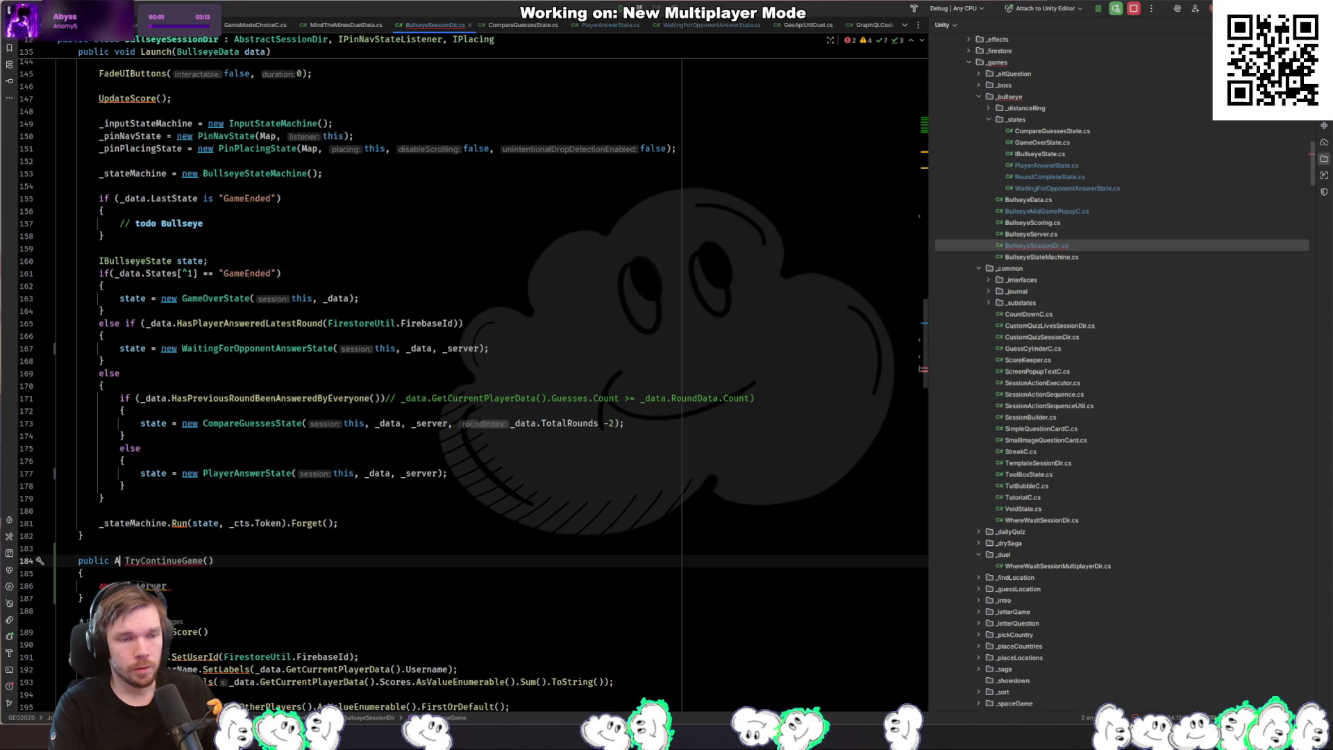
{"action": "type", "text": "Async UnItask"}
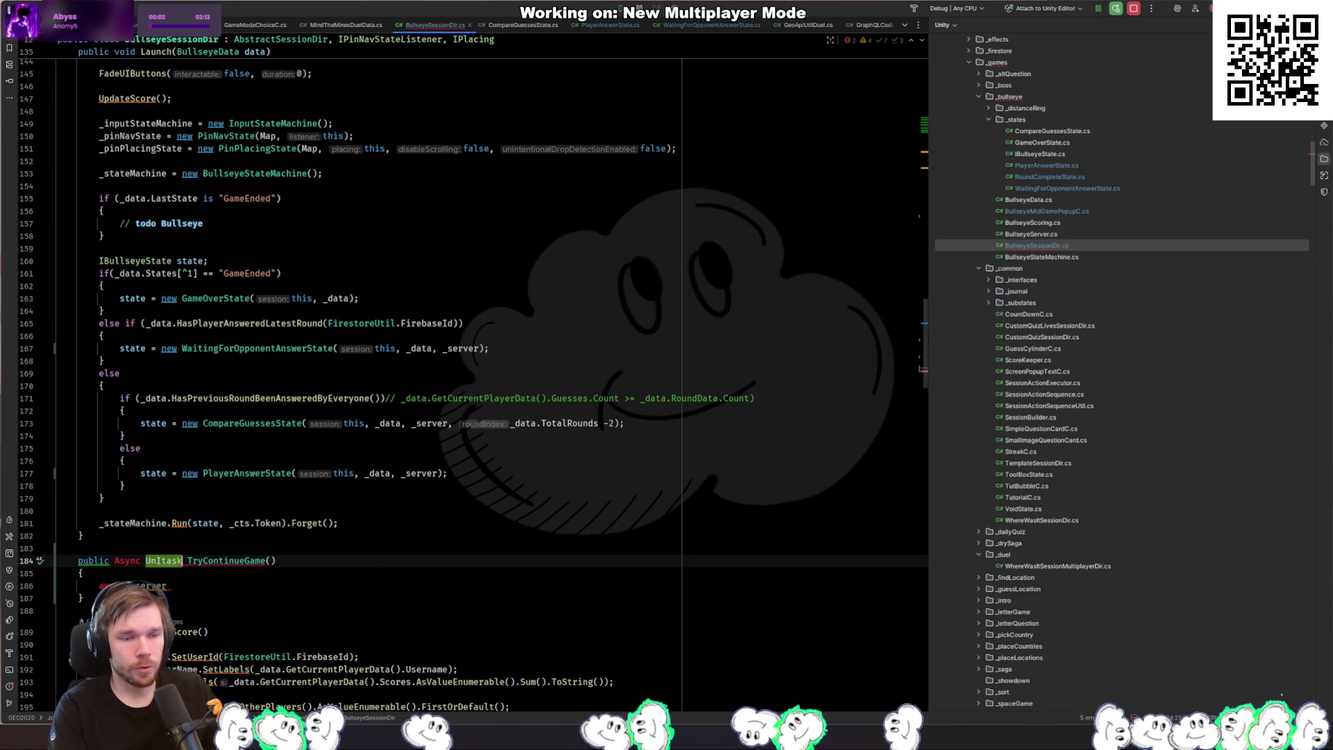
{"action": "key", "text": "BackSpace"}
{"action": "type", "text": "i"}
{"action": "key", "text": "Delete"}
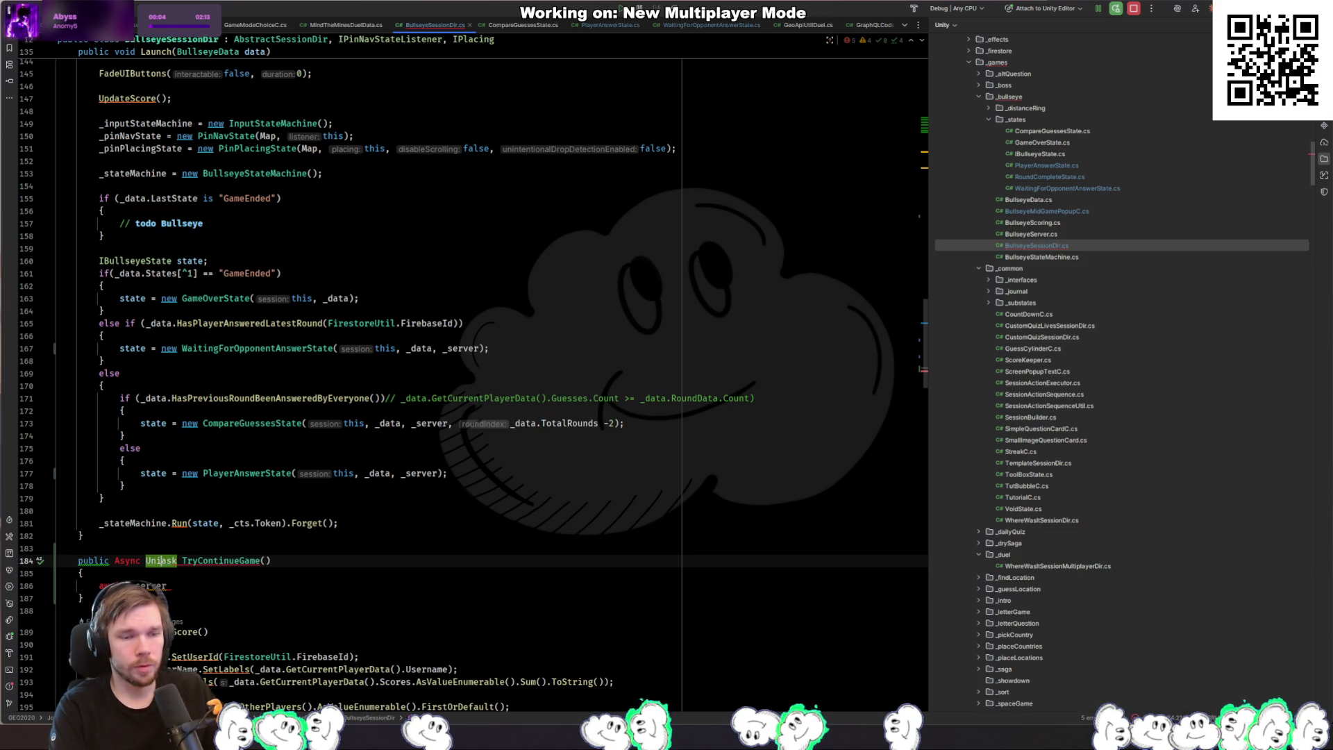
{"action": "type", "text": "T"}
{"action": "left_click", "coordinate": [115, 560]}
{"action": "key", "text": "Delete"}
{"action": "type", "text": "a"}
Step: Insert a _server.FetchFullGameState call and check its GetGame playerId parameter
{"action": "key", "text": "Down"}
{"action": "key", "text": "Down"}
{"action": "key", "text": "End"}
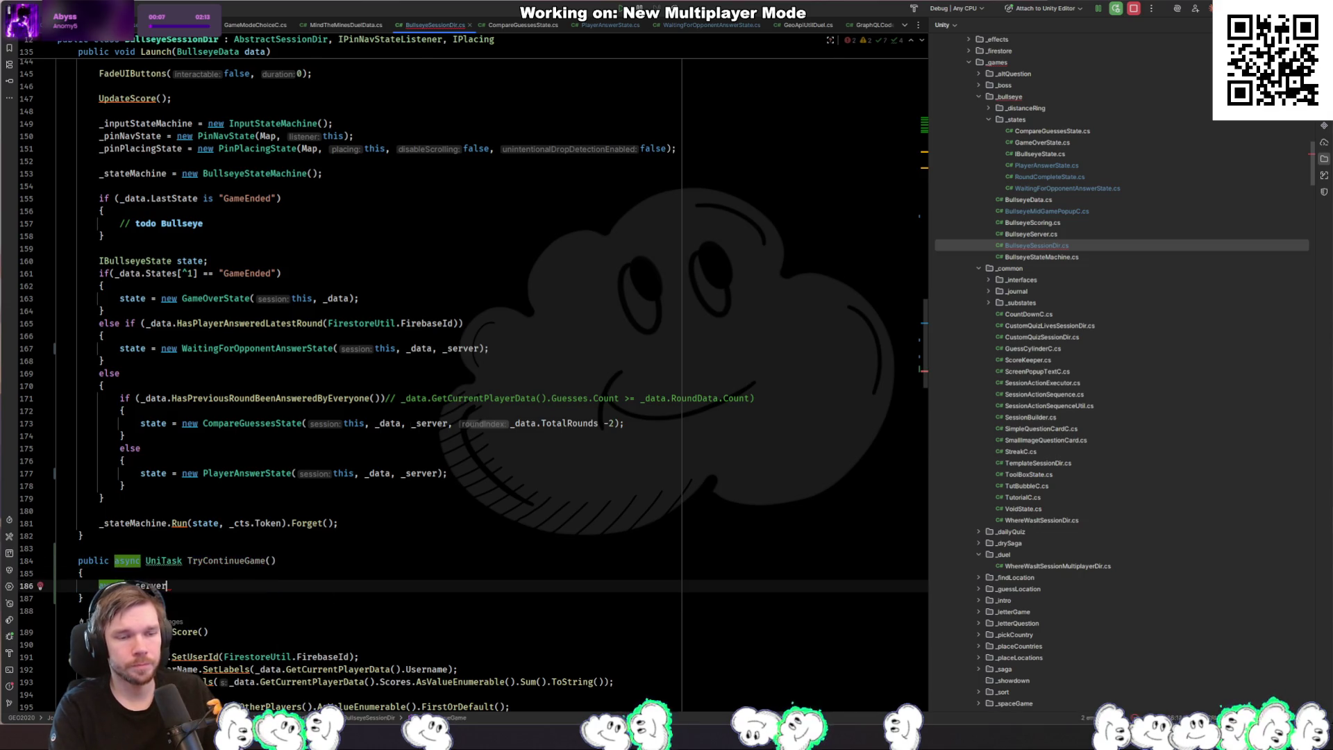
{"action": "type", "text": "."}
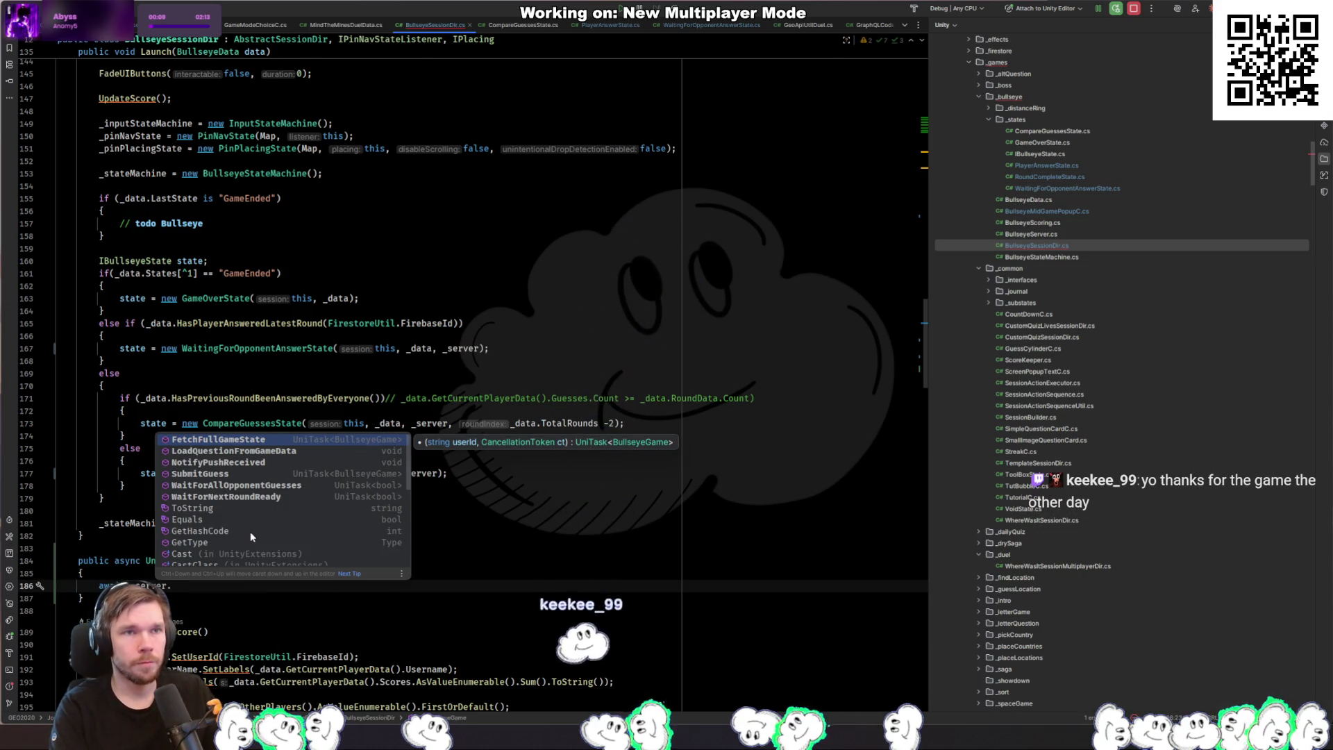
{"action": "key", "text": "Return"}
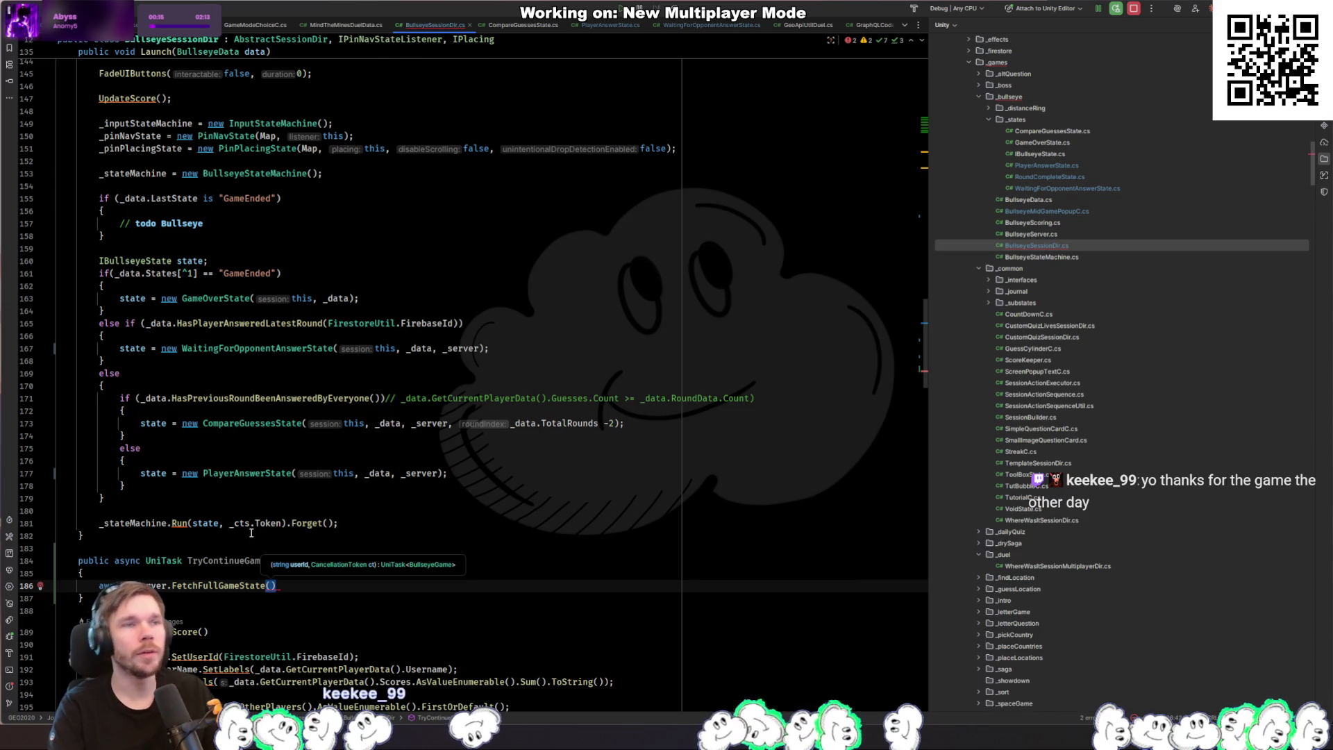
{"action": "key", "text": "Escape"}
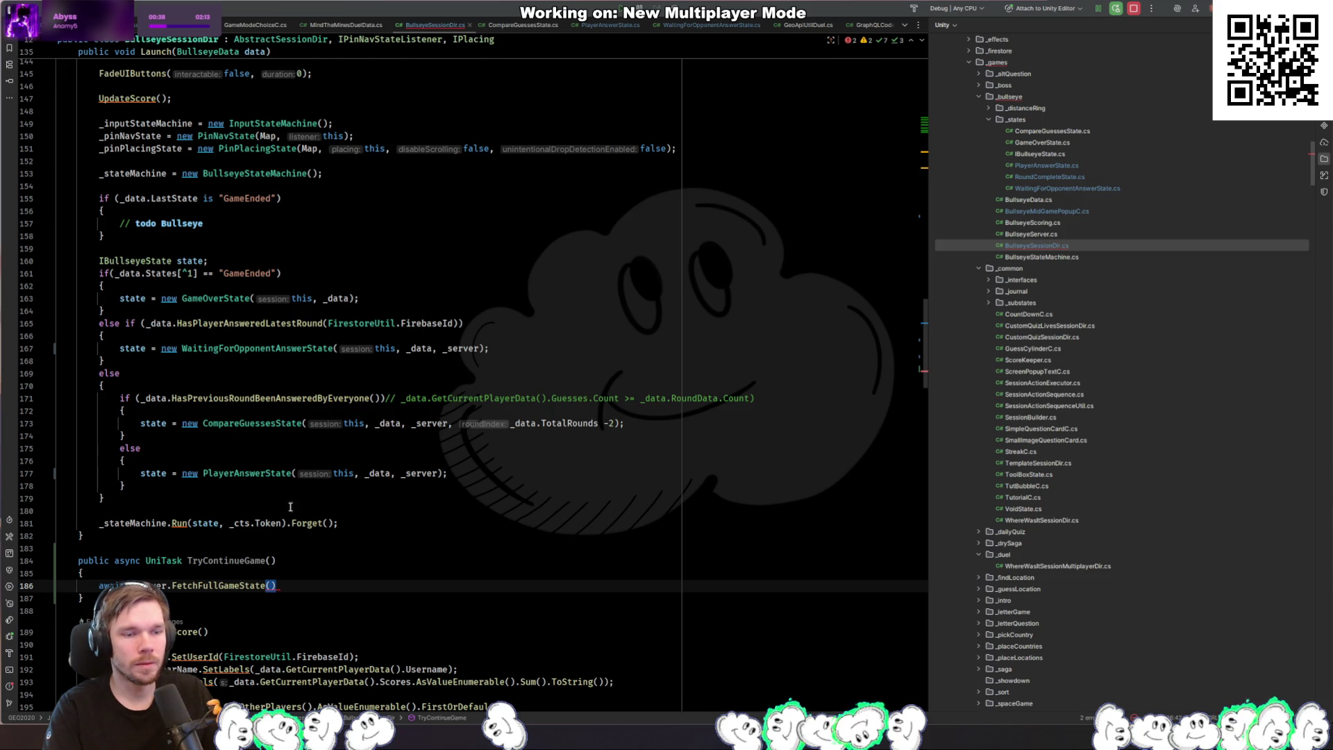
{"action": "key", "text": "Left"}
{"action": "key", "text": "ctrl+space"}
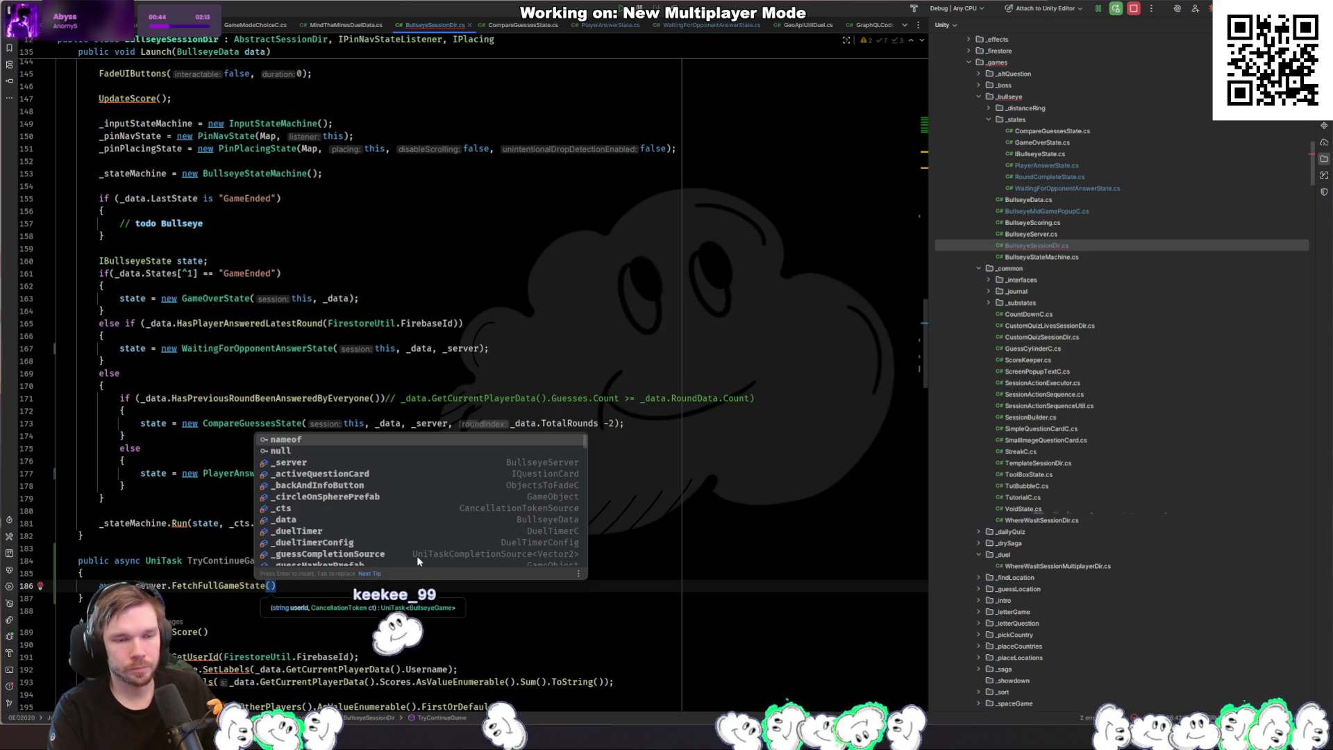
{"action": "key", "text": "Escape"}
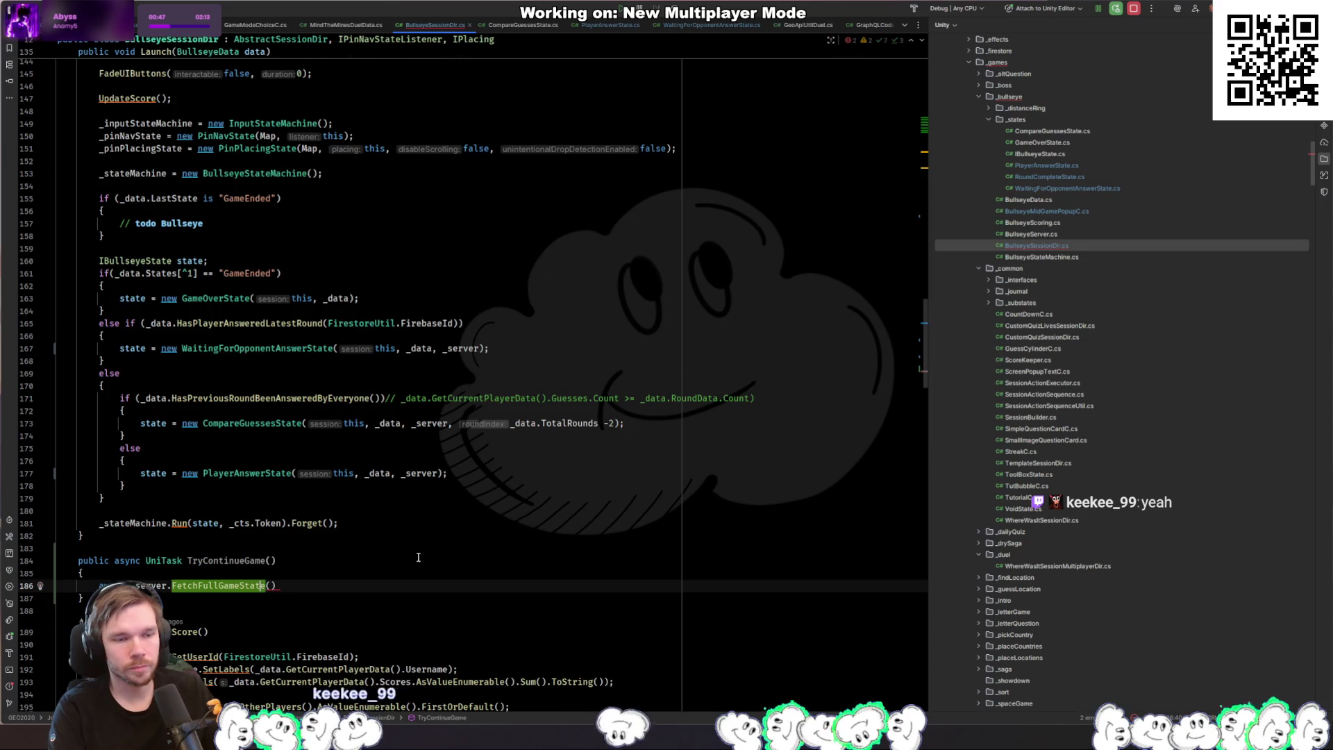
{"action": "key", "text": "F12"}
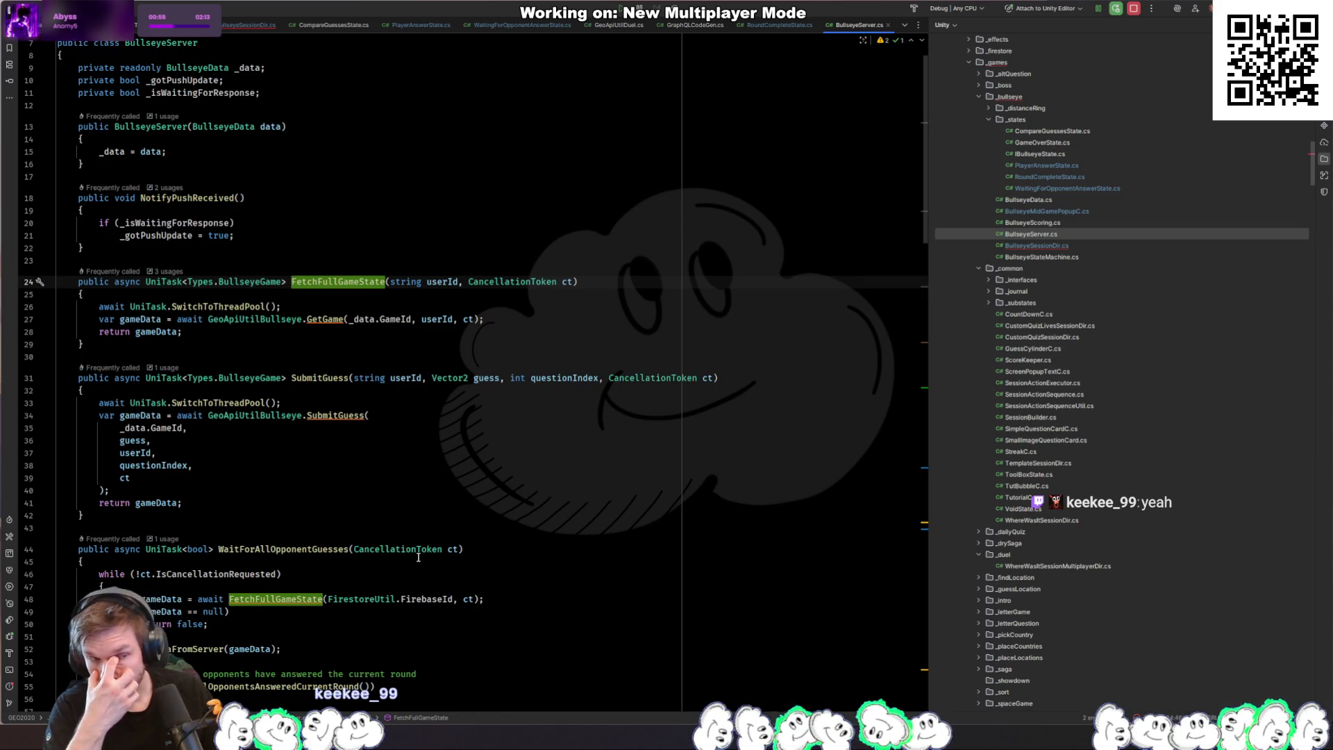
{"action": "left_click", "coordinate": [325, 318], "text": "ctrl"}
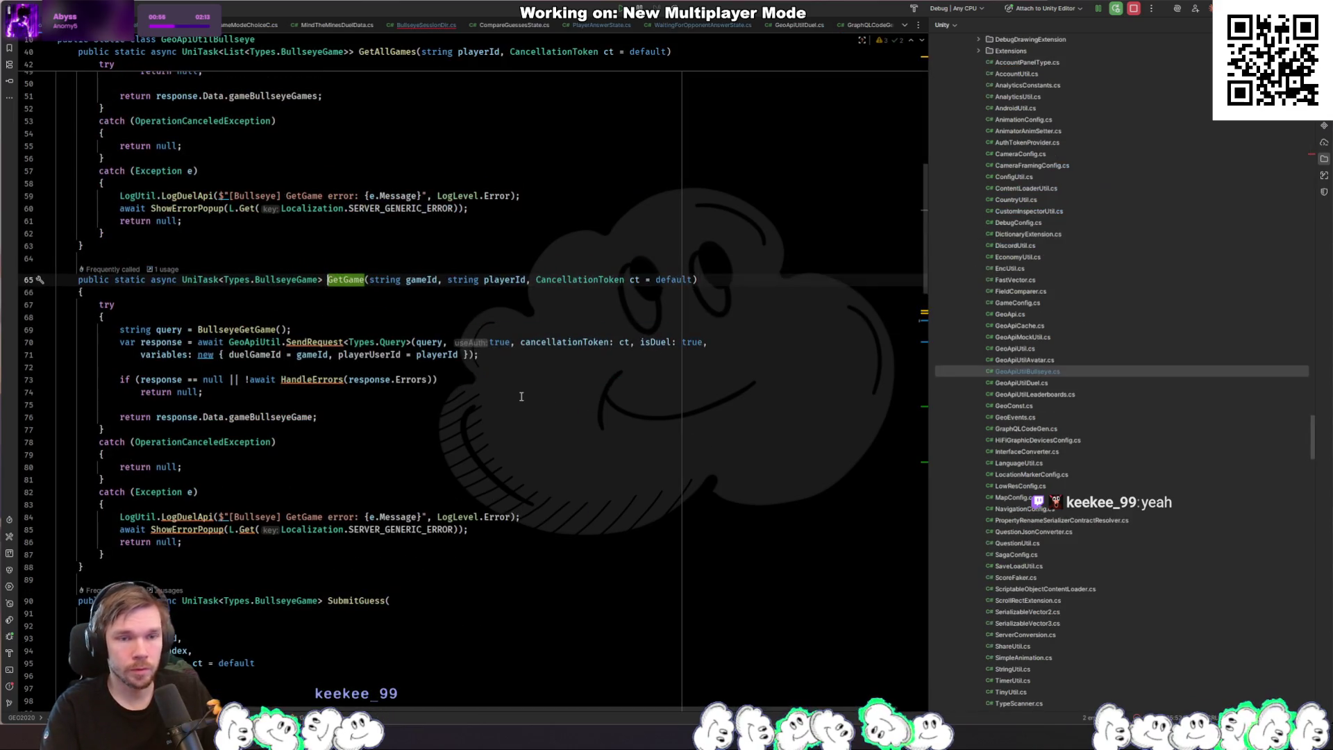
{"action": "left_click", "coordinate": [514, 280]}
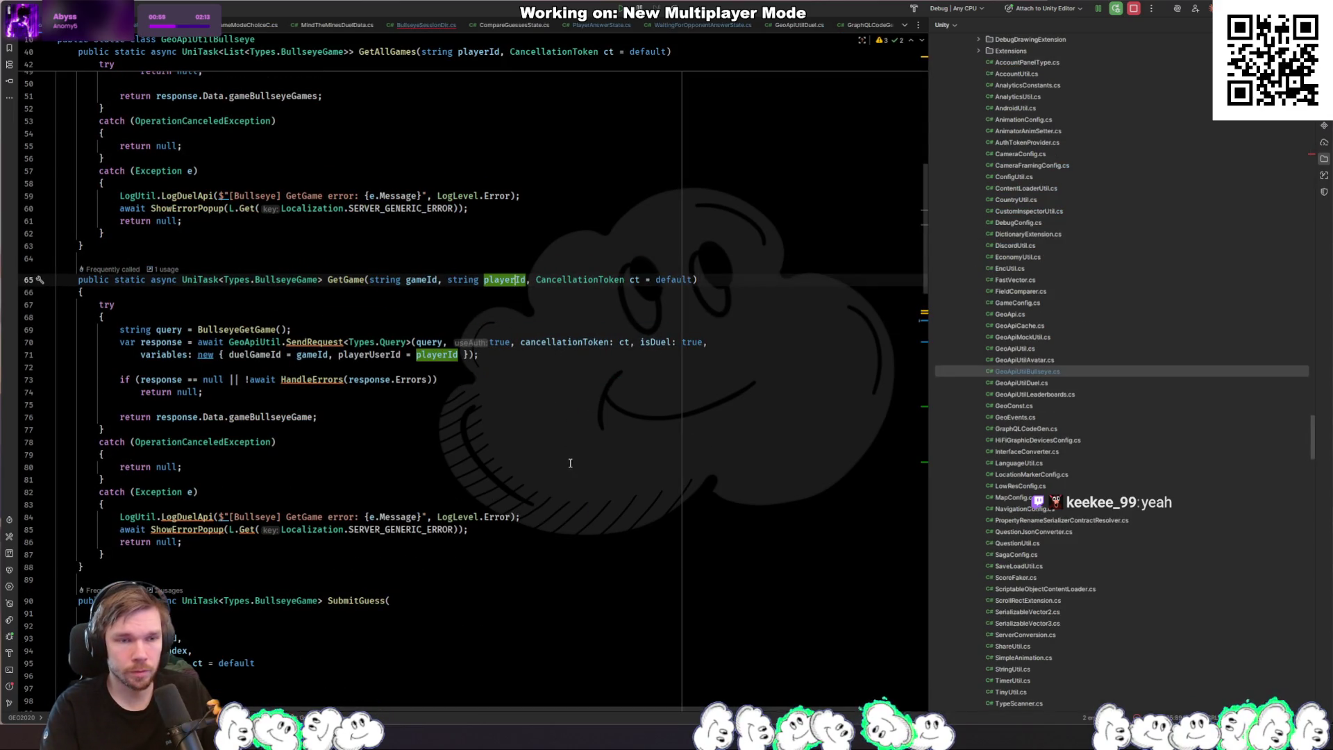
{"action": "left_click", "coordinate": [426, 25]}
Step: Pass FirestoreUtil.FirebaseId and _cts.Token as the FetchFullGameState arguments
{"action": "type", "text": "FetchFullGameState(Firesto"}
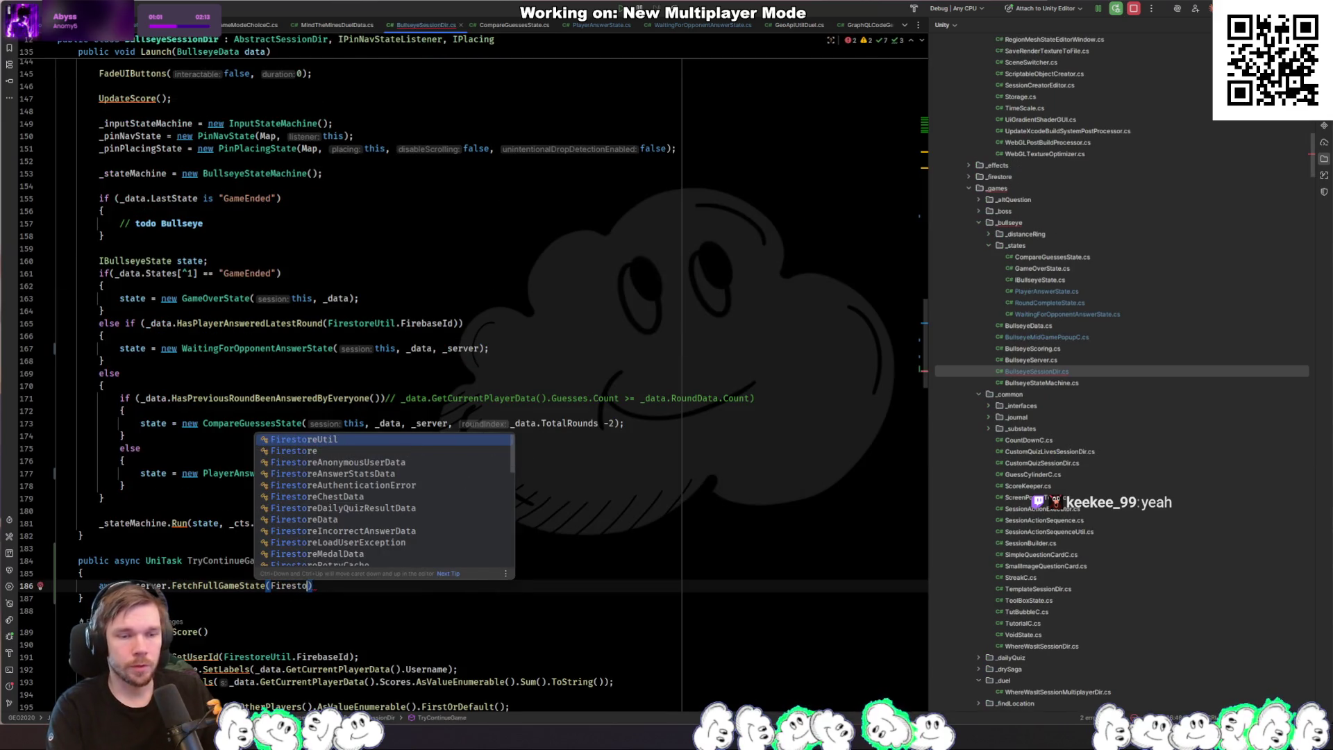
{"action": "key", "text": "Return"}
{"action": "type", "text": "."}
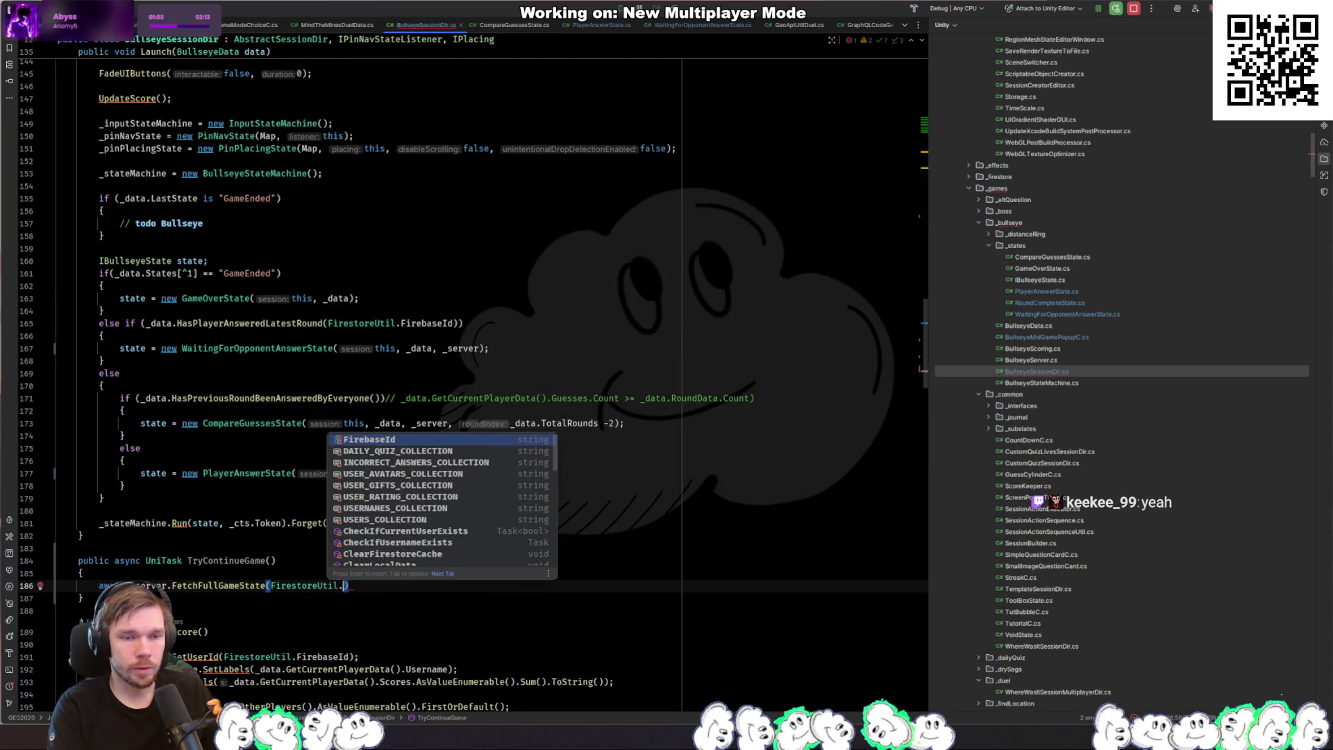
{"action": "key", "text": "Return"}
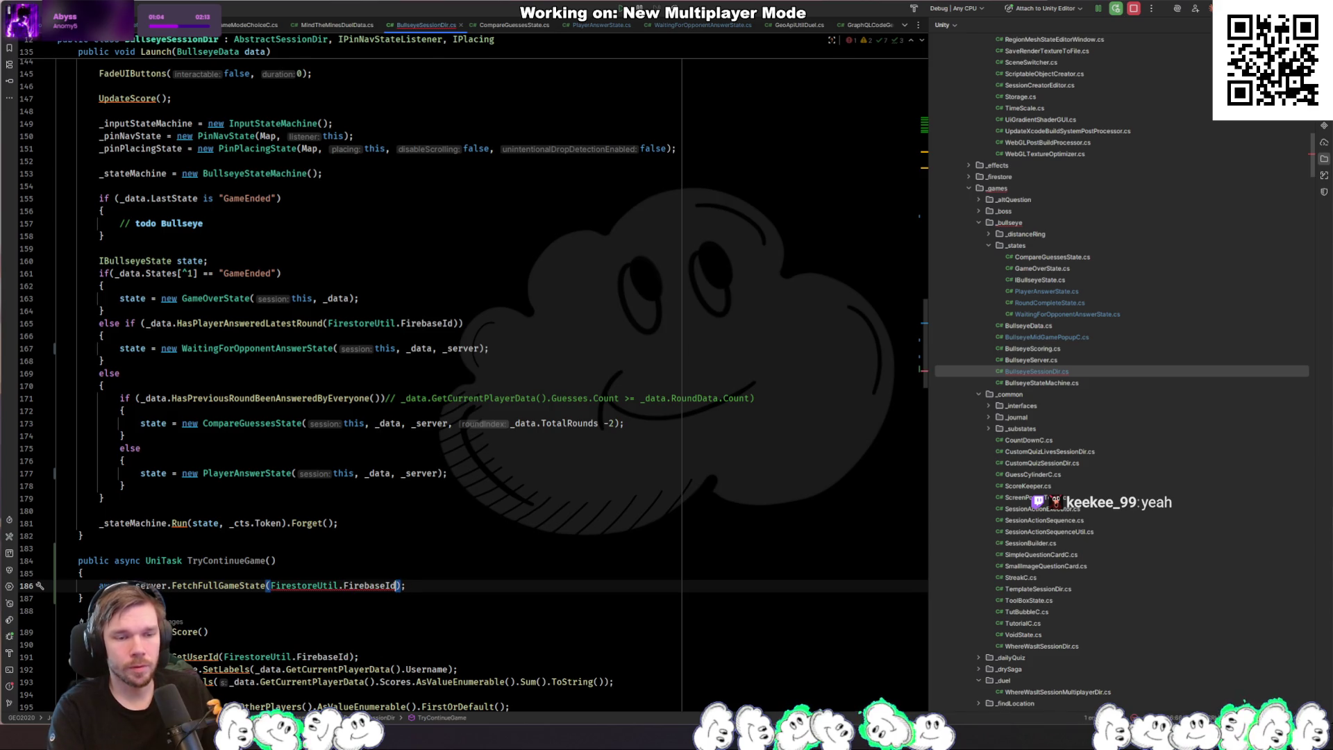
{"action": "type", "text": ", _da"}
{"action": "key", "text": "Return"}
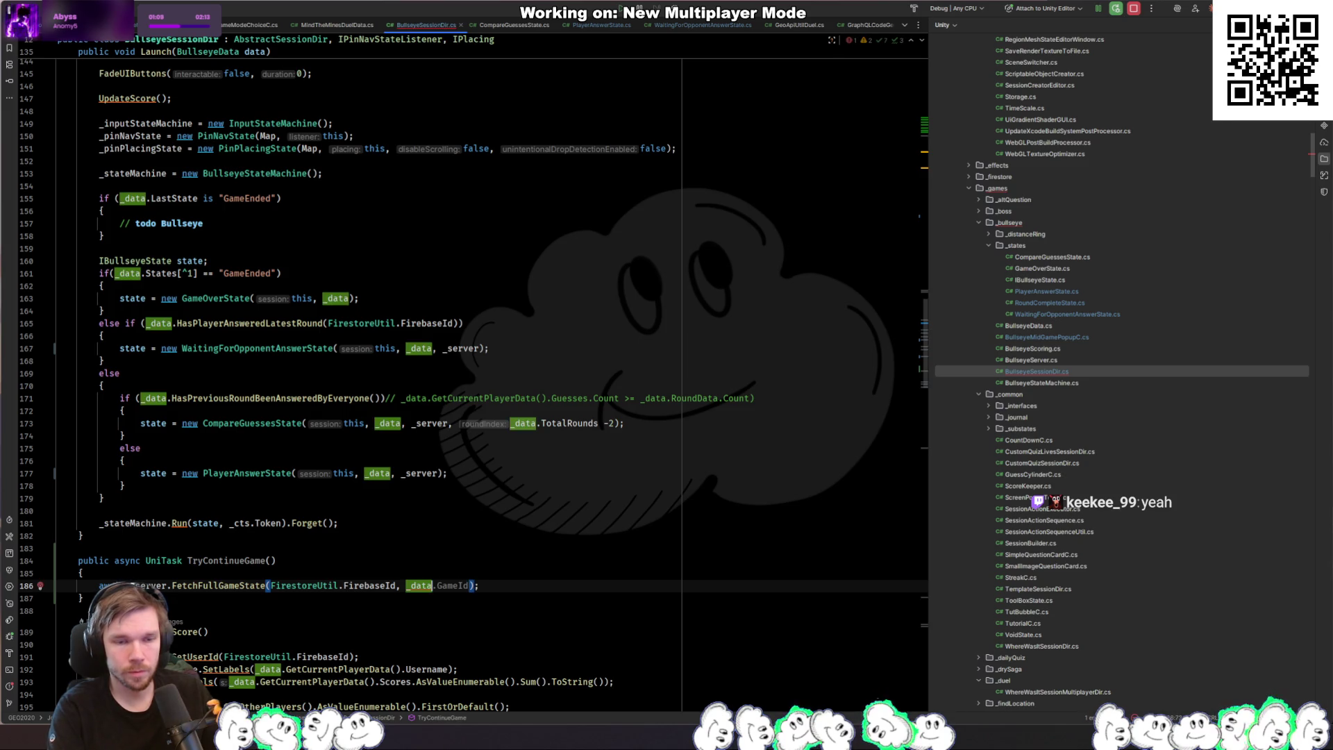
{"action": "left_click", "coordinate": [400, 586]}
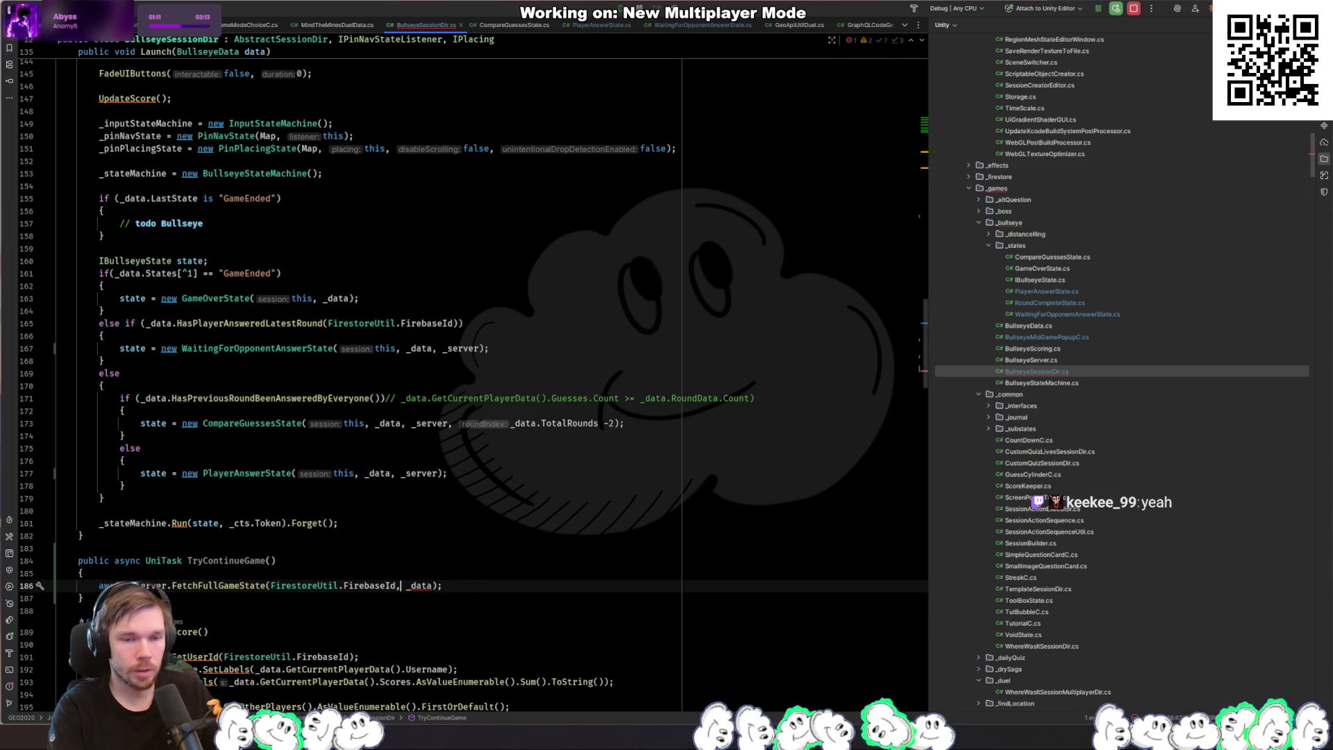
{"action": "key", "text": "BackSpace"}
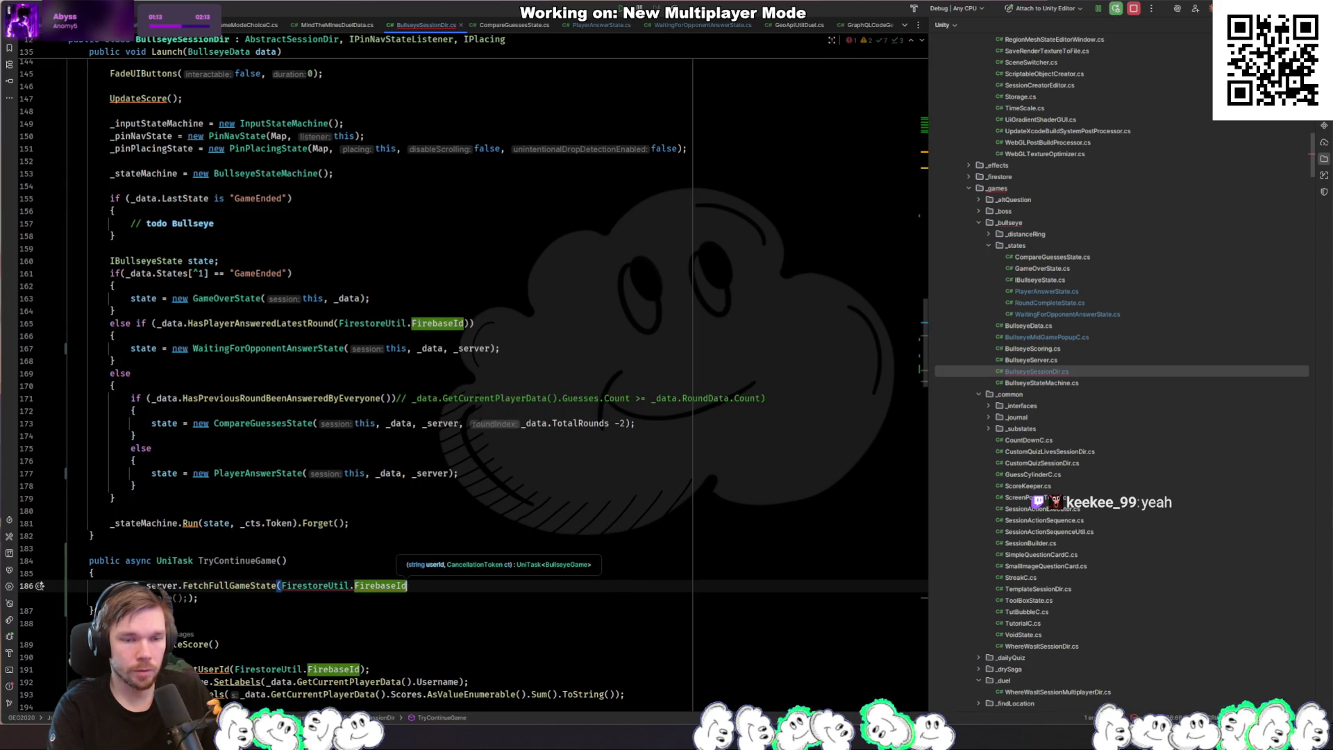
{"action": "type", "text": ", "}
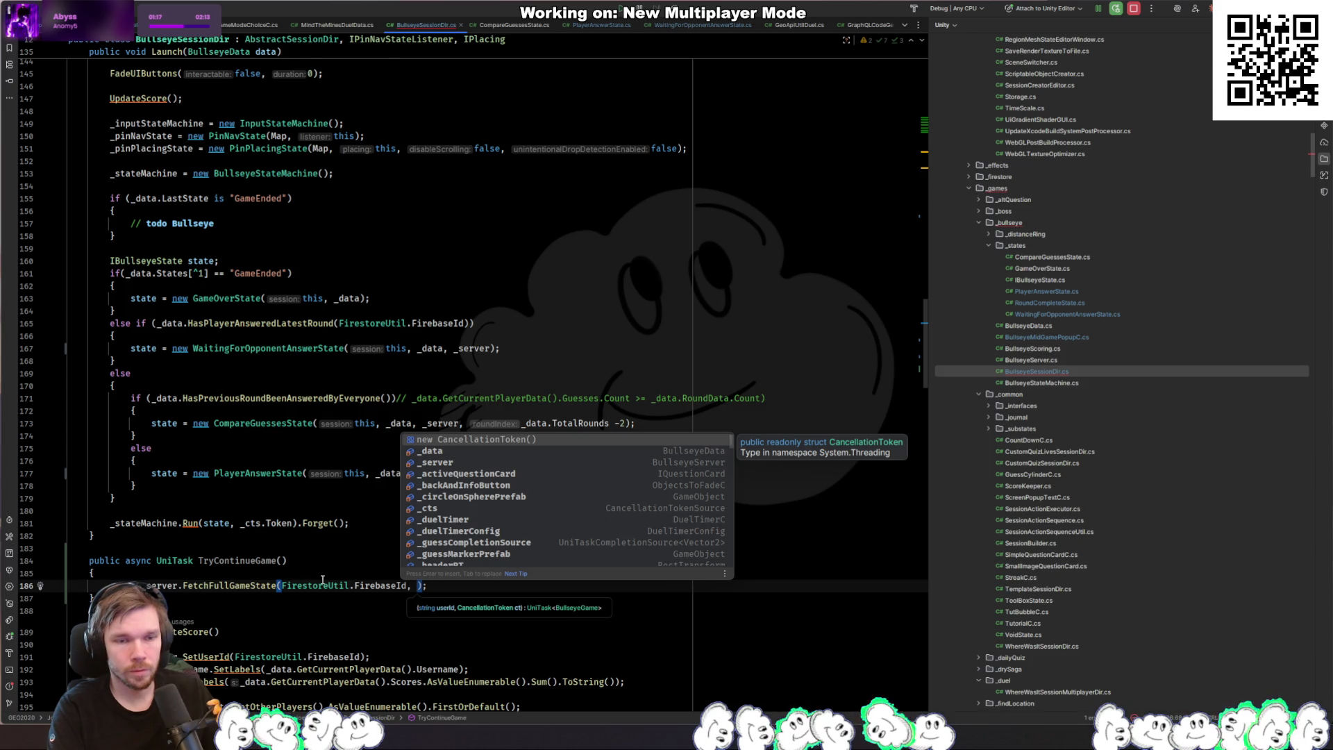
{"action": "type", "text": "_ct"}
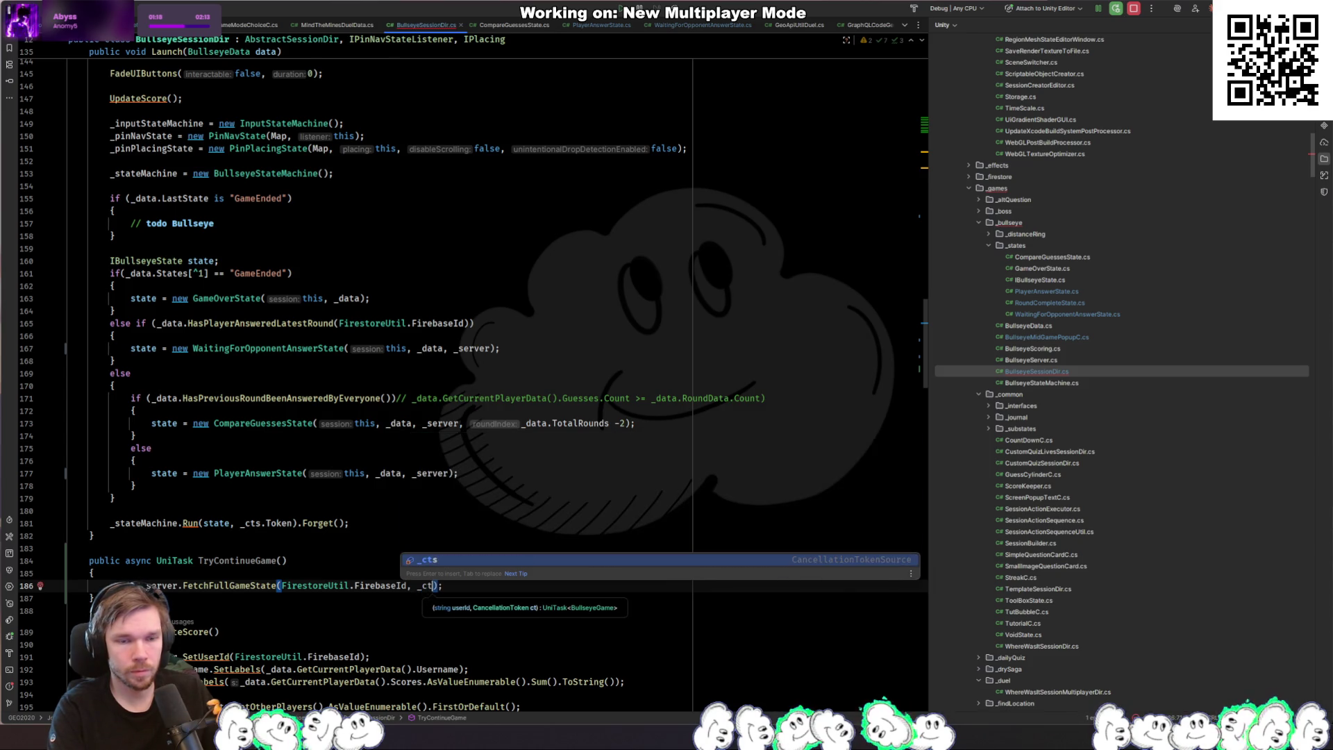
{"action": "key", "text": "Return"}
{"action": "type", "text": "."}
{"action": "key", "text": "Return"}
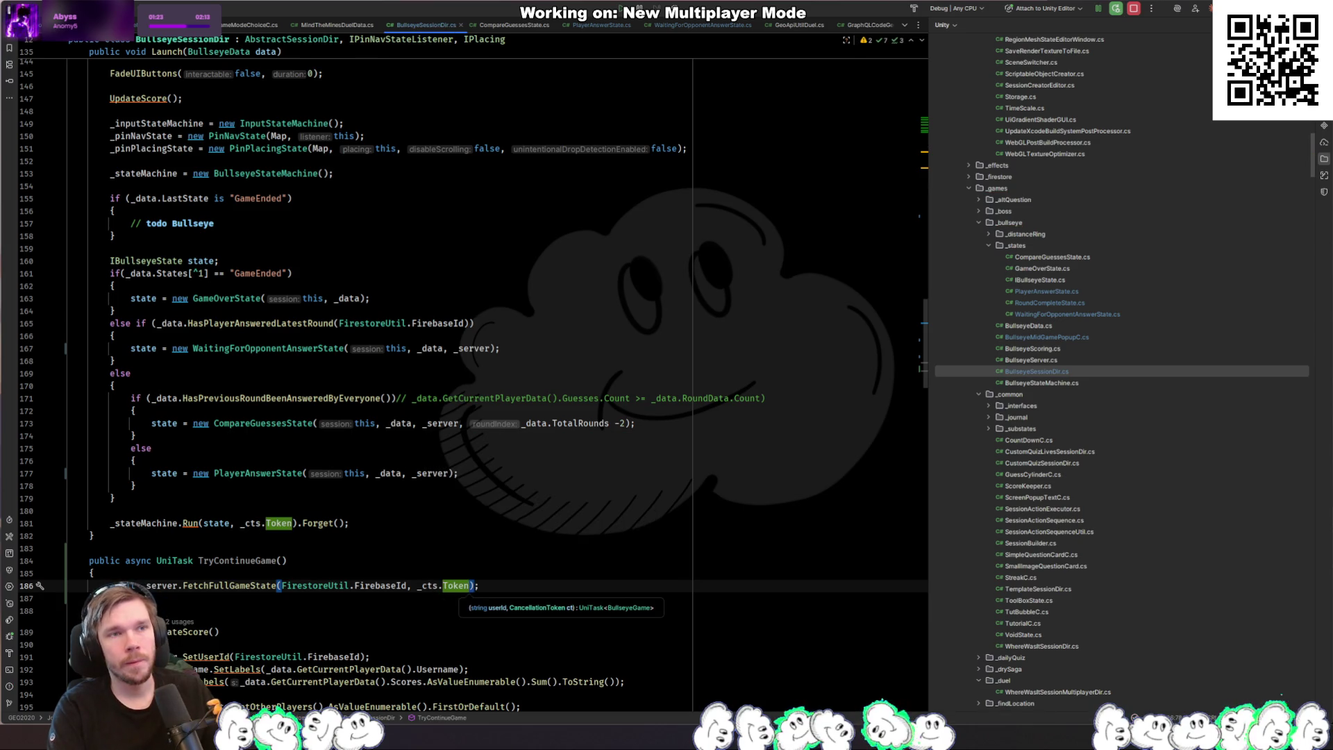
Step: Store the result with 'var game = await' and jump to FetchFullGameState's implementation
{"action": "key", "text": "shift+Return"}
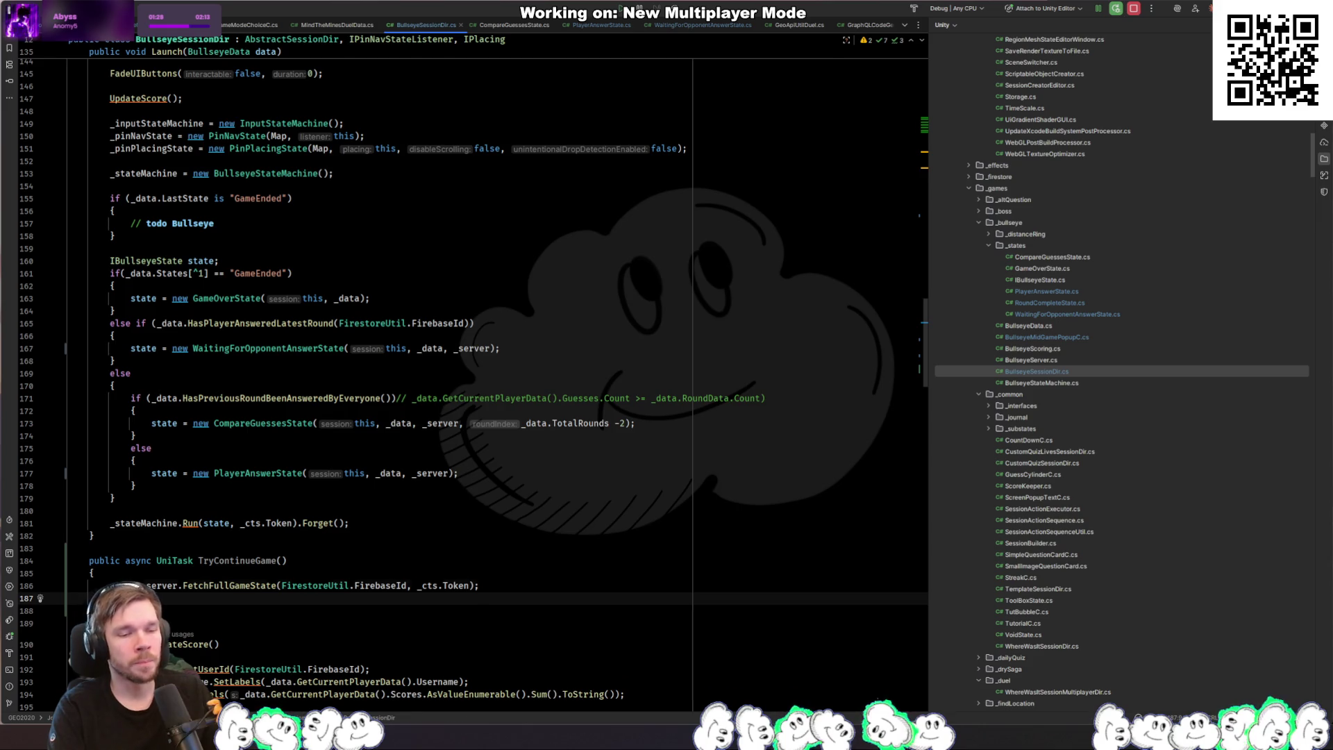
{"action": "key", "text": "Up"}
{"action": "key", "text": "Home"}
{"action": "type", "text": "var game = await"}
{"action": "key", "text": "shift+Return"}
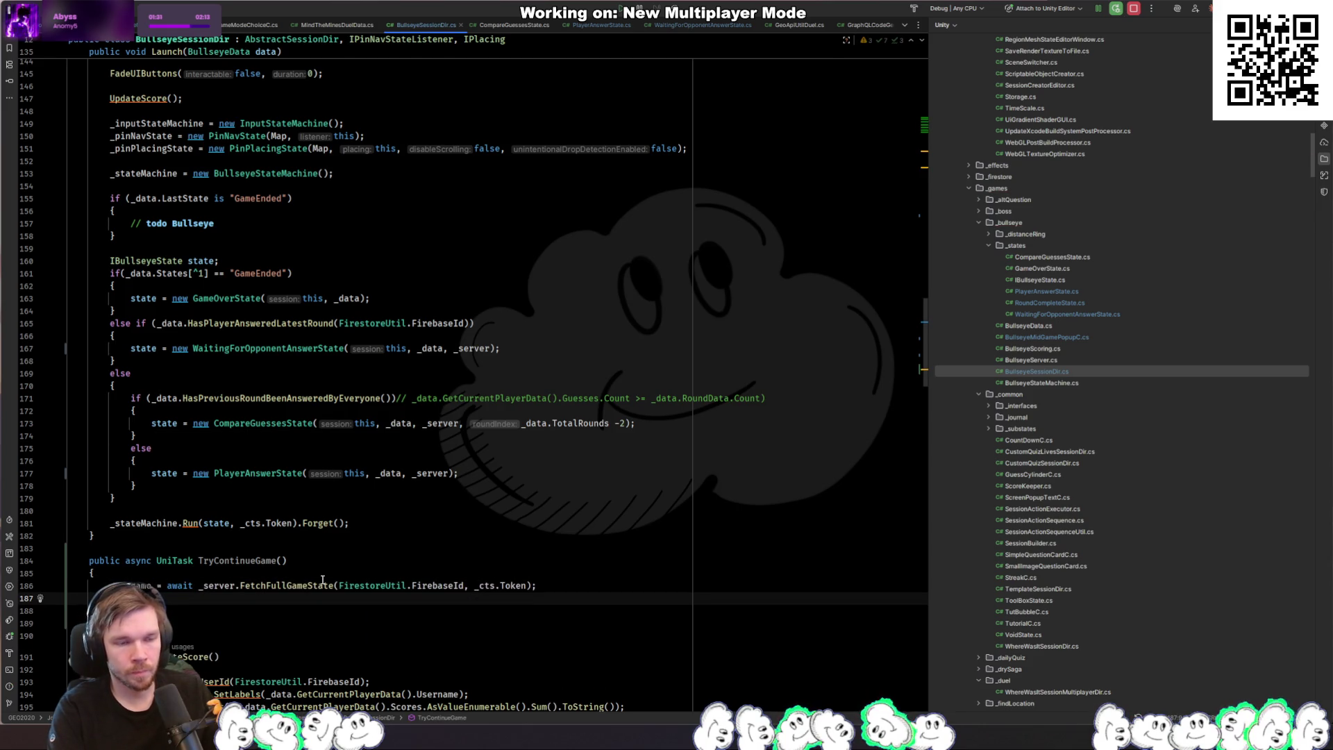
{"action": "key", "text": "Return"}
{"action": "type", "text": "game.th"}
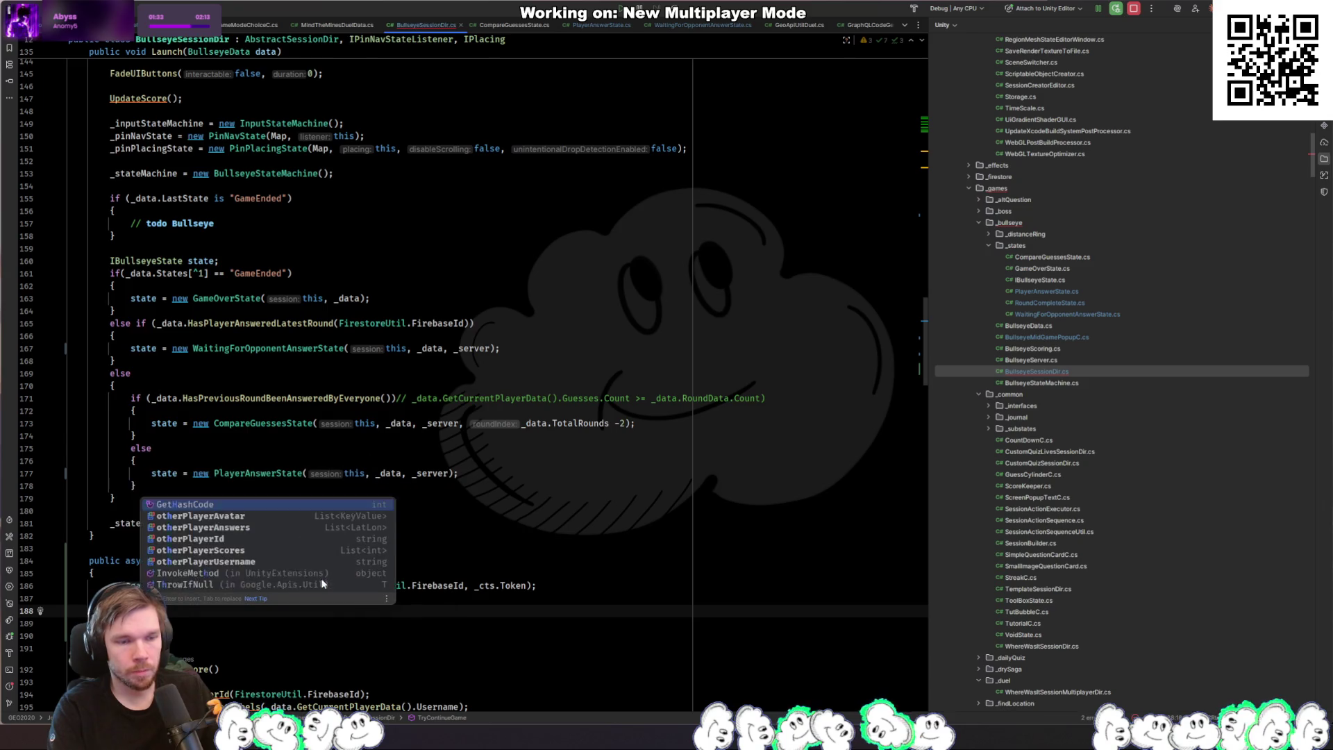
{"action": "left_click", "coordinate": [321, 577], "text": "ctrl"}
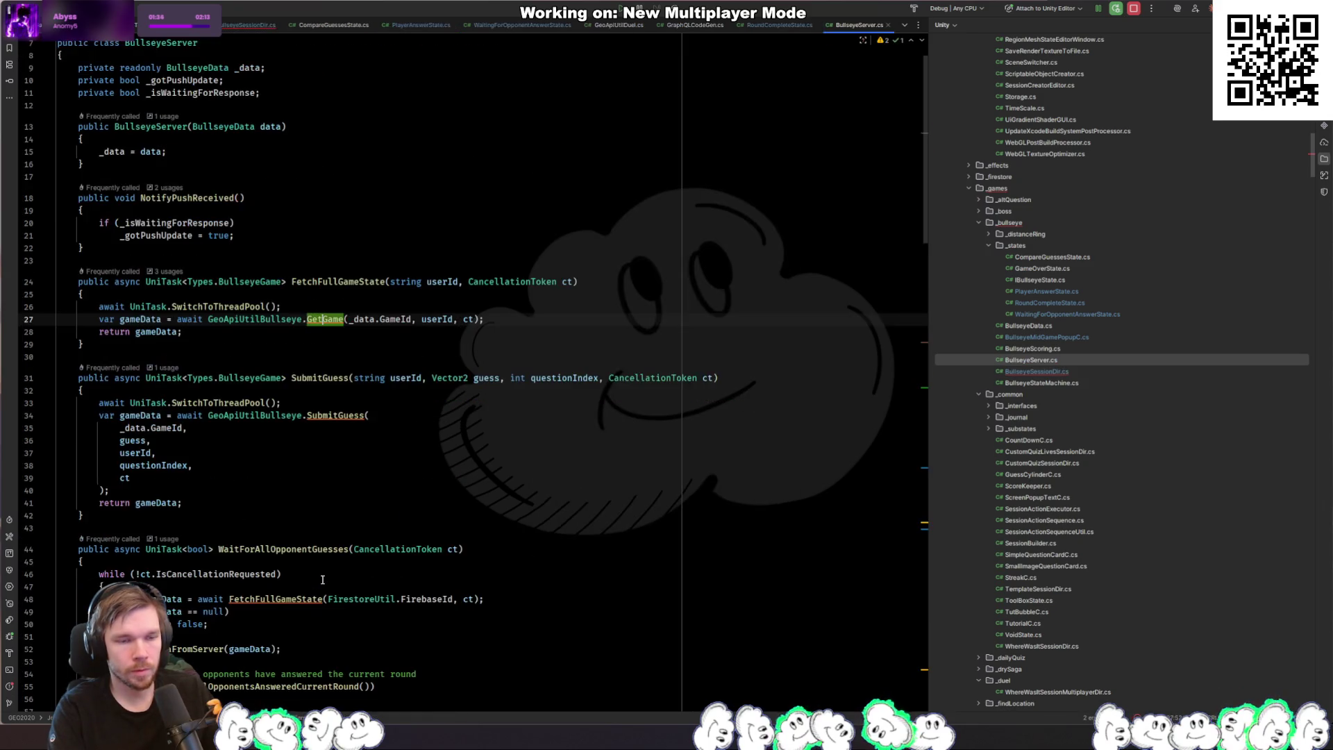
Step: Scroll through BullseyeServer.cs's polling methods, then return to TryContinueGame
{"action": "scroll", "coordinate": [323, 579], "scroll_direction": "down", "scroll_amount": 9}
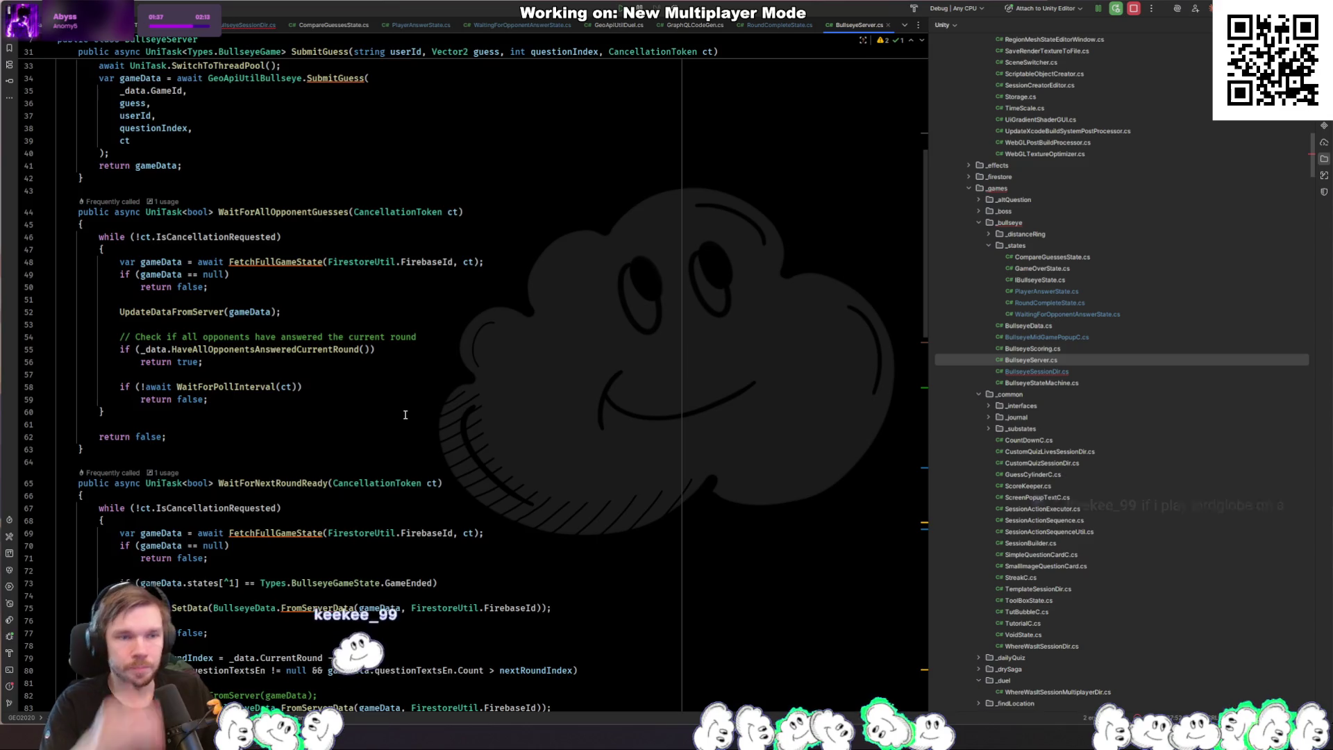
{"action": "key", "text": "ctrl+alt+Left"}
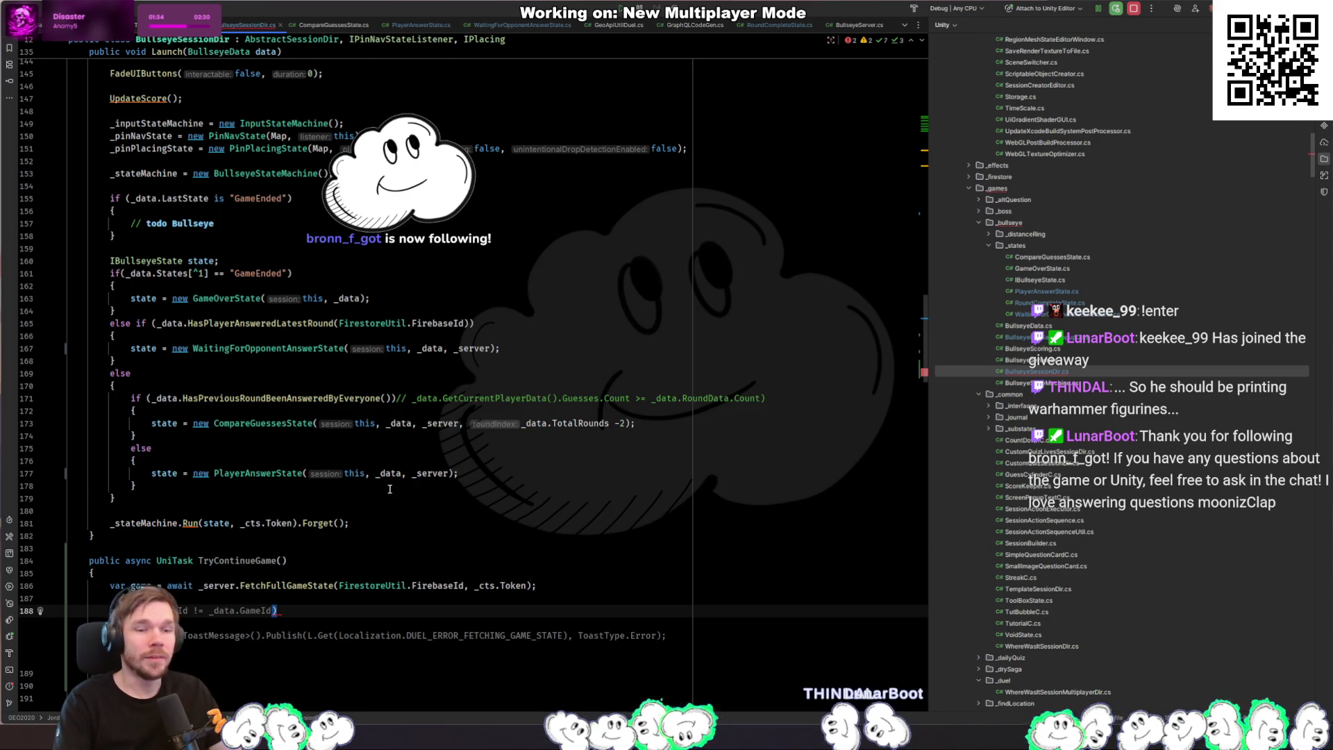
Step: Undo the GameId comparison line and add blank lines below the fetch call
{"action": "key", "text": "ctrl+z"}
{"action": "left_click", "coordinate": [363, 620]}
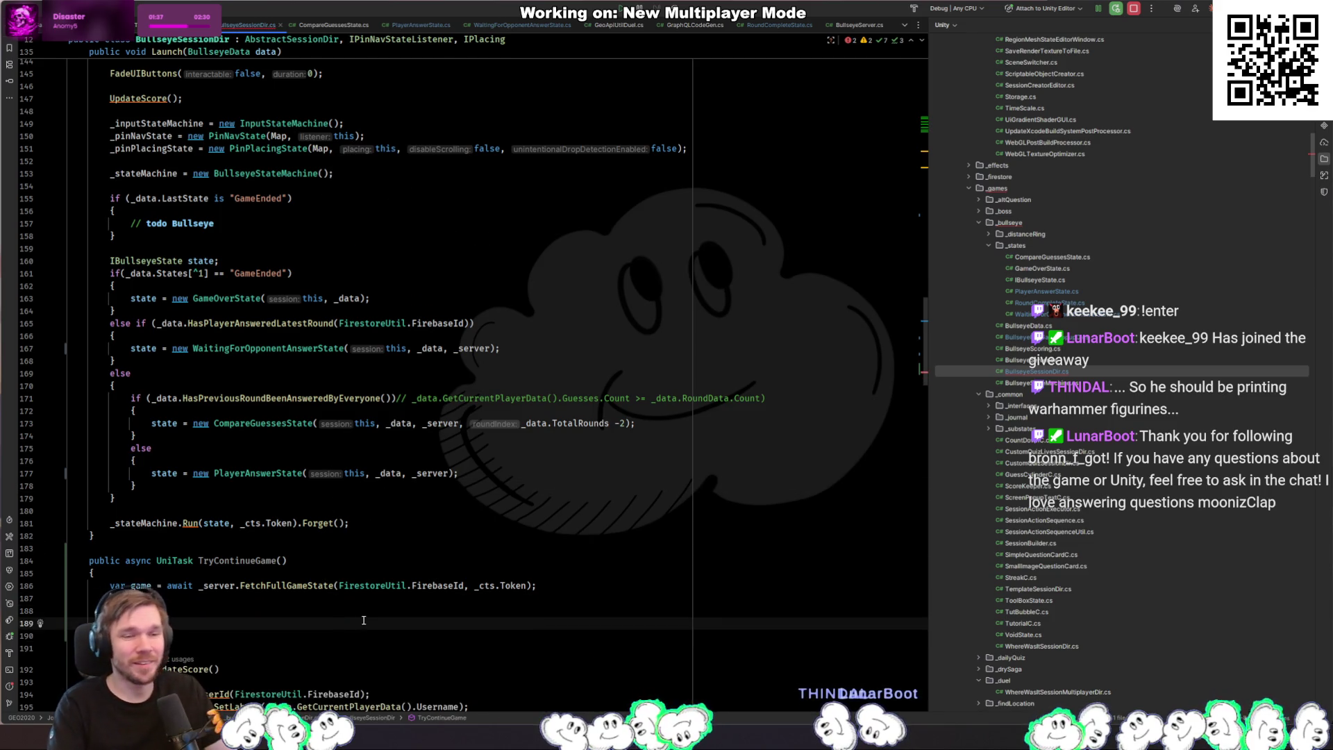
{"action": "key", "text": "Up"}
{"action": "key", "text": "Up"}
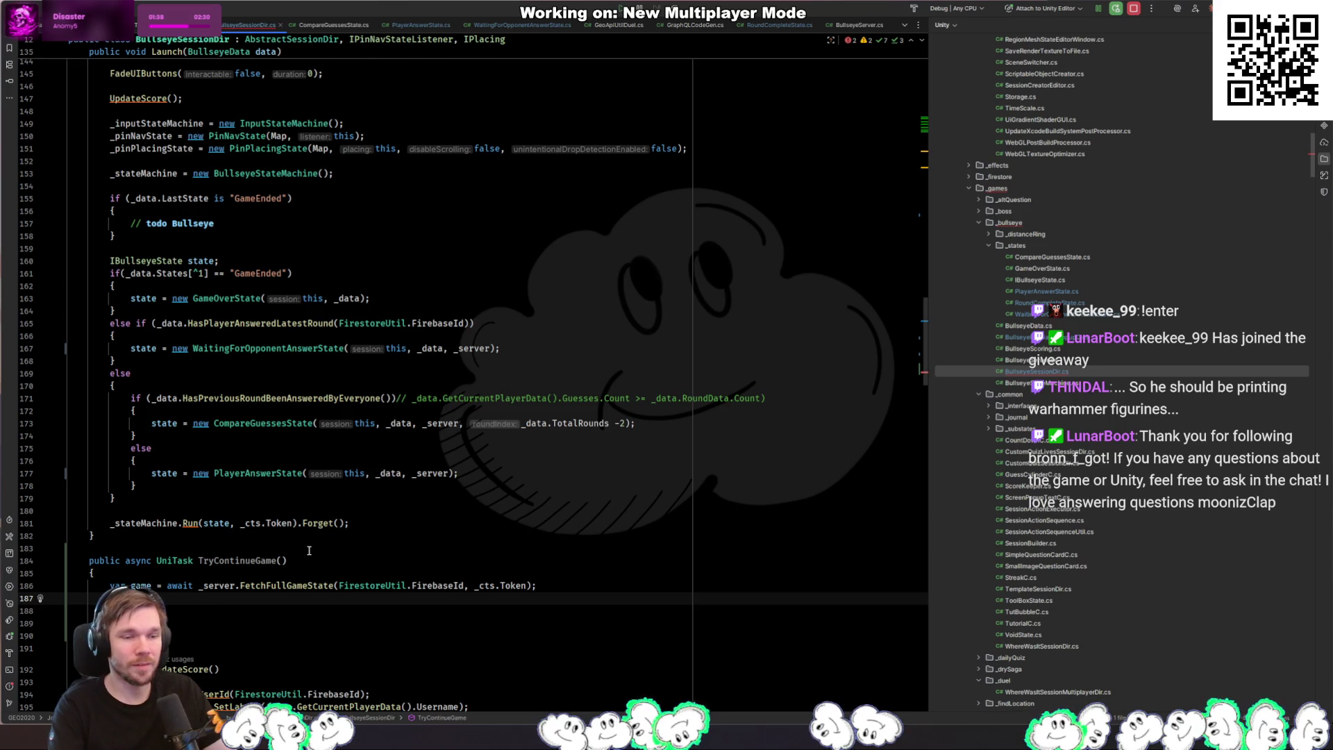
{"action": "key", "text": "Down"}
{"action": "key", "text": "Up"}
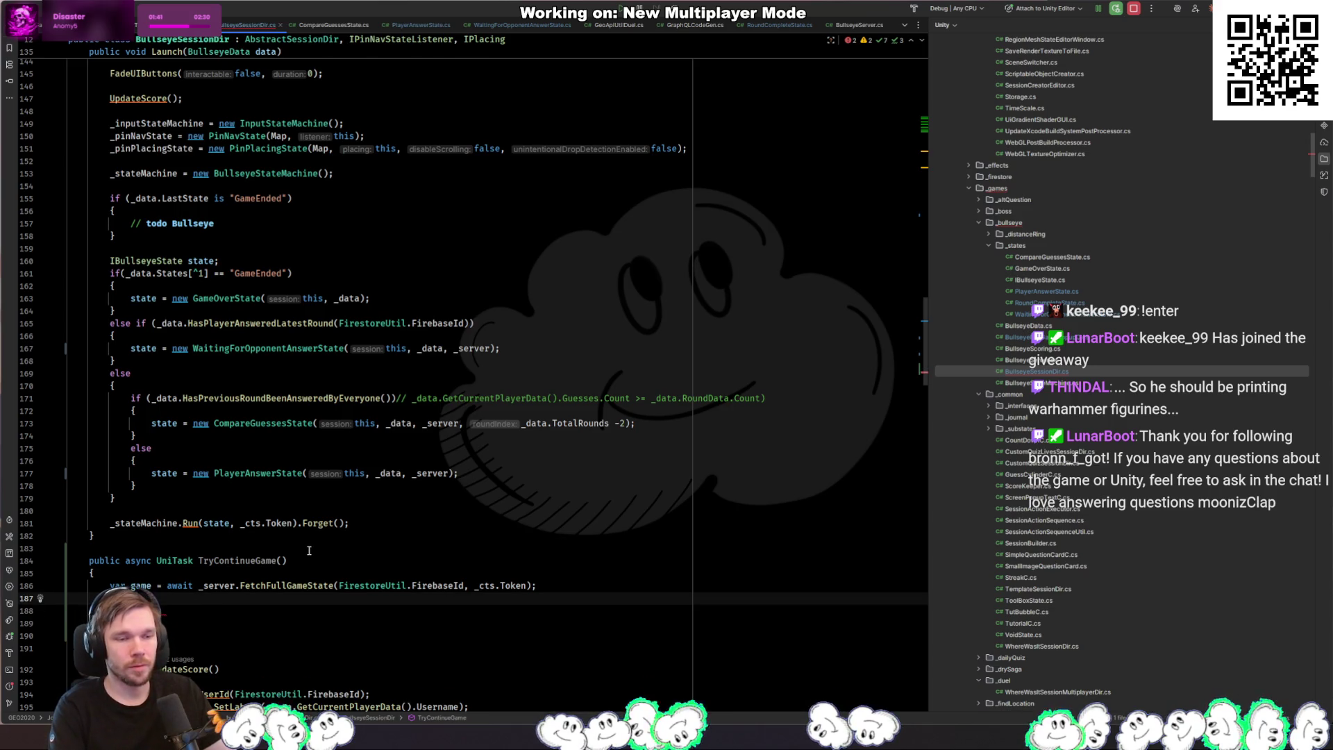
{"action": "key", "text": "Down"}
{"action": "key", "text": "Up"}
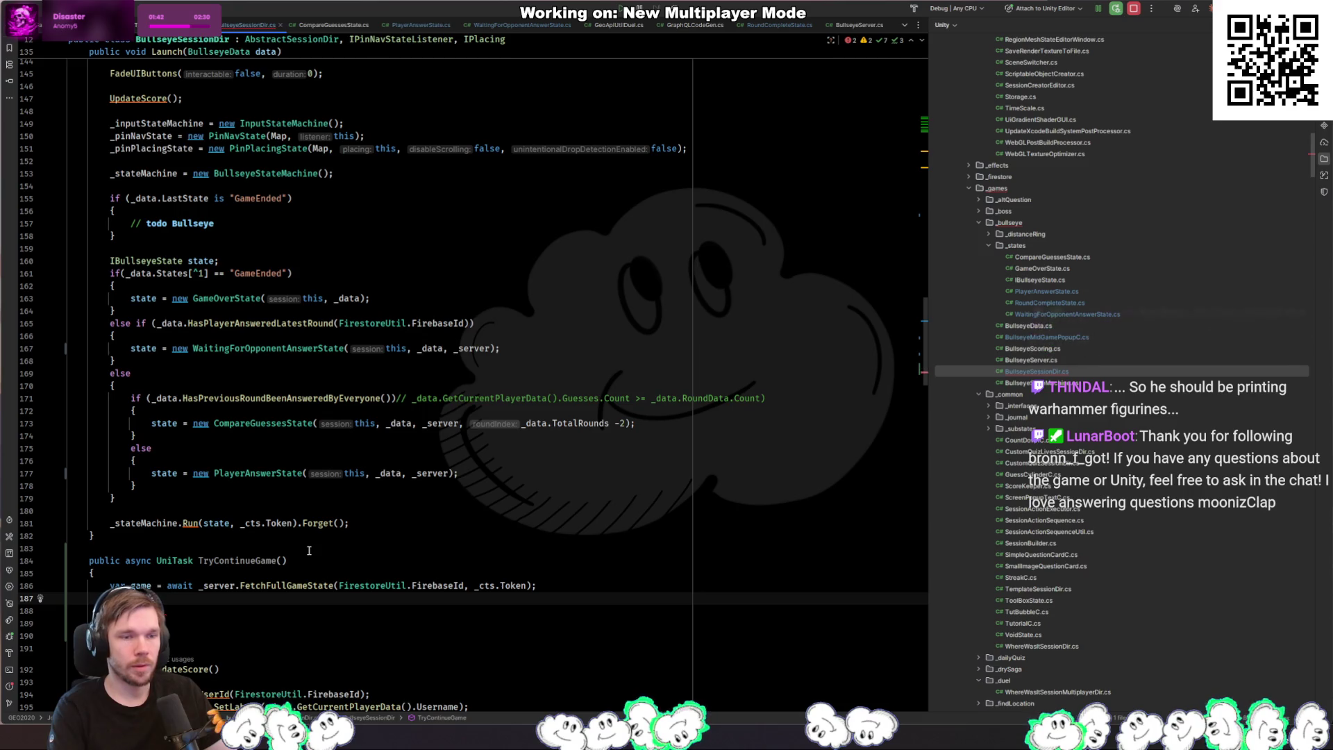
{"action": "key", "text": "Return"}
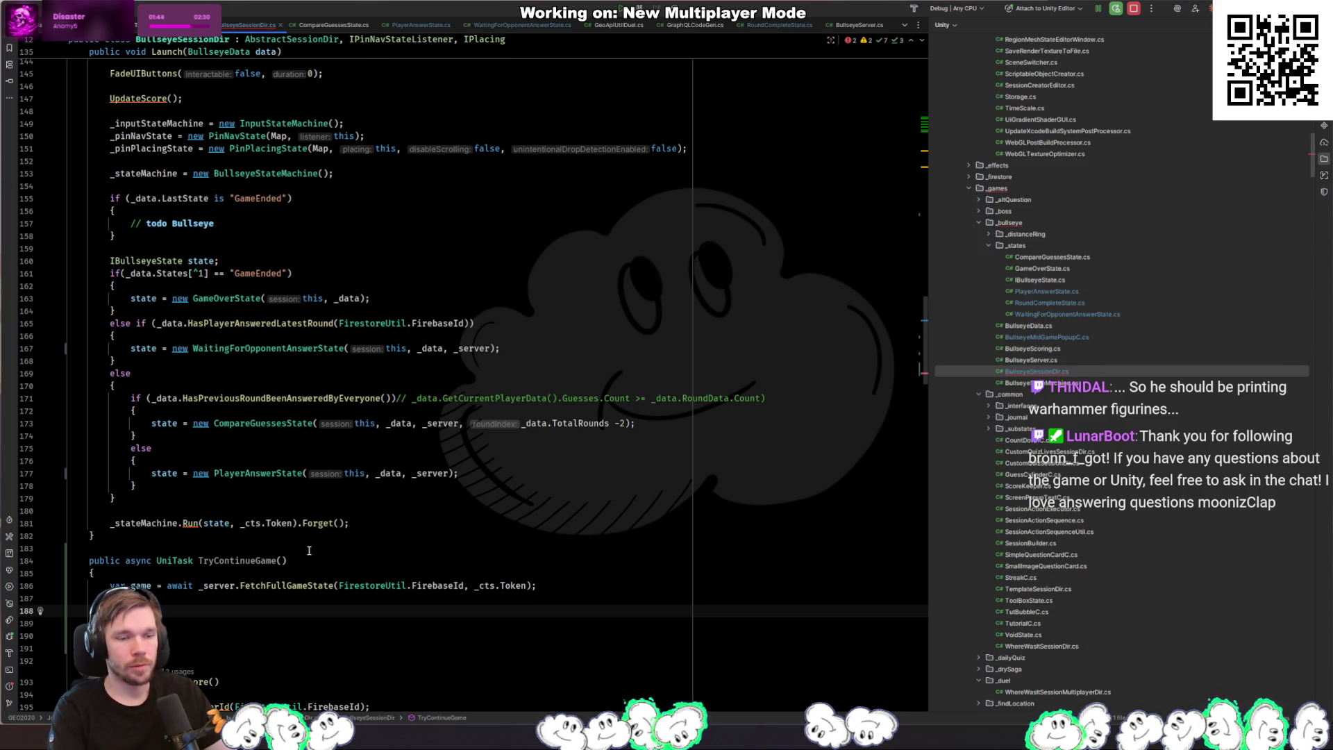
{"action": "key", "text": "Up"}
{"action": "key", "text": "Return"}
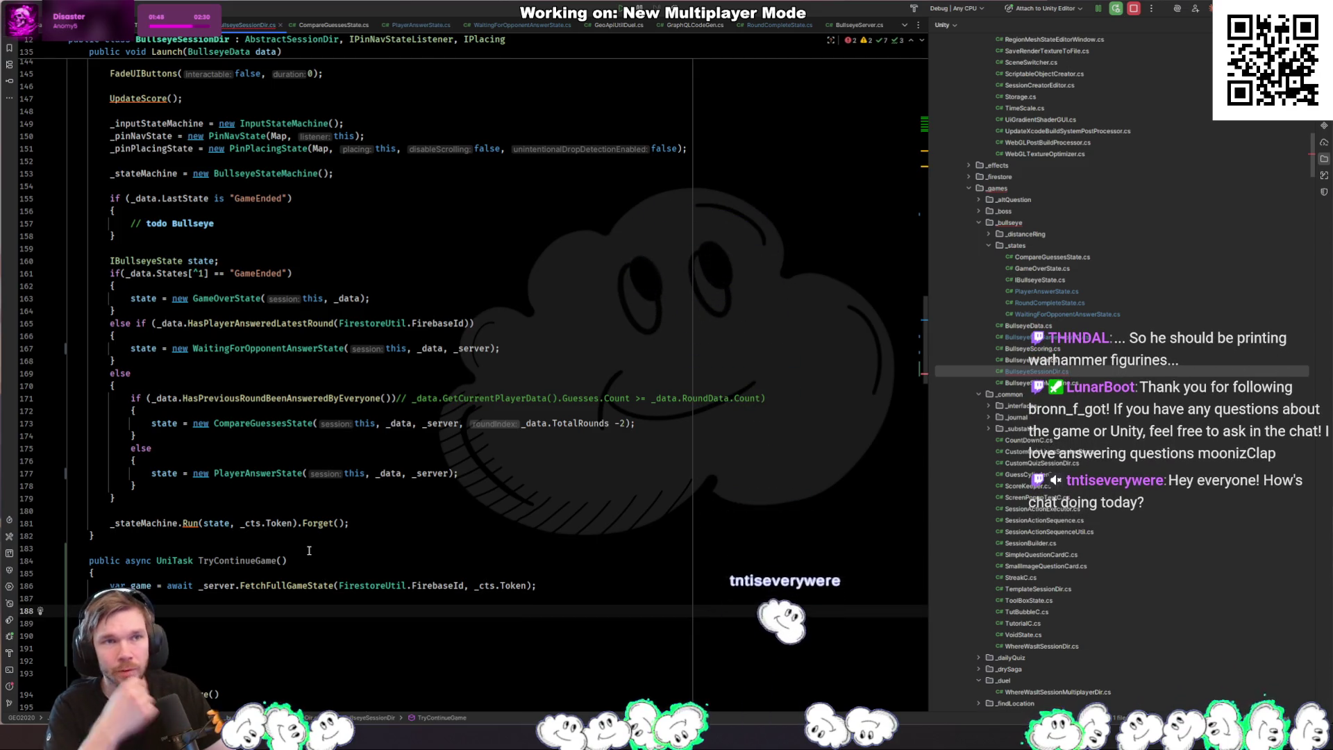
Step: Assign BullseyeData.FromServerData(game) to the data field
{"action": "type", "text": "_"}
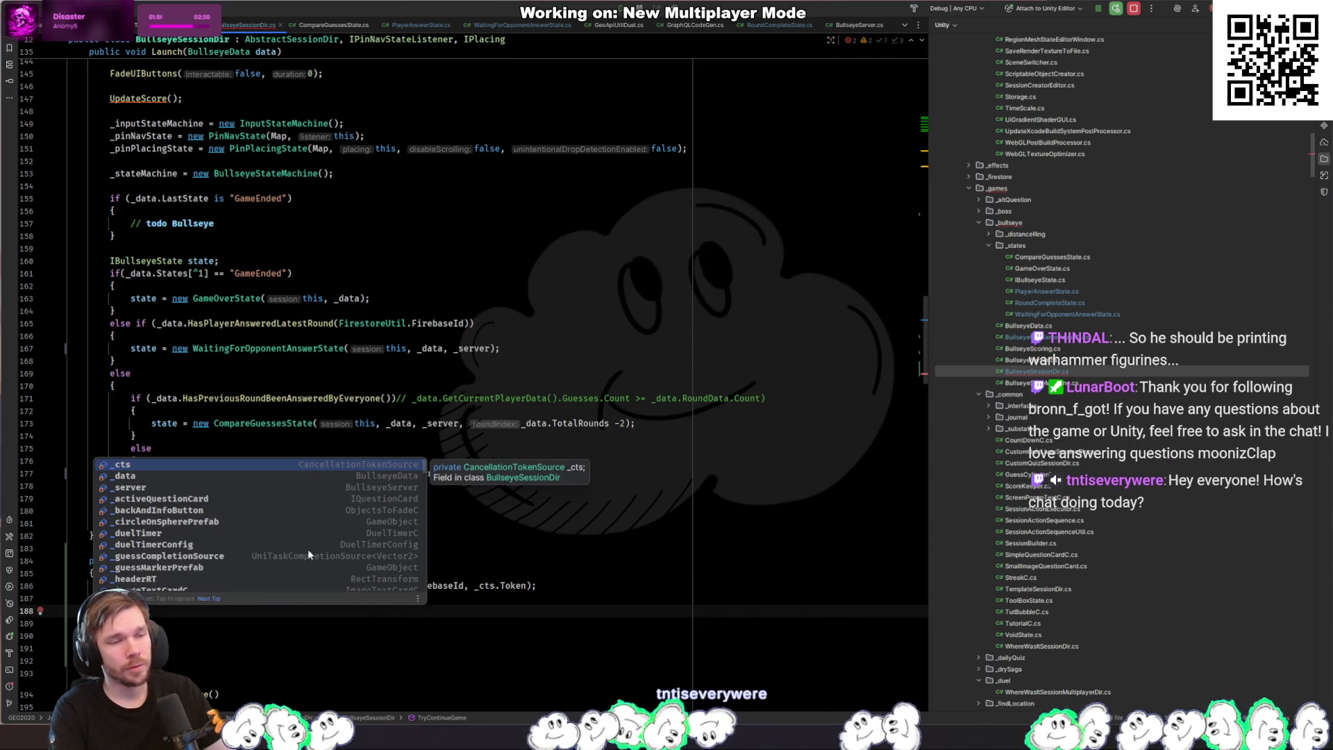
{"action": "key", "text": "Escape"}
{"action": "type", "text": "g"}
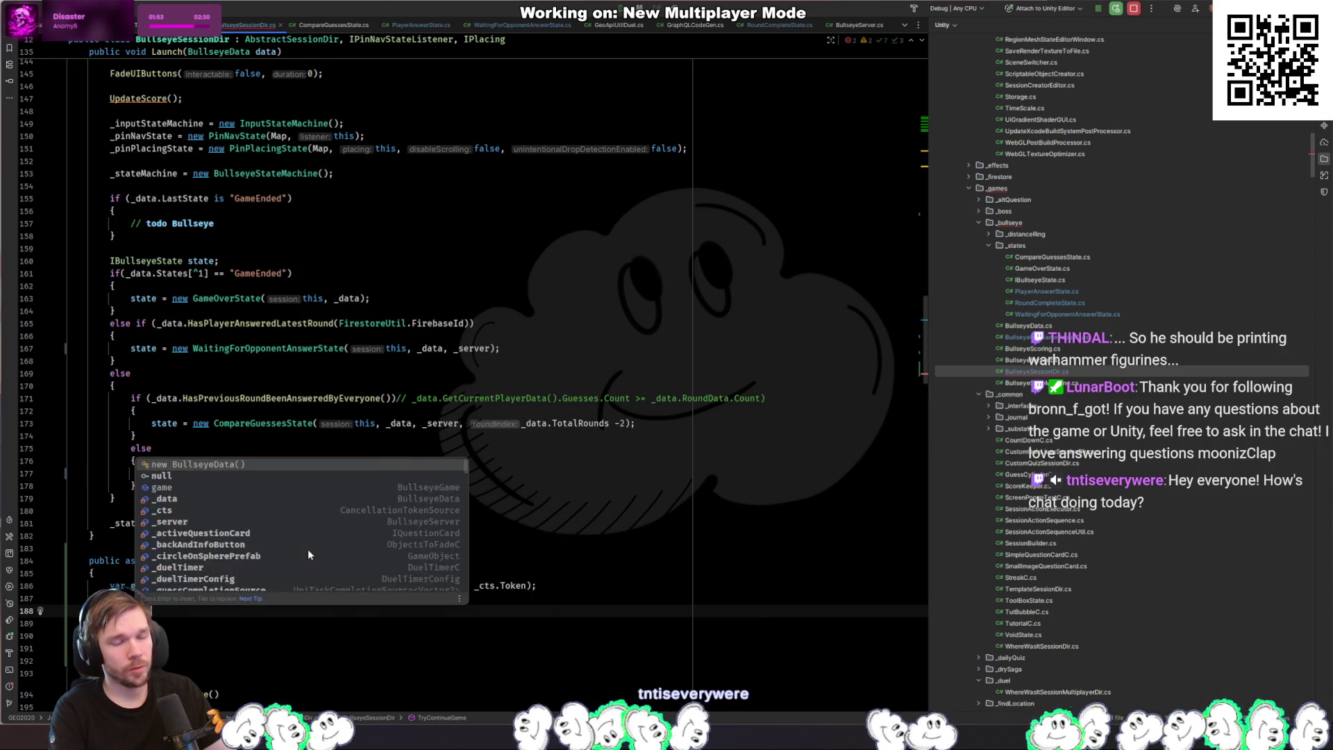
{"action": "key", "text": "Escape"}
{"action": "type", "text": "ame = BullseyeData.From"}
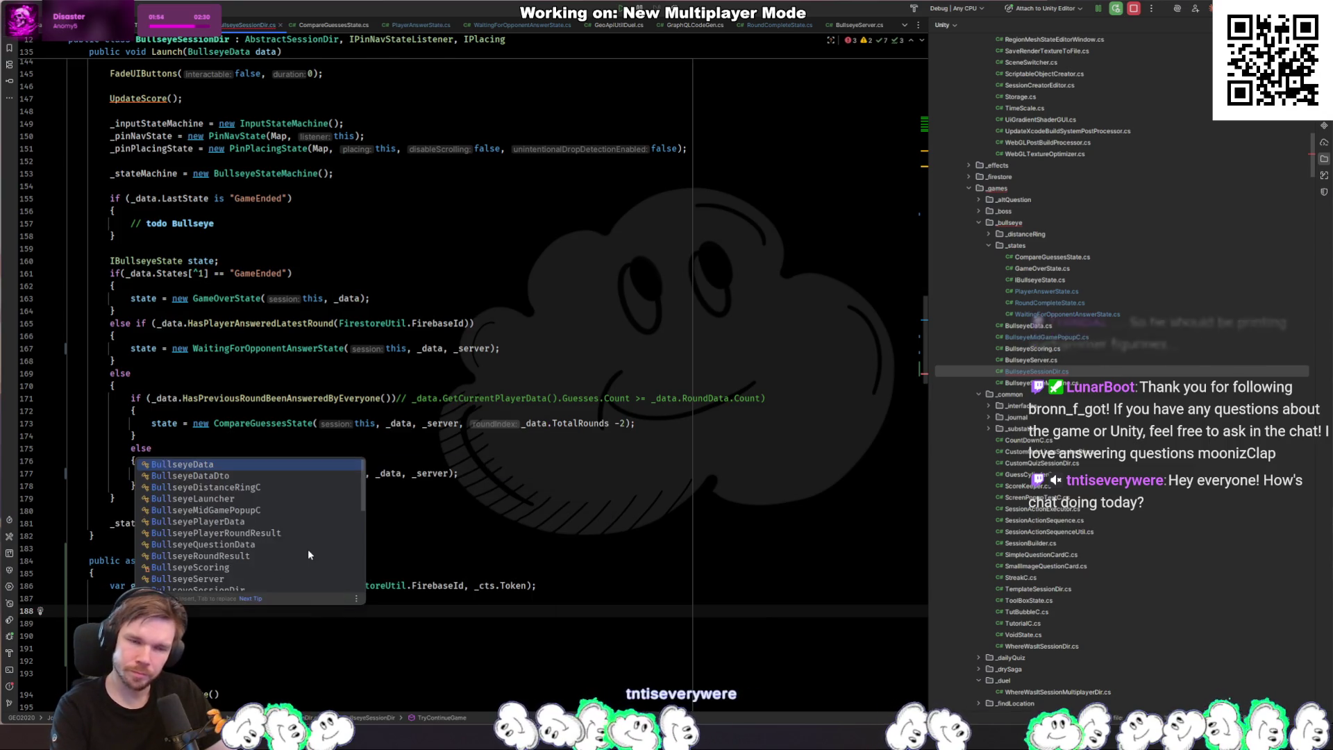
{"action": "key", "text": "Return"}
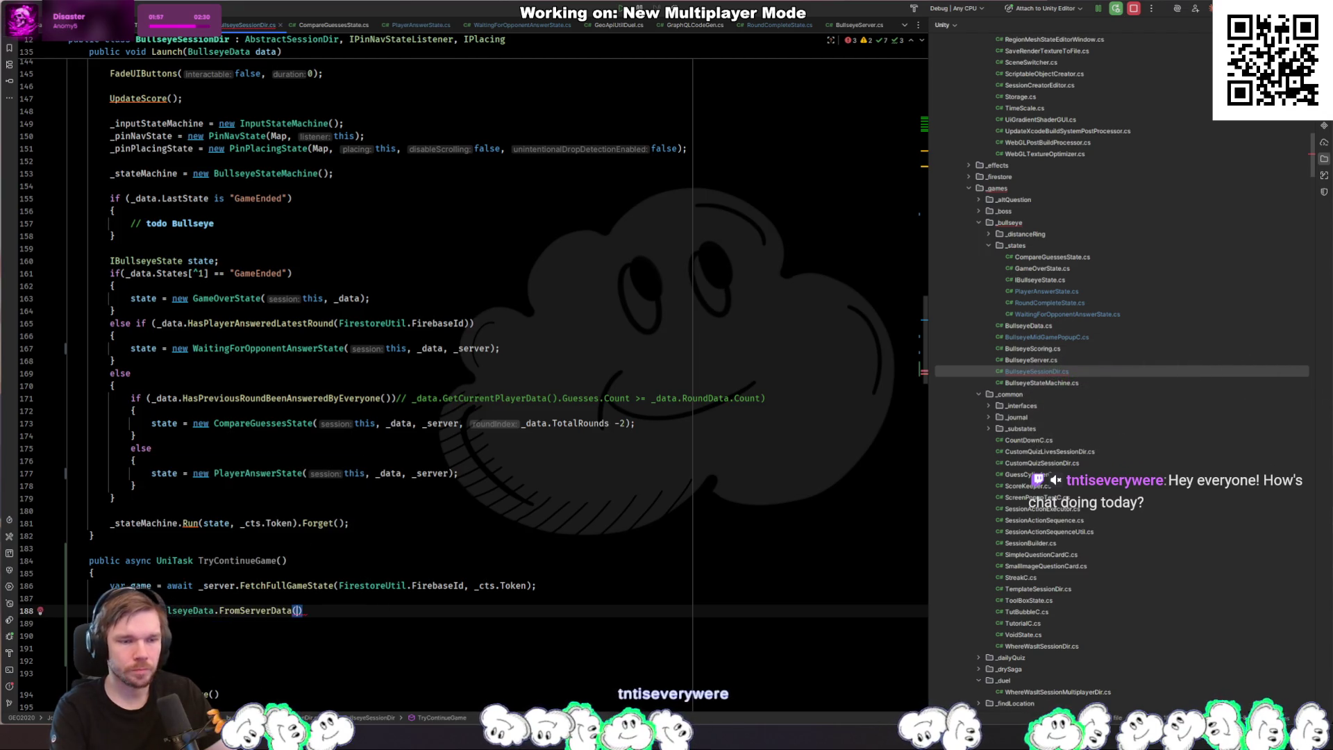
{"action": "type", "text": "g"}
{"action": "key", "text": "Return"}
{"action": "type", "text": ";"}
Step: Add an if (_data == null) line, reorder it, and open FromServerData's declaration
{"action": "key", "text": "Down"}
{"action": "key", "text": "Down"}
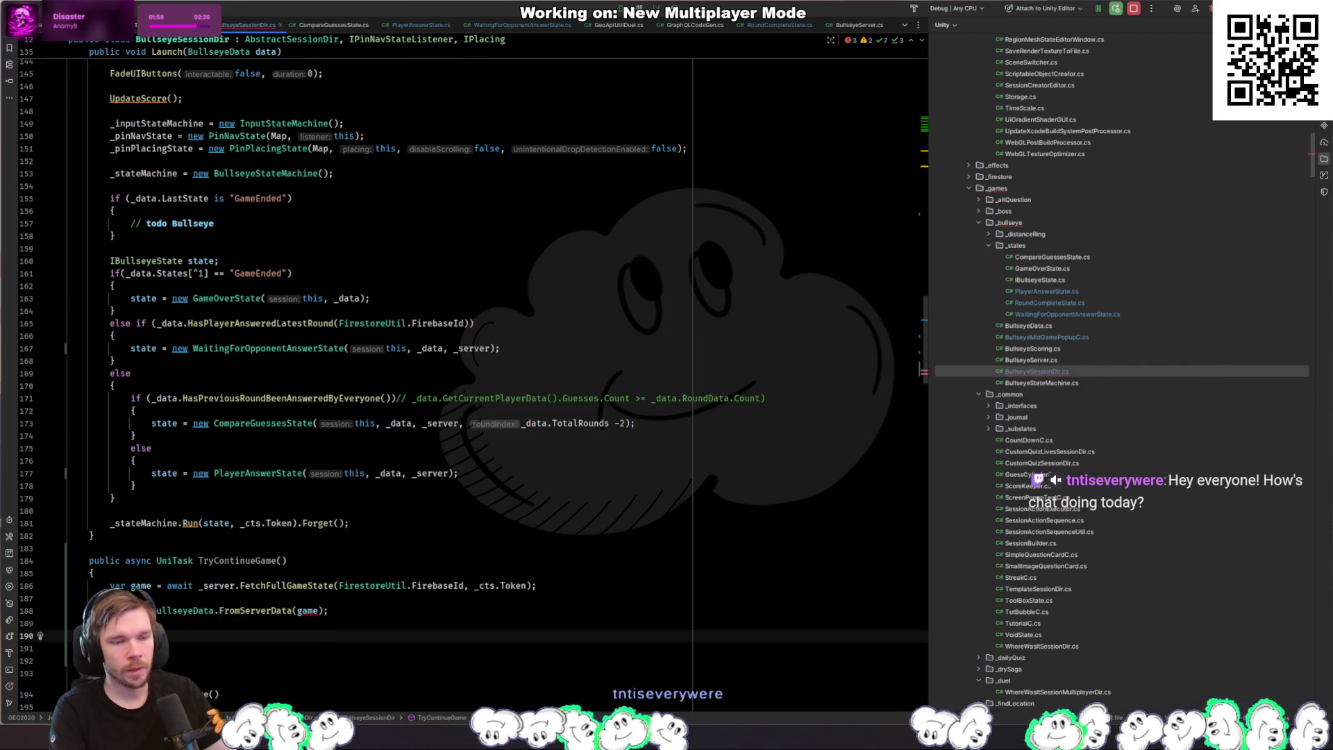
{"action": "type", "text": "if(_data == null)"}
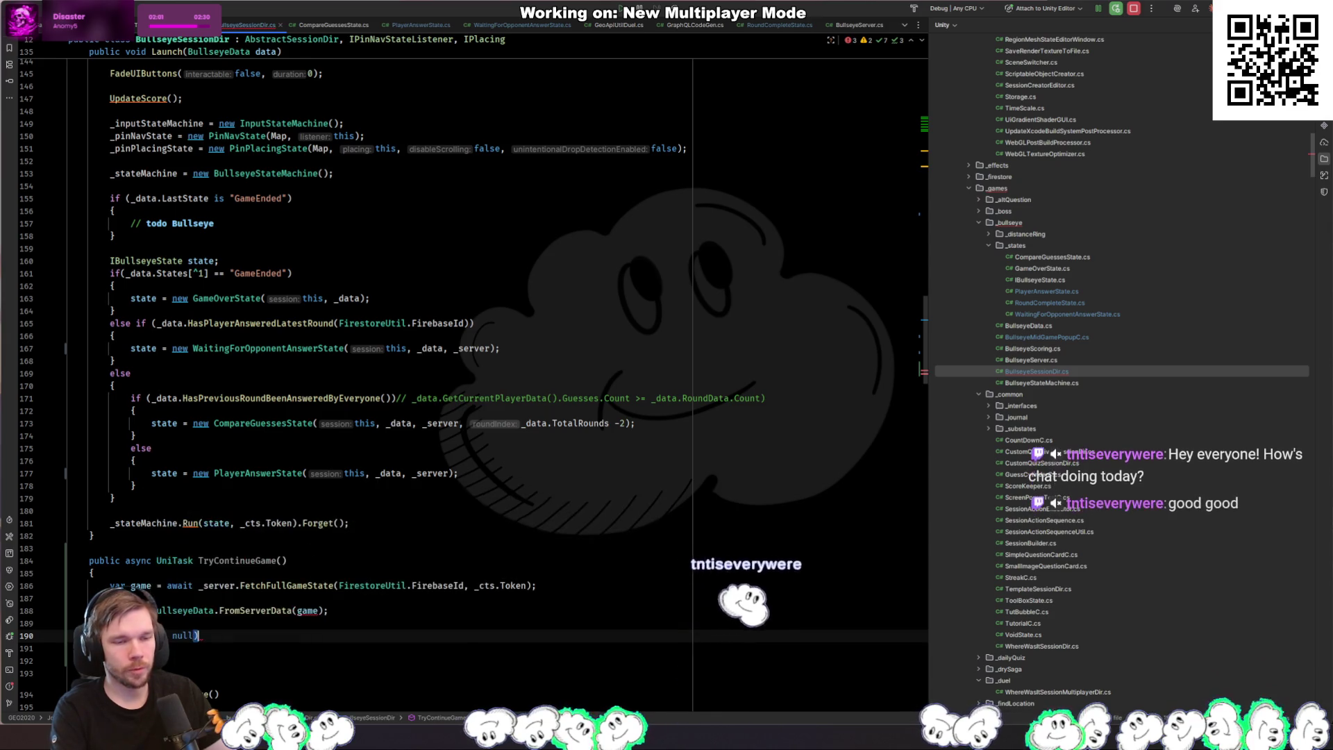
{"action": "key", "text": "Up"}
{"action": "key", "text": "alt+shift+Down"}
{"action": "key", "text": "alt+shift+Down"}
{"action": "key", "text": "alt+shift+Down"}
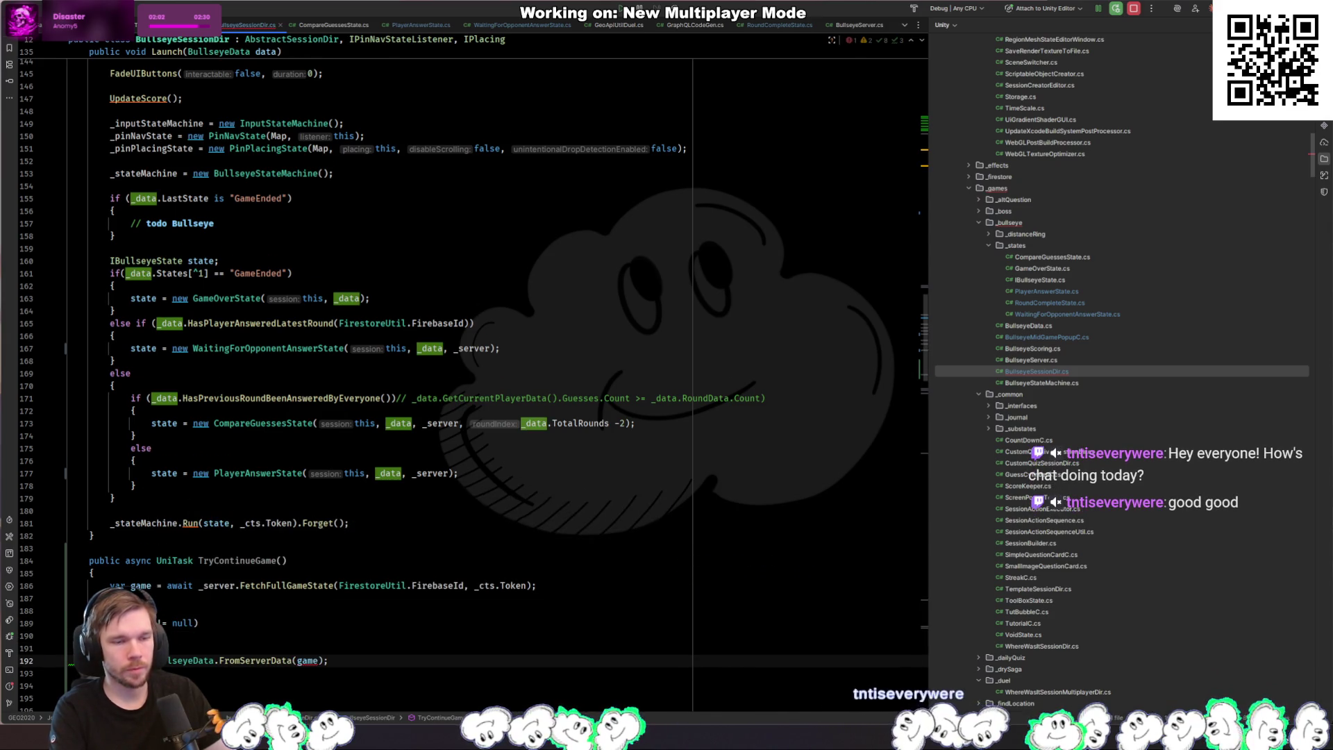
{"action": "key", "text": "alt+shift+Up"}
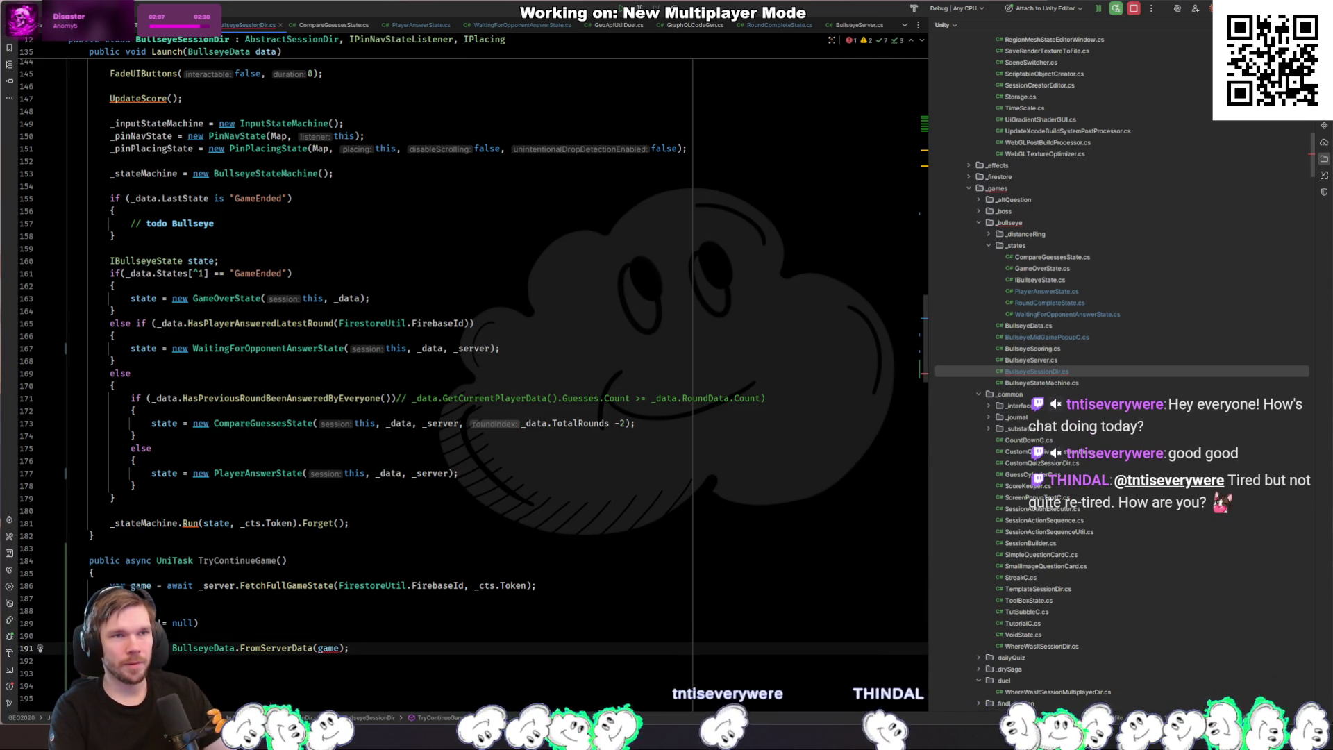
{"action": "left_click", "coordinate": [344, 648]}
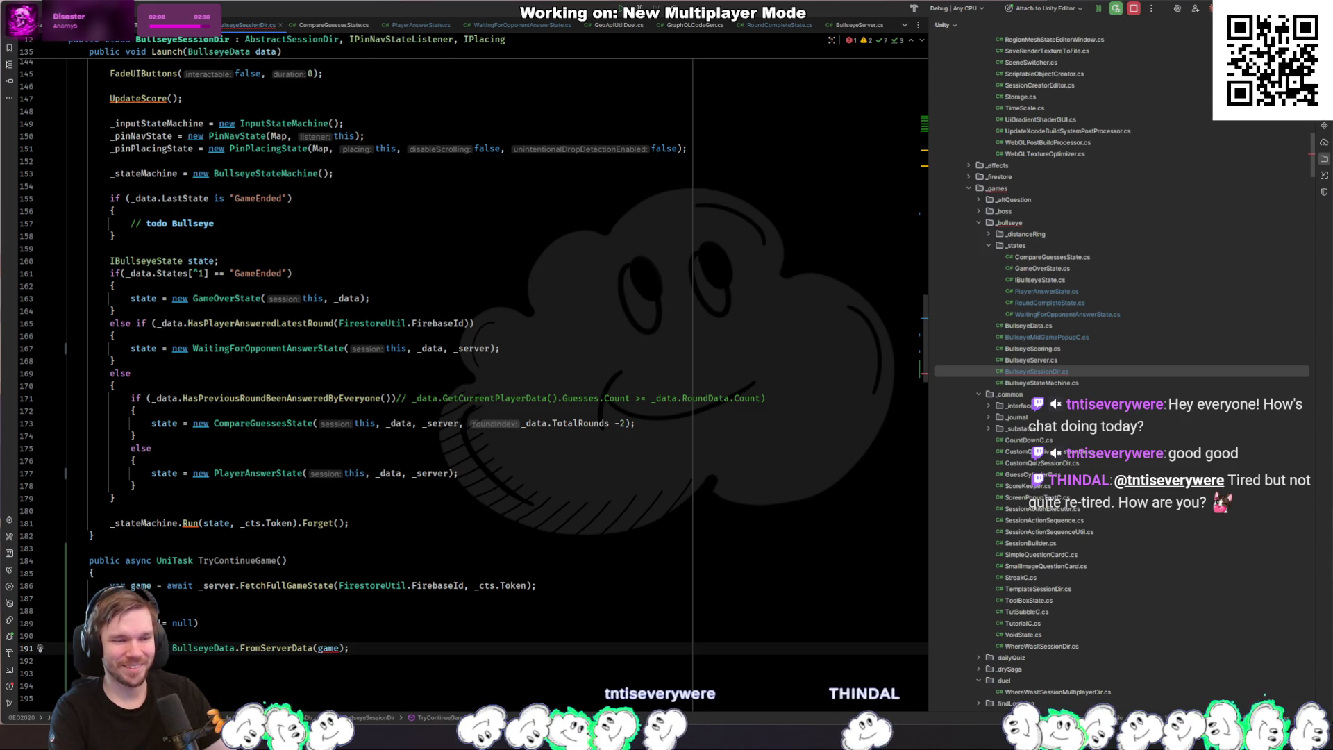
{"action": "key", "text": "ctrl+space"}
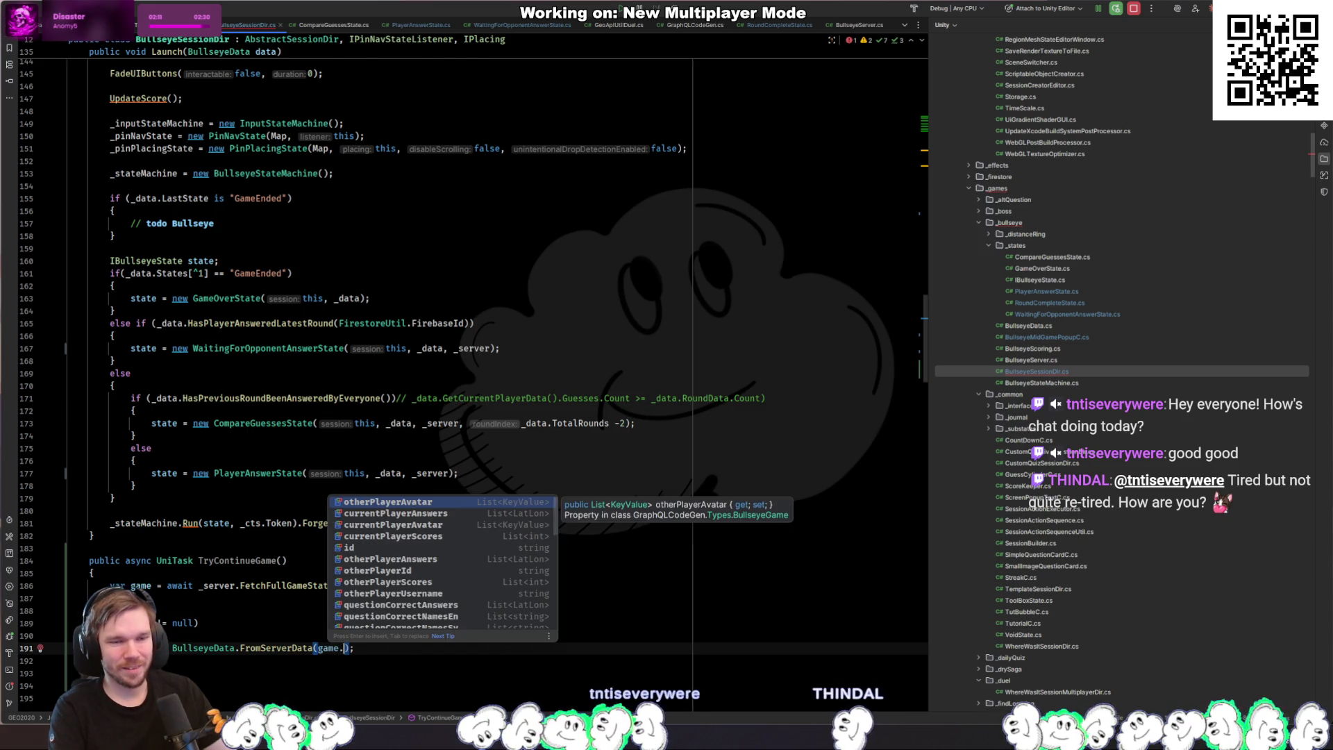
{"action": "key", "text": "Escape"}
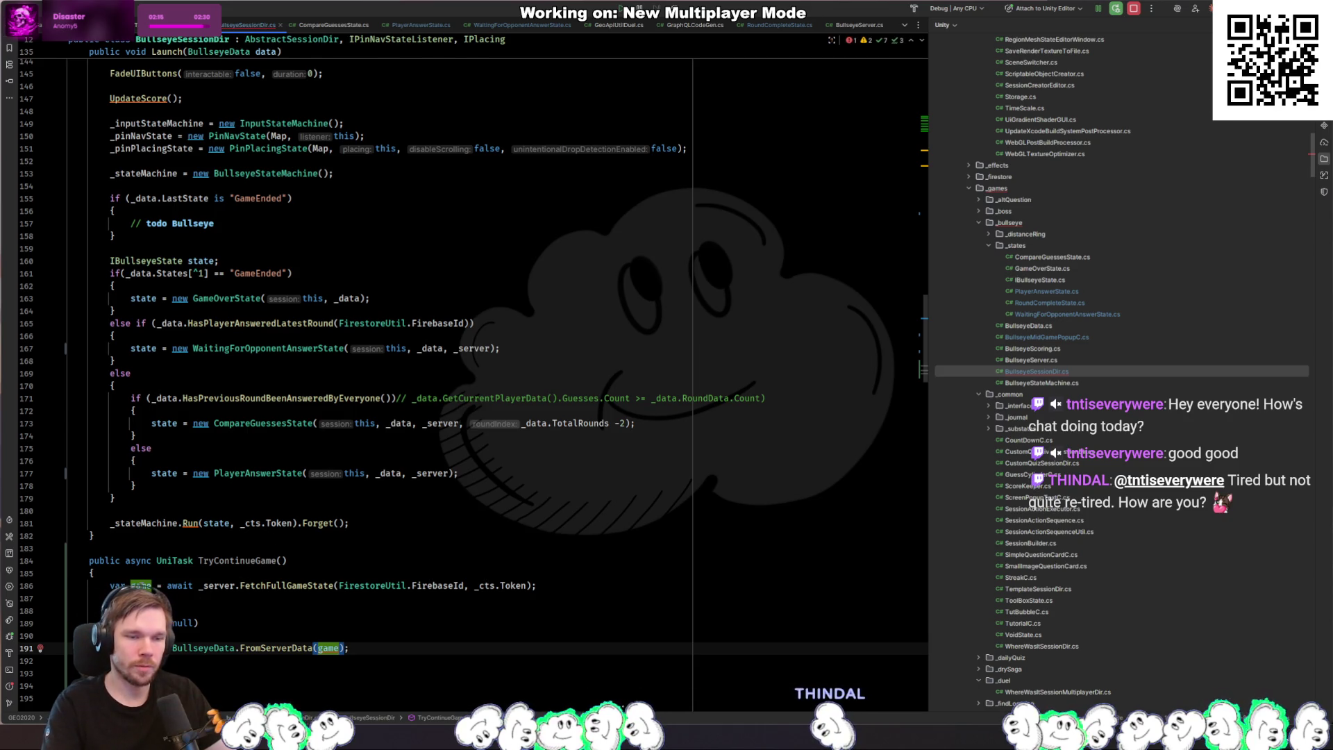
{"action": "mouse_move", "coordinate": [141, 586]}
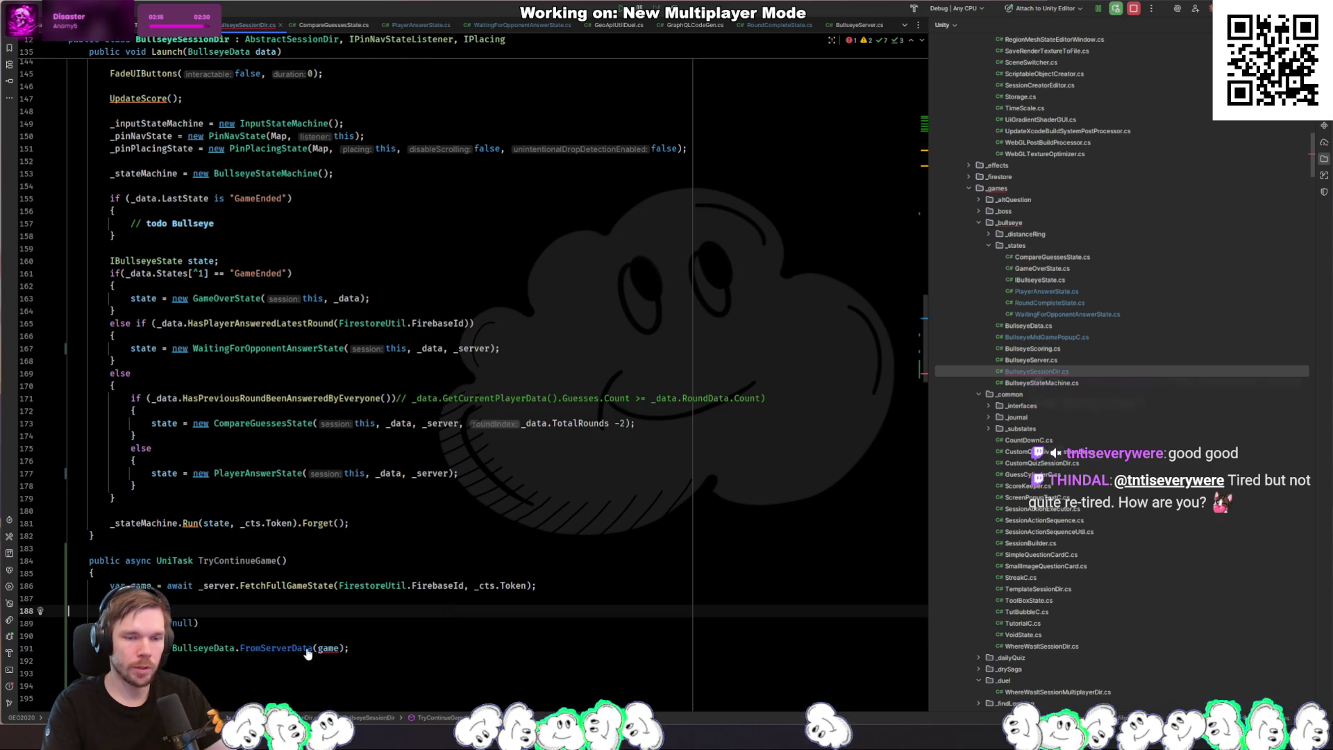
{"action": "left_click", "coordinate": [277, 648], "text": "ctrl"}
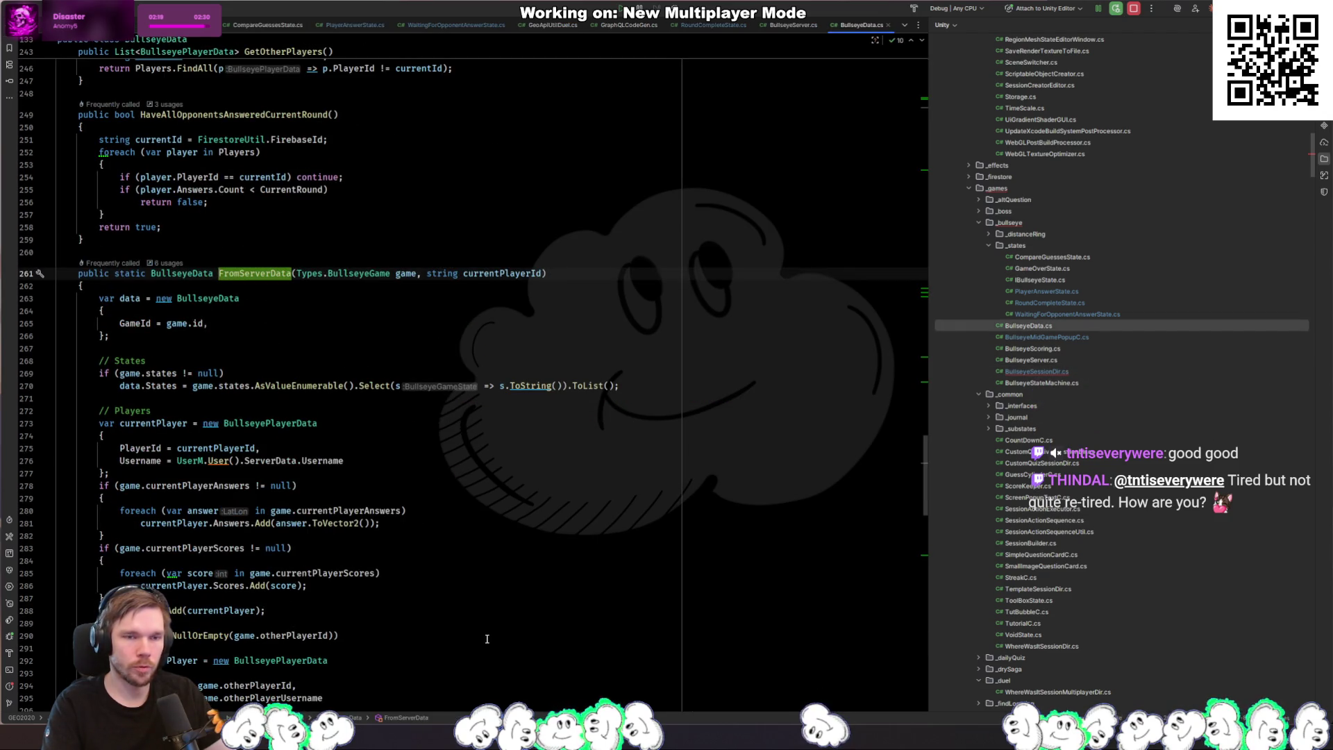
Step: Pass FirestoreUtil.FirebaseId as FromServerData's second argument after game
{"action": "key", "text": "ctrl+alt+Left"}
{"action": "mouse_move", "coordinate": [141, 585]}
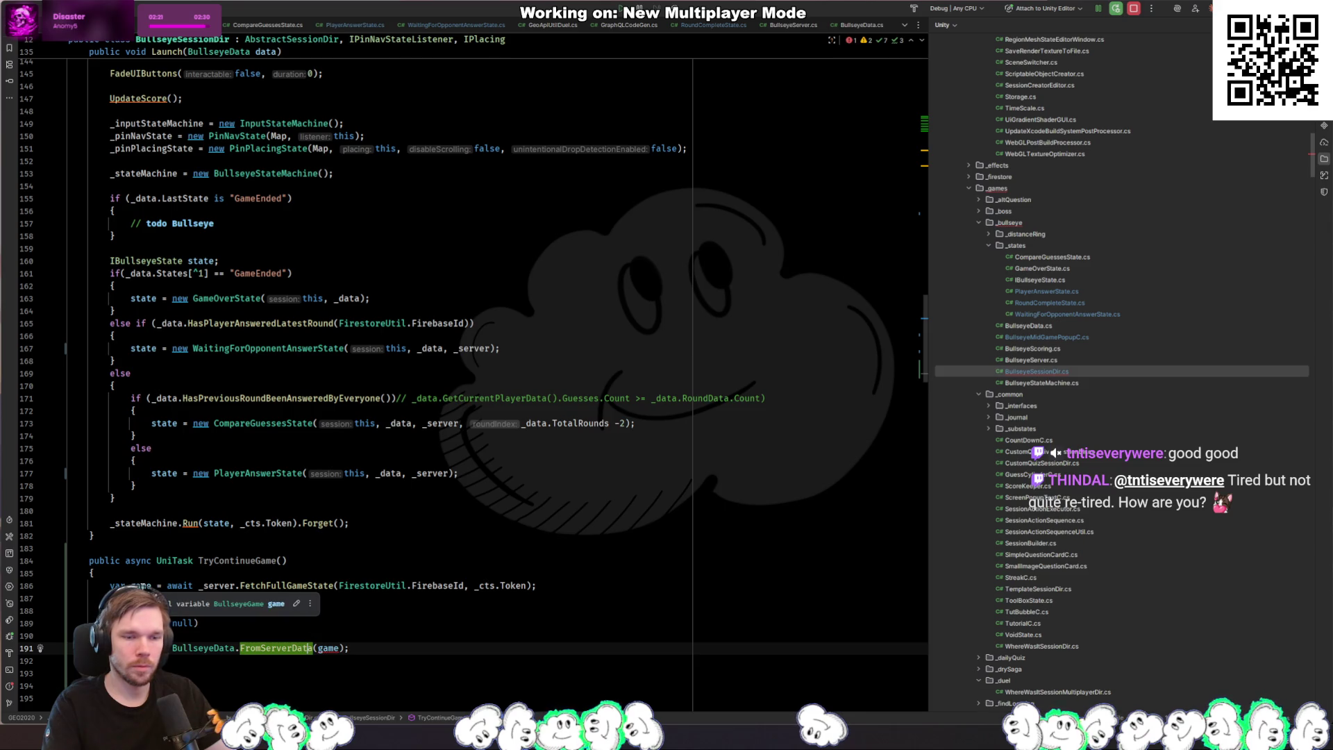
{"action": "type", "text": ","}
{"action": "key", "text": "Up"}
{"action": "type", "text": "F"}
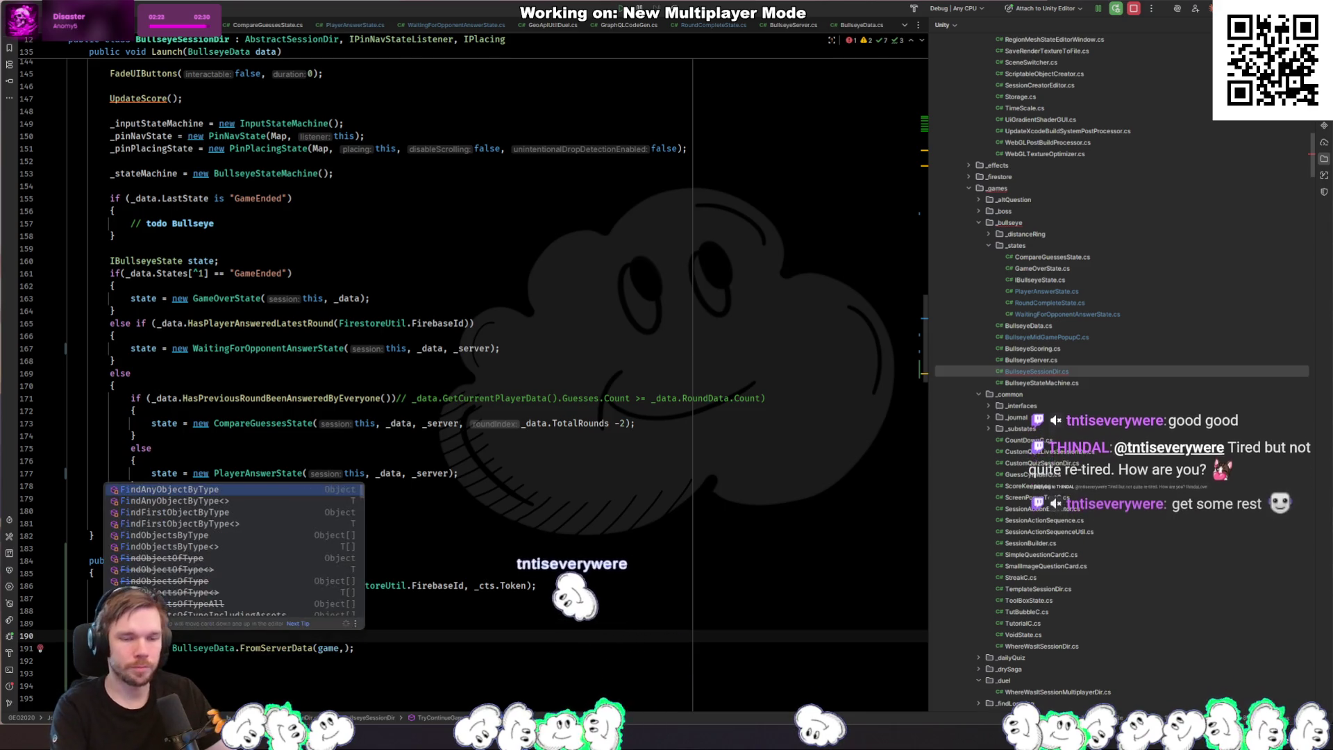
{"action": "key", "text": "BackSpace"}
{"action": "key", "text": "Down"}
{"action": "type", "text": "Fierst"}
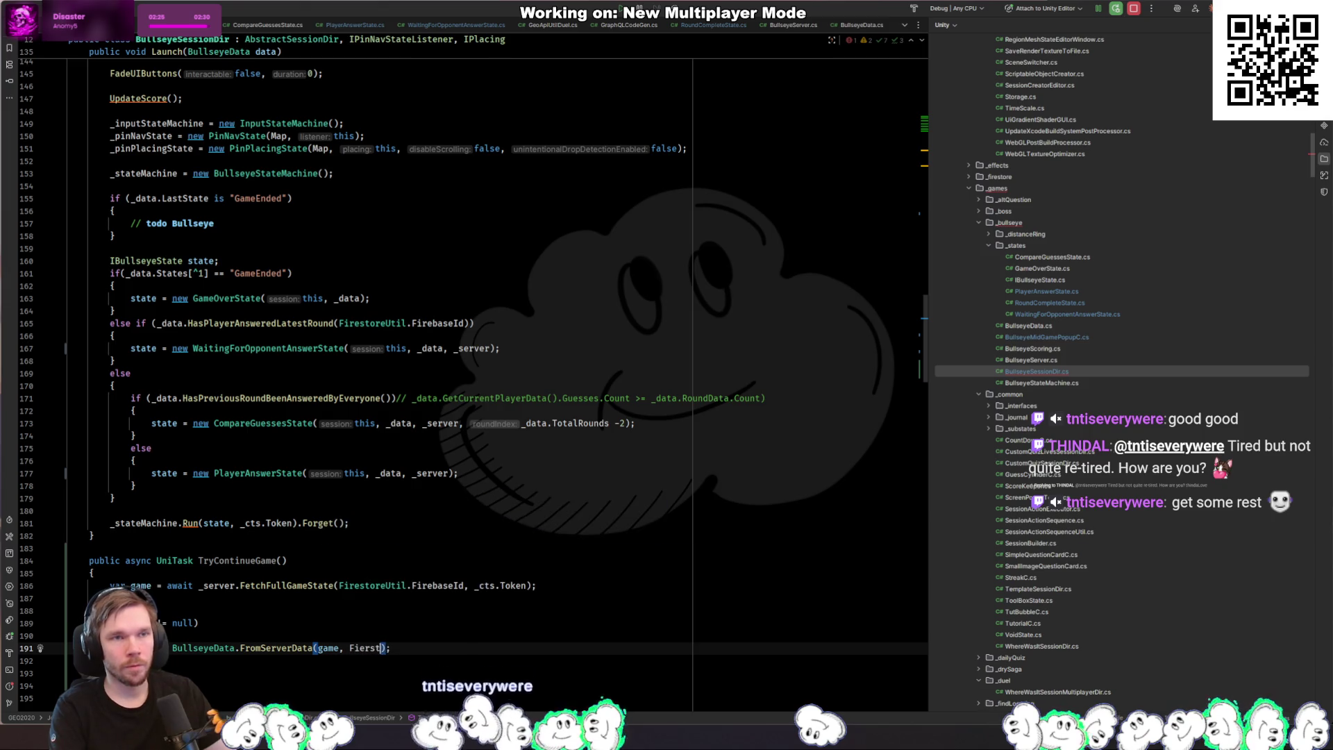
{"action": "key", "text": "BackSpace"}
{"action": "key", "text": "BackSpace"}
{"action": "key", "text": "BackSpace"}
{"action": "type", "text": "firest"}
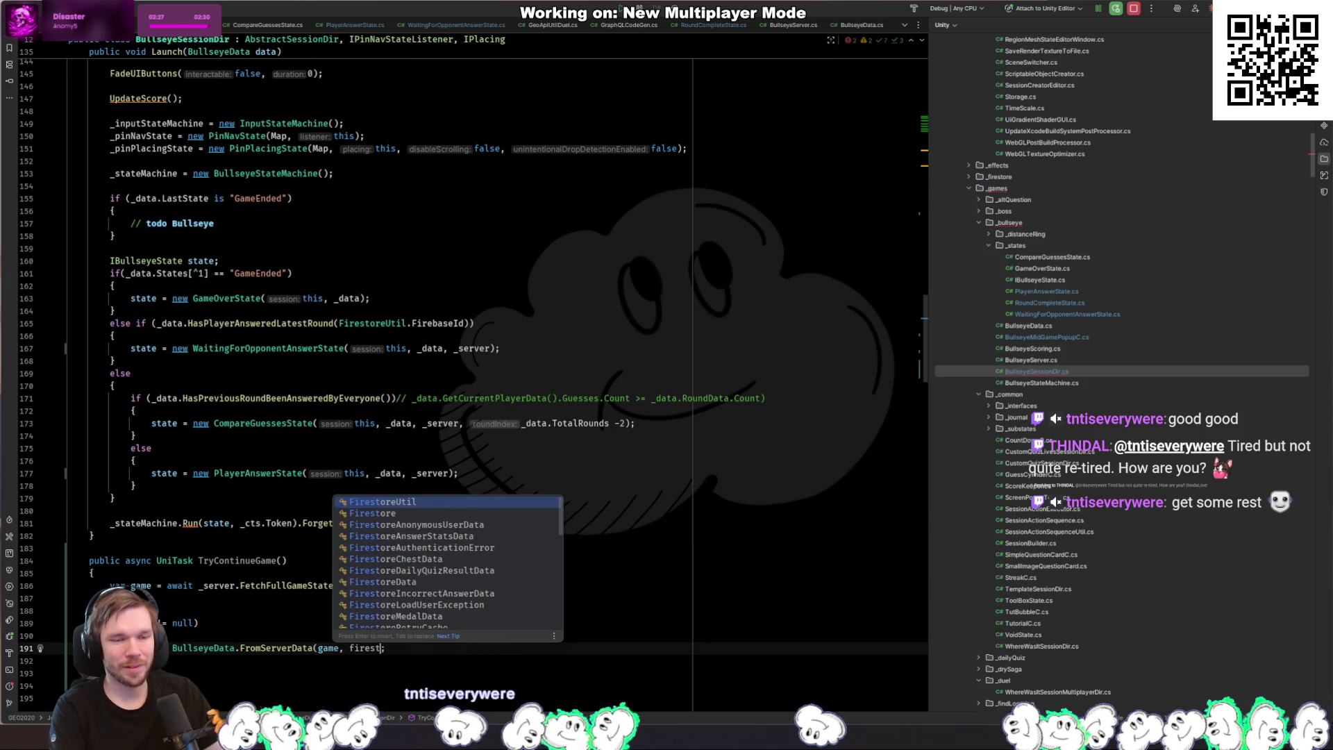
{"action": "key", "text": "Return"}
{"action": "type", "text": ".f"}
{"action": "key", "text": "Return"}
{"action": "type", "text": ")"}
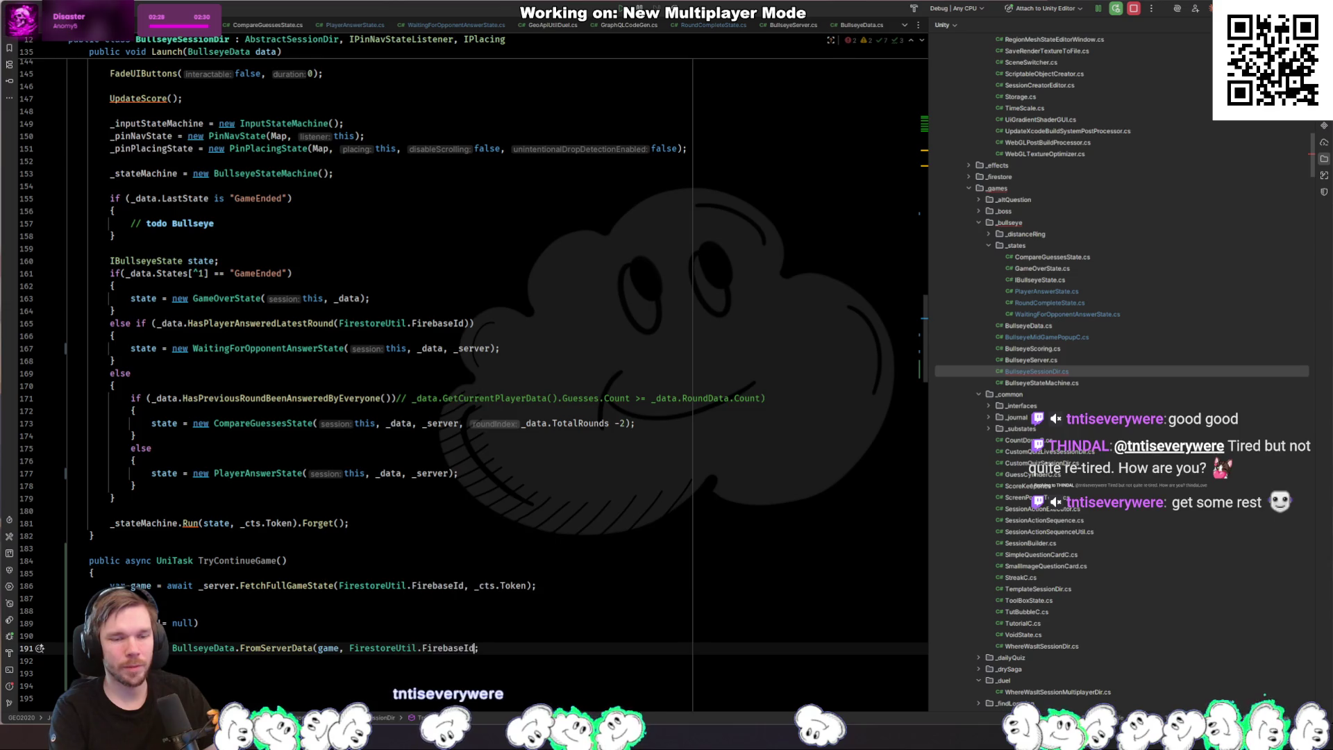
Step: Add an if on _data.HaveAllOpponentsAnsweredCurrentRound() and reformat the file
{"action": "key", "text": "Down"}
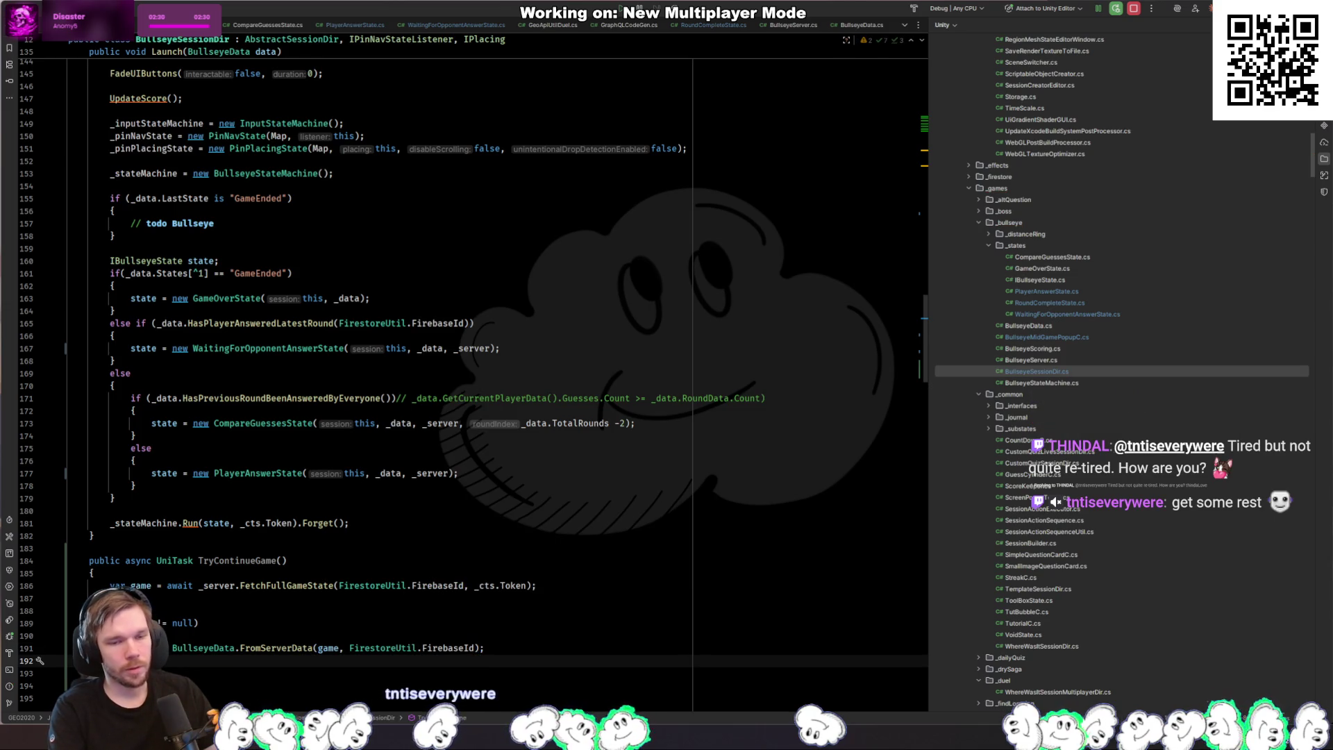
{"action": "type", "text": "if (_data.all"}
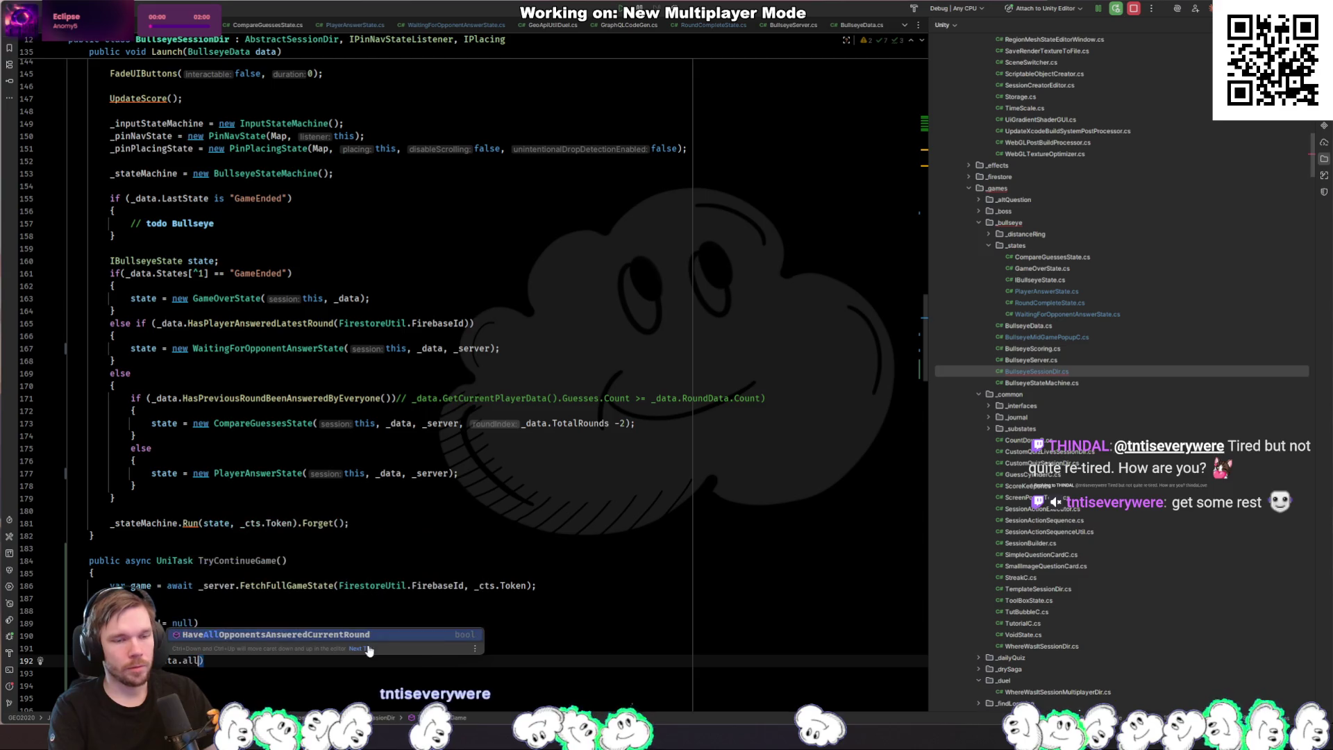
{"action": "key", "text": "Return"}
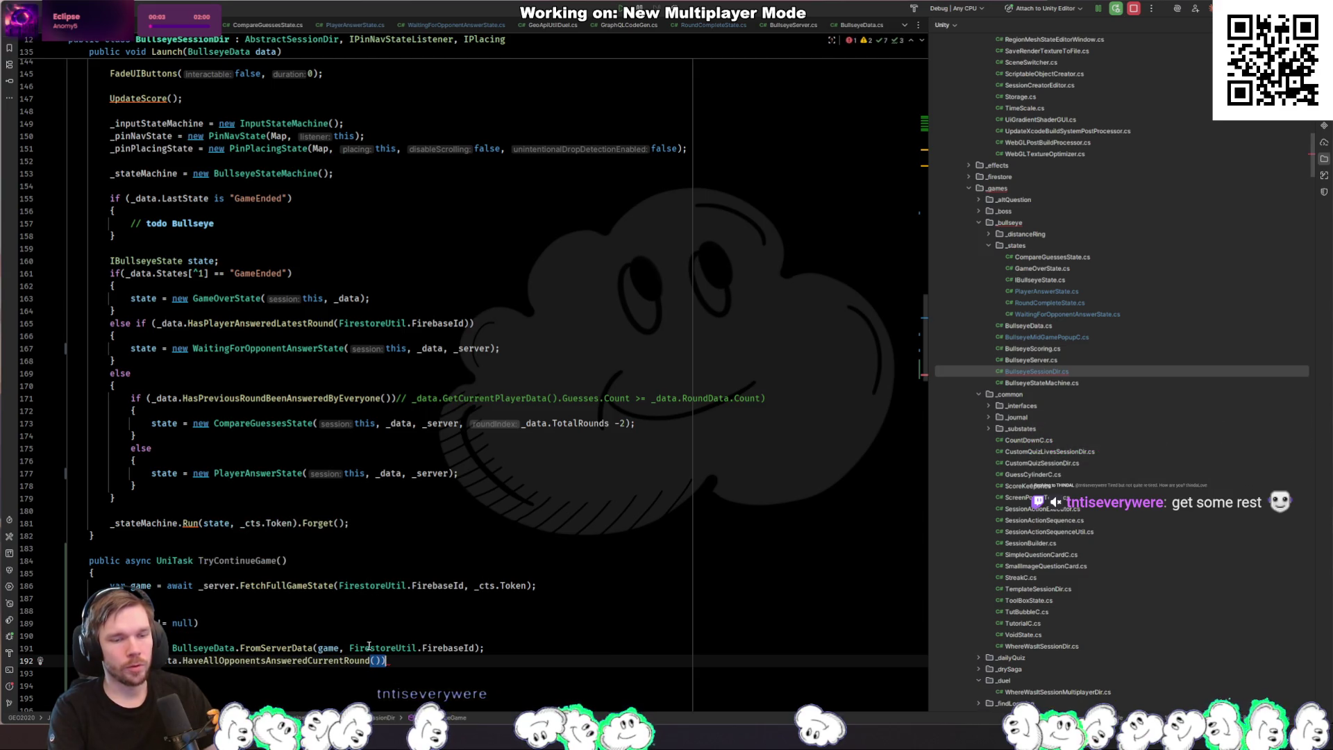
{"action": "key", "text": "ctrl+alt+l"}
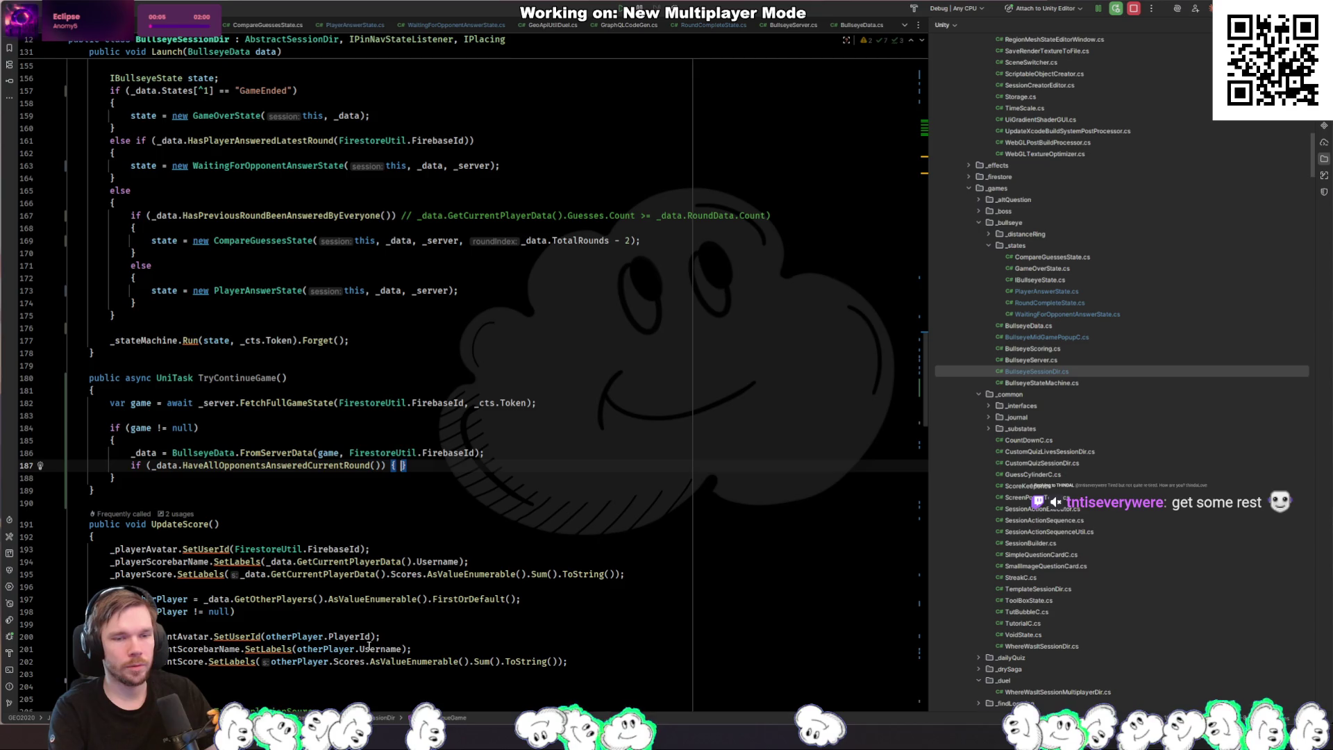
Step: Inside the if, start a _stateMachine.Run call with a new CompareGuessesState
{"action": "key", "text": "Return"}
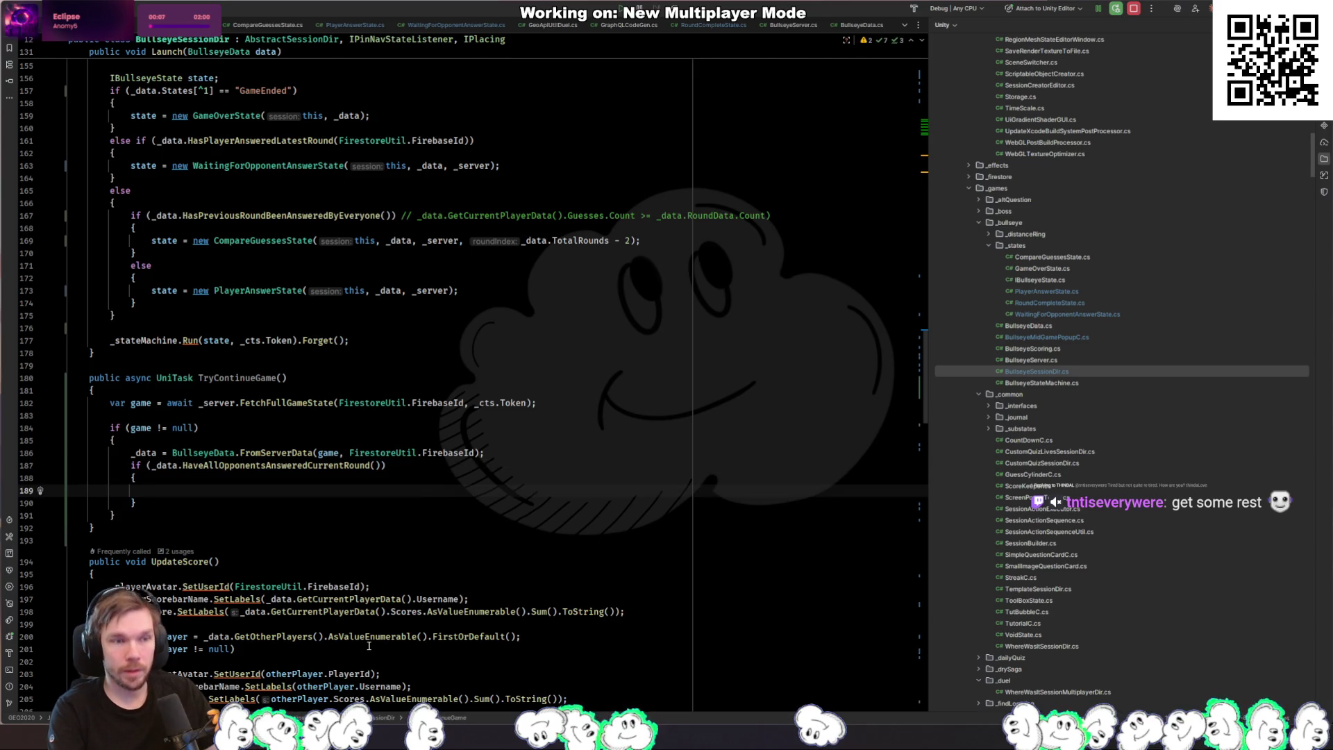
{"action": "type", "text": "_stateMachine.r"}
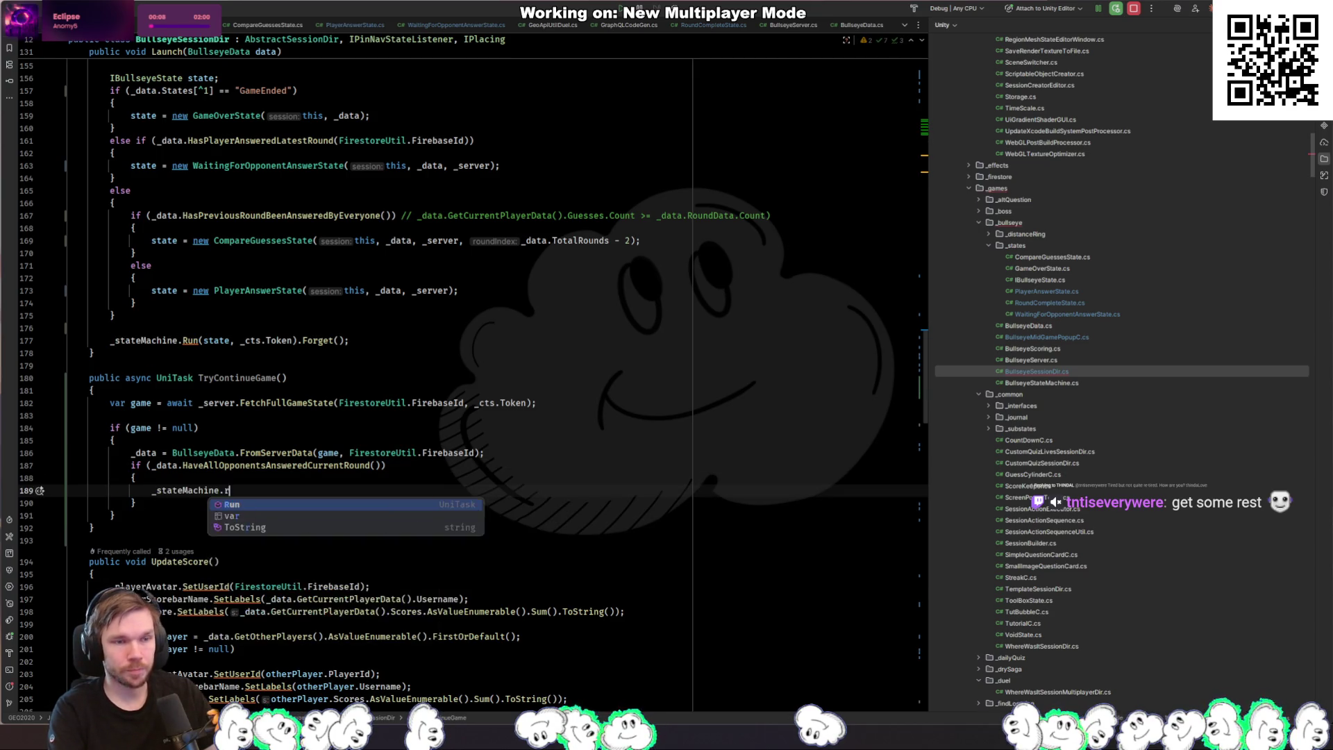
{"action": "key", "text": "Return"}
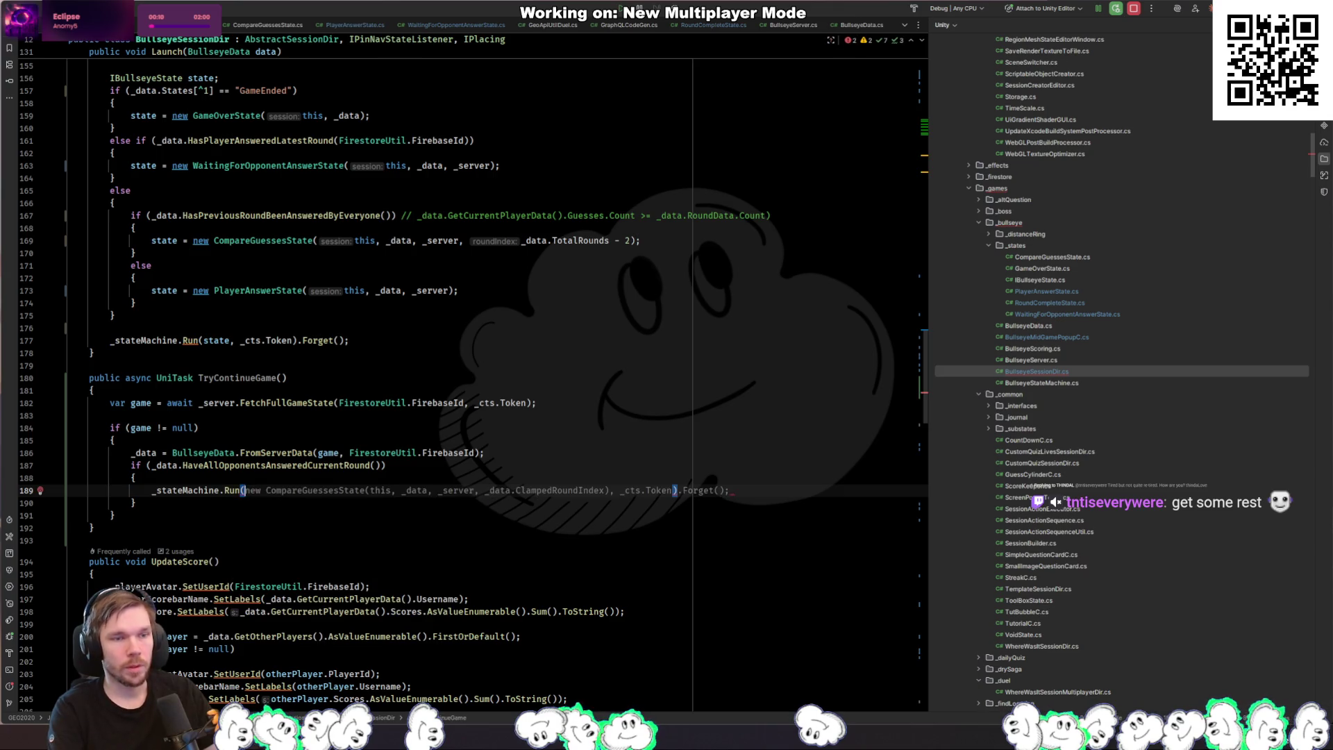
{"action": "key", "text": "Escape"}
{"action": "key", "text": "ctrl+alt+Return"}
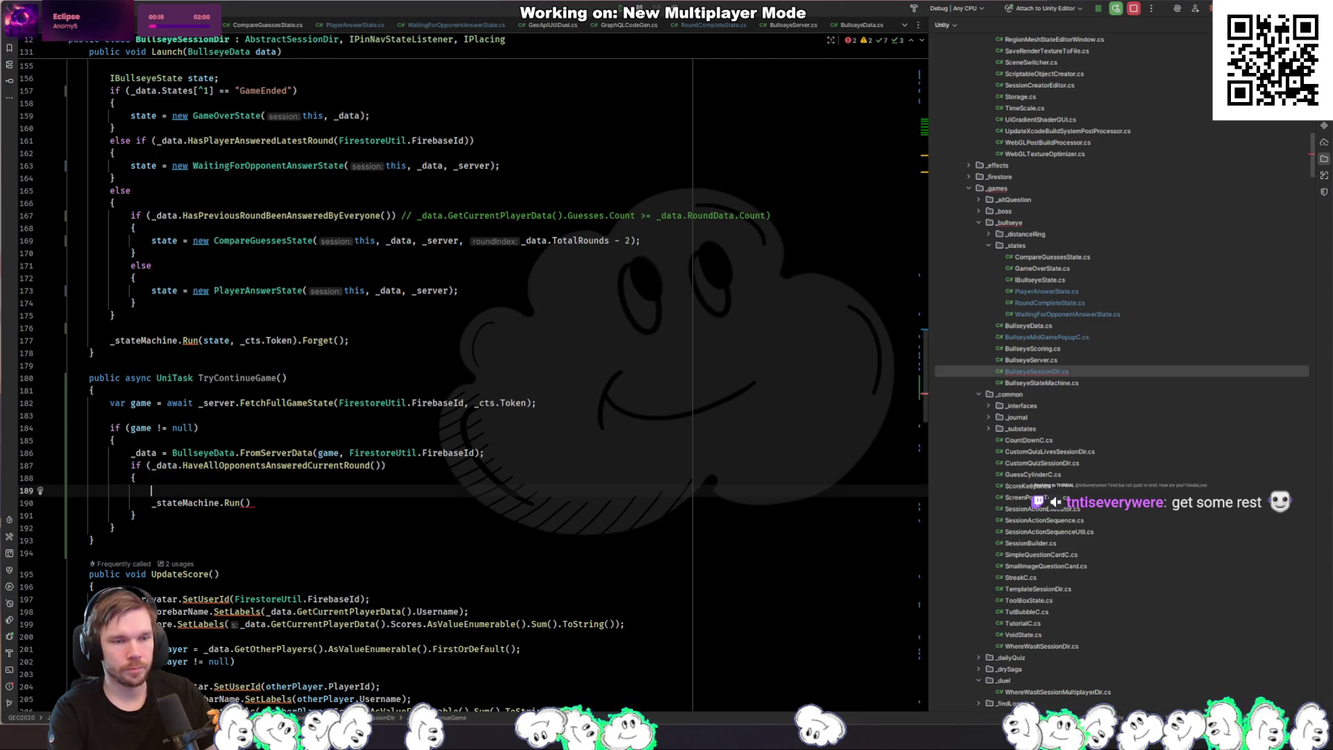
{"action": "left_click", "coordinate": [243, 502]}
{"action": "type", "text": "n"}
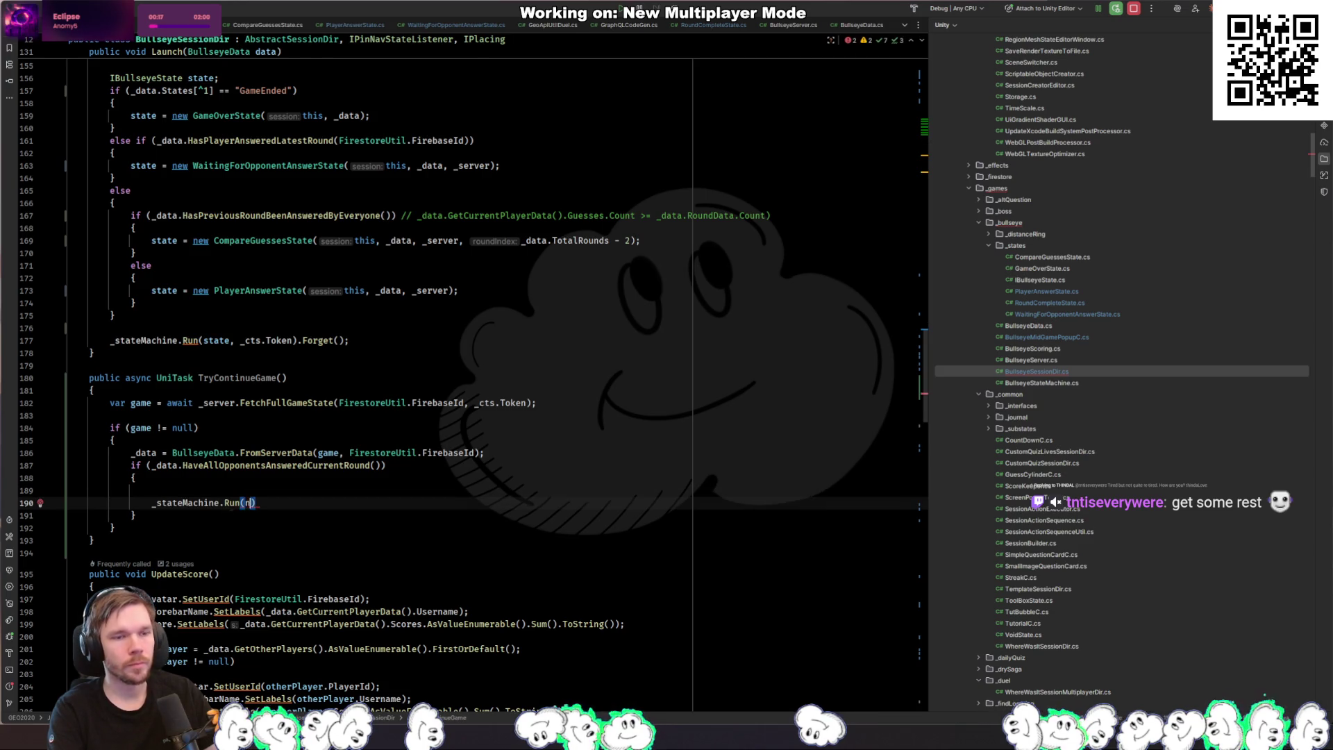
{"action": "type", "text": "ew Player"}
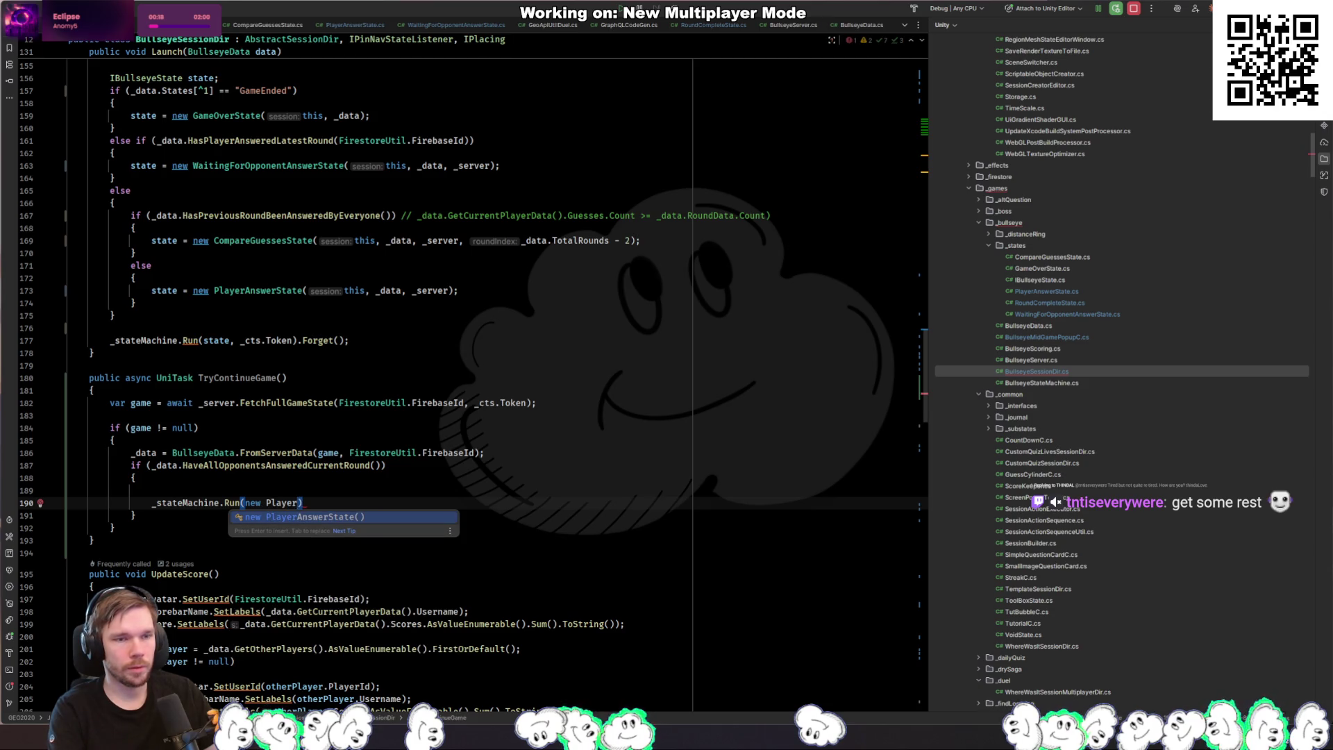
{"action": "key", "text": "BackSpace"}
{"action": "key", "text": "BackSpace"}
{"action": "key", "text": "BackSpace"}
{"action": "type", "text": "Compare"}
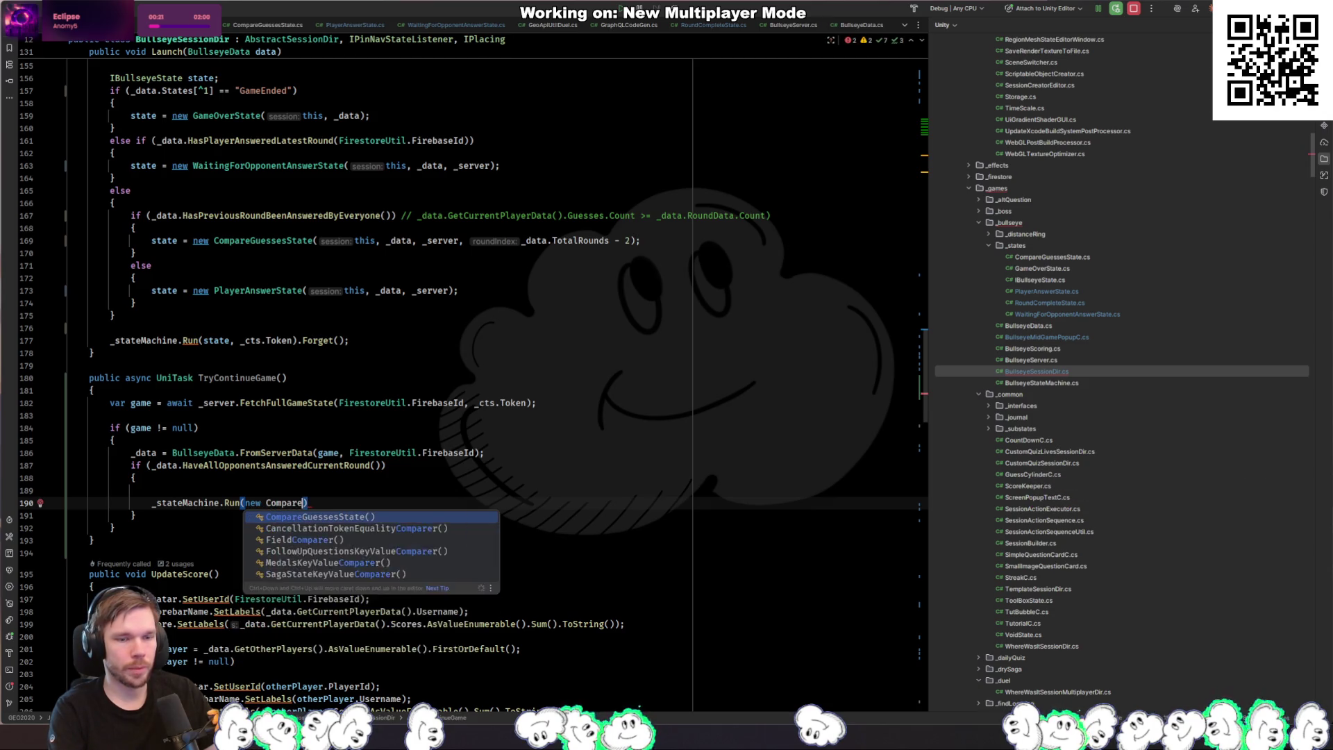
{"action": "key", "text": "Return"}
Step: Pass this, _data, _server, _data.TotalRounds -1 and _cts.Token, ending with Forget()
{"action": "type", "text": "this, _data, _ser"}
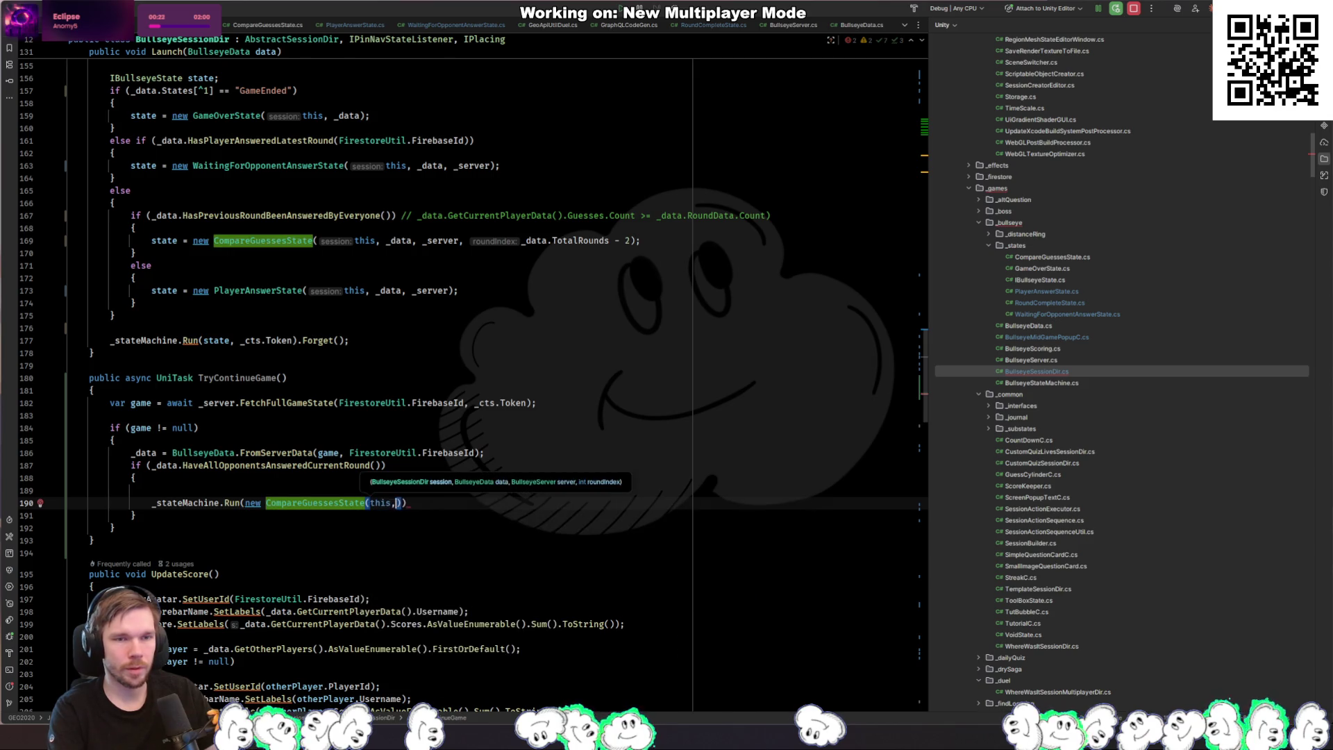
{"action": "key", "text": "Return"}
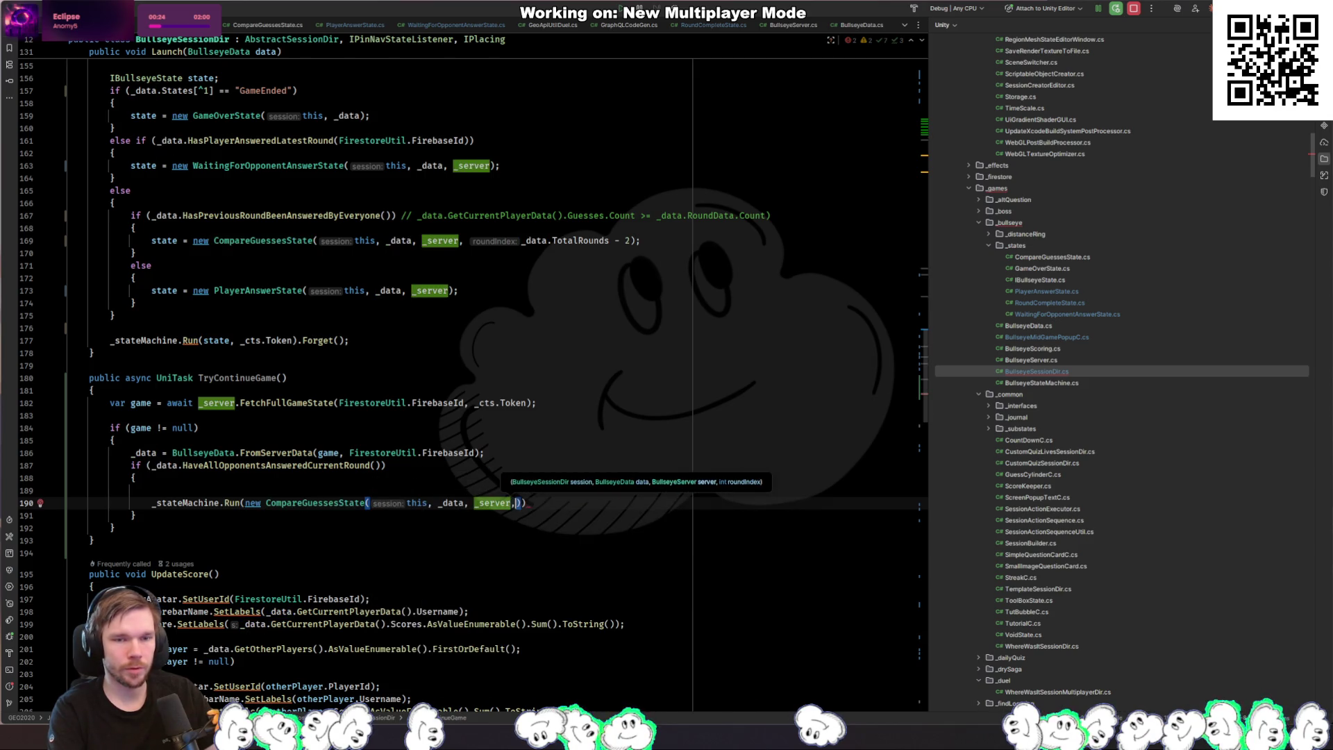
{"action": "type", "text": ", _data.to"}
{"action": "key", "text": "Return"}
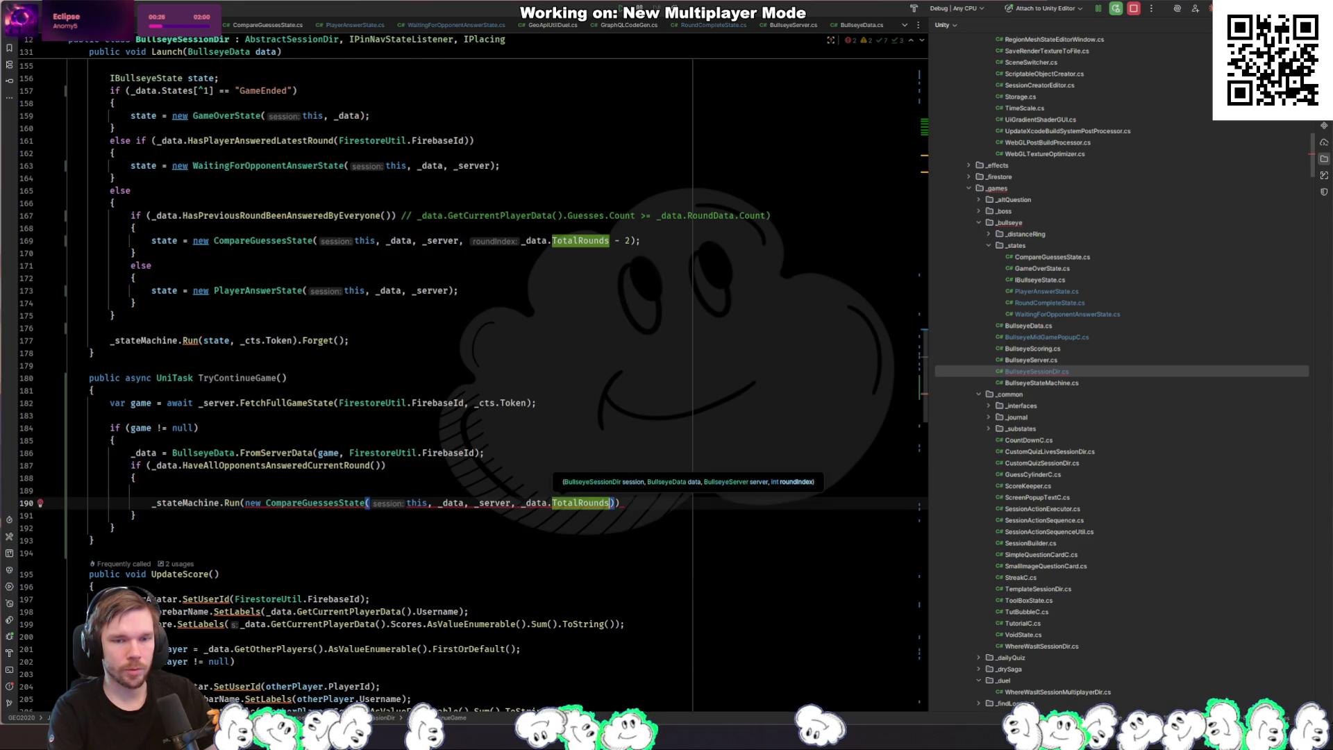
{"action": "type", "text": "-1)"}
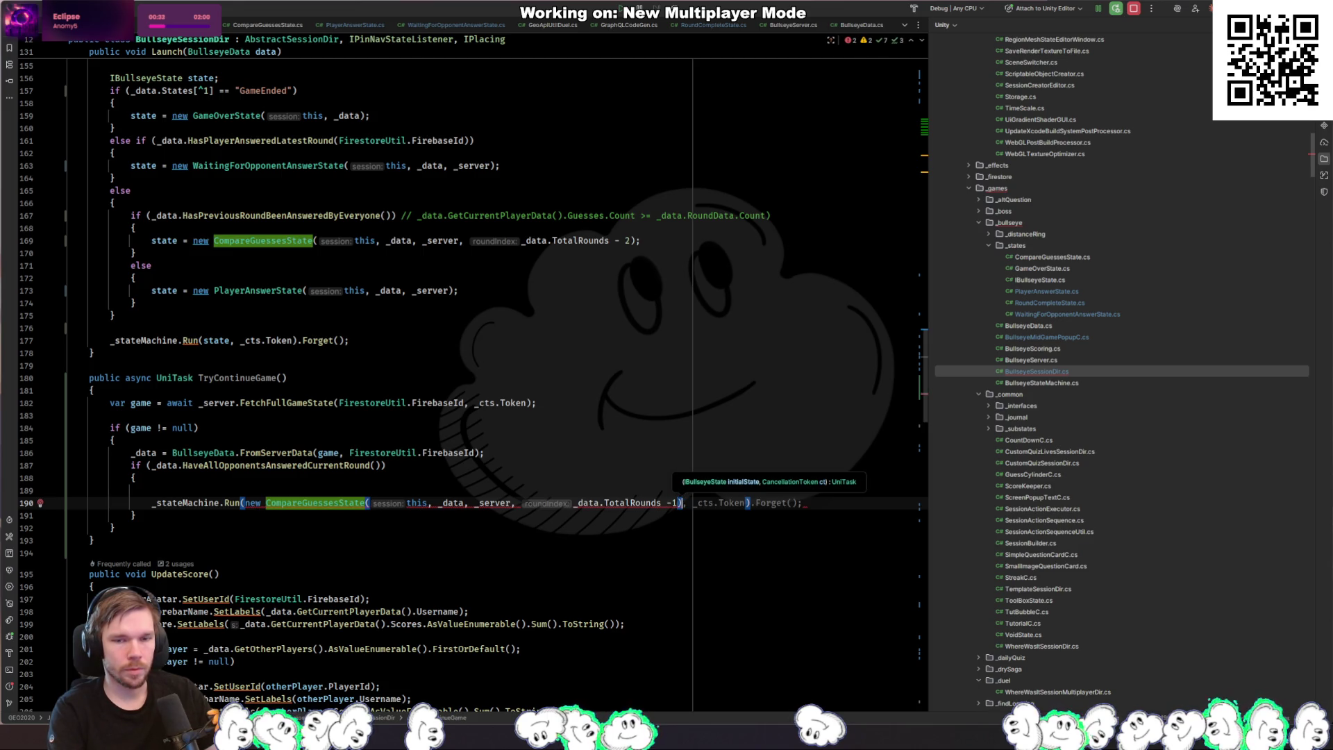
{"action": "key", "text": "Tab"}
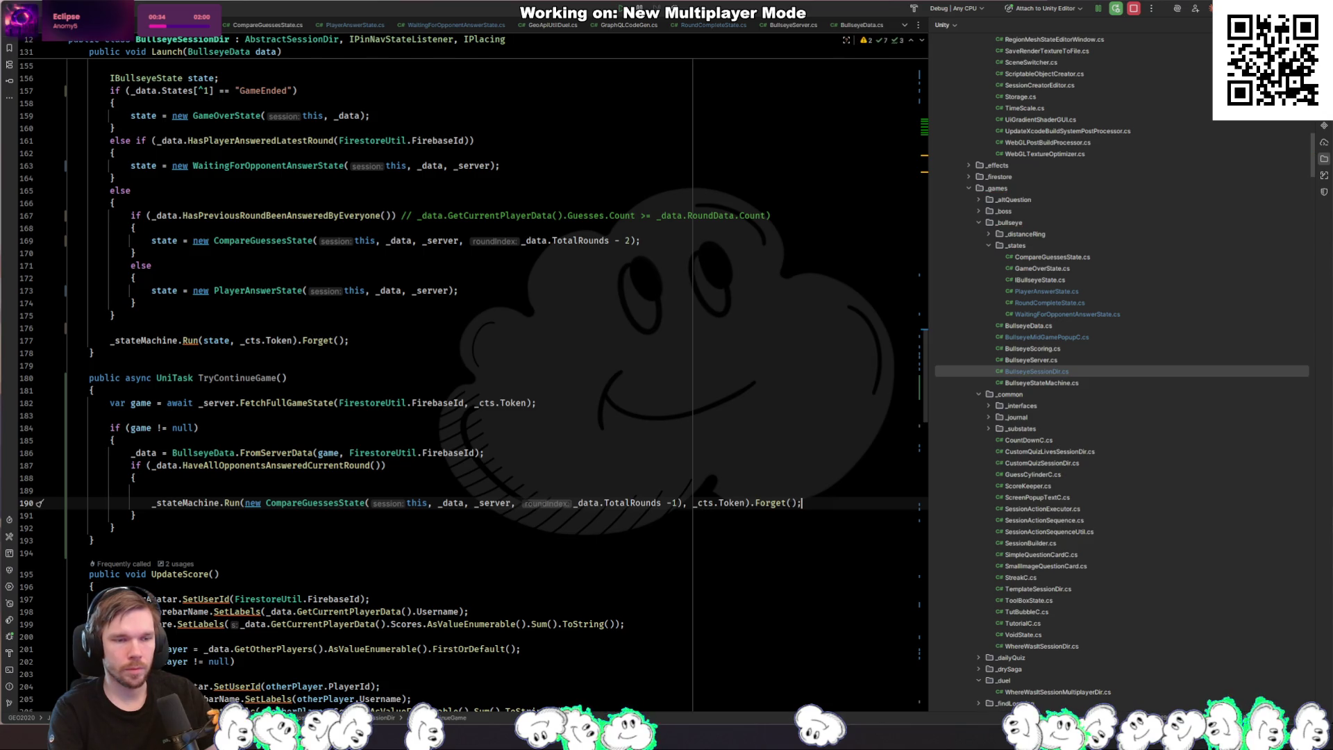
{"action": "key", "text": "ctrl+Tab"}
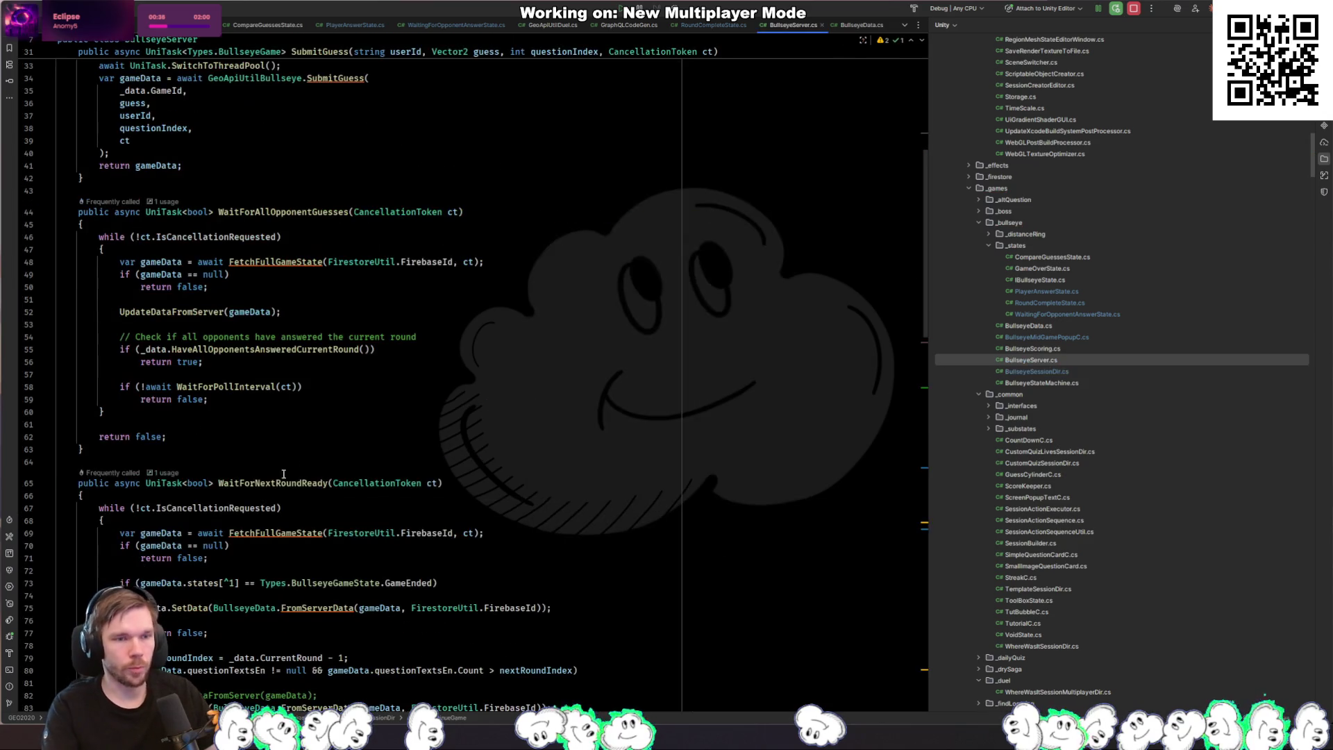
Step: Switch to BullseyeMidGamePopupC.cs and go to the ShowBullseyeMidGamePopupMessage class definition
{"action": "key", "text": "ctrl+Tab"}
{"action": "key", "text": "ctrl+Tab"}
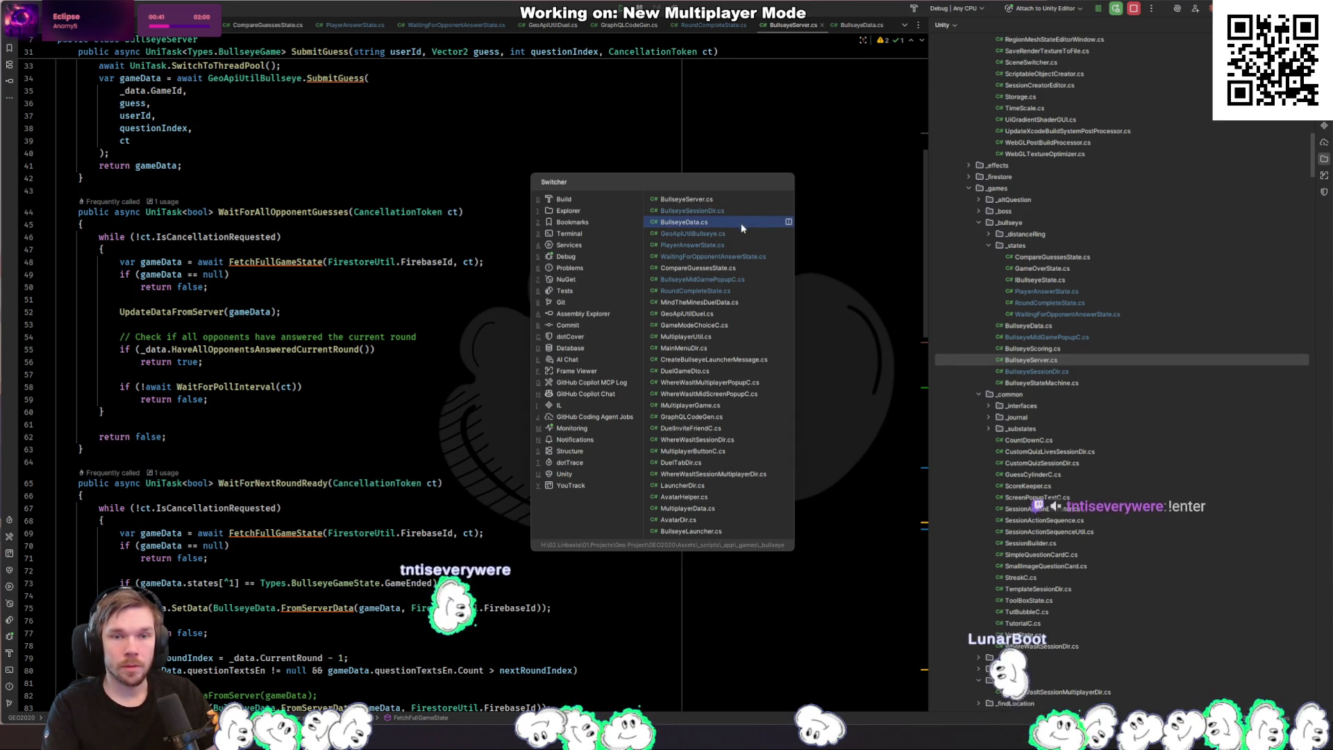
{"action": "left_click", "coordinate": [745, 275]}
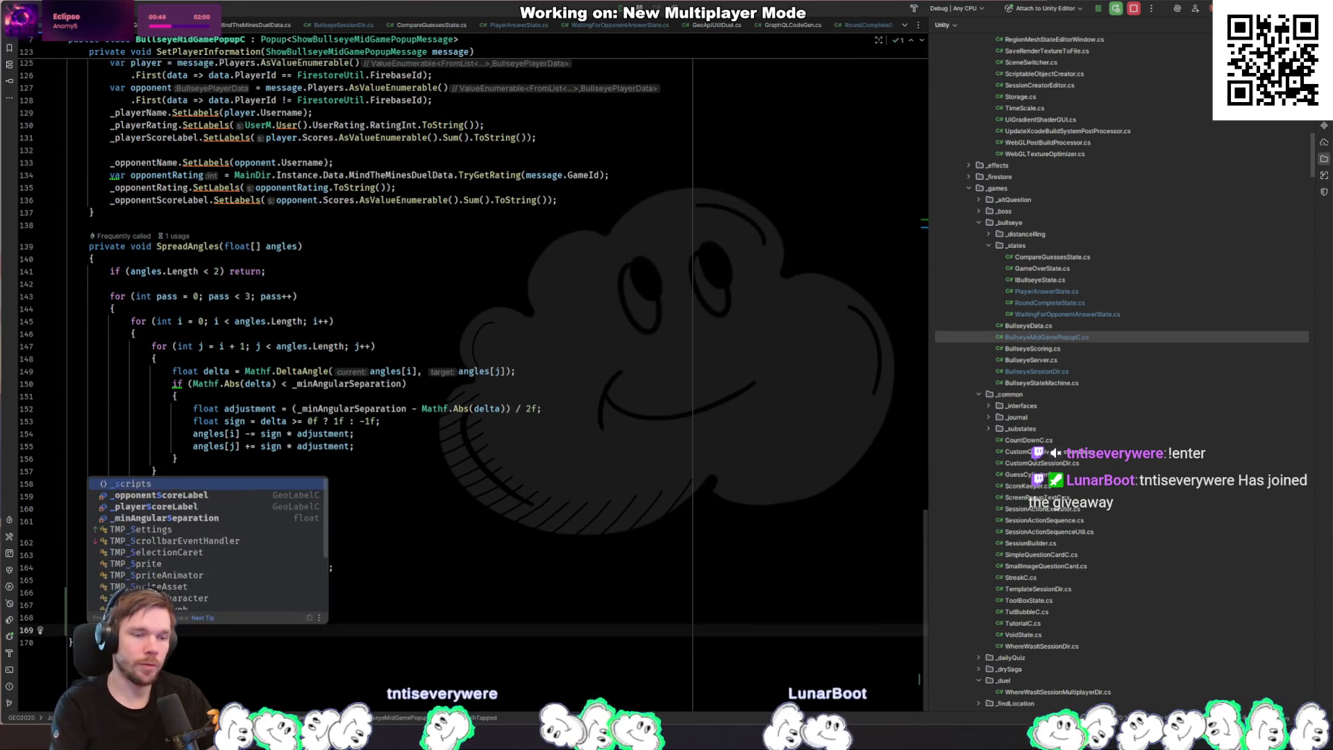
{"action": "key", "text": "Return"}
{"action": "key", "text": "Up"}
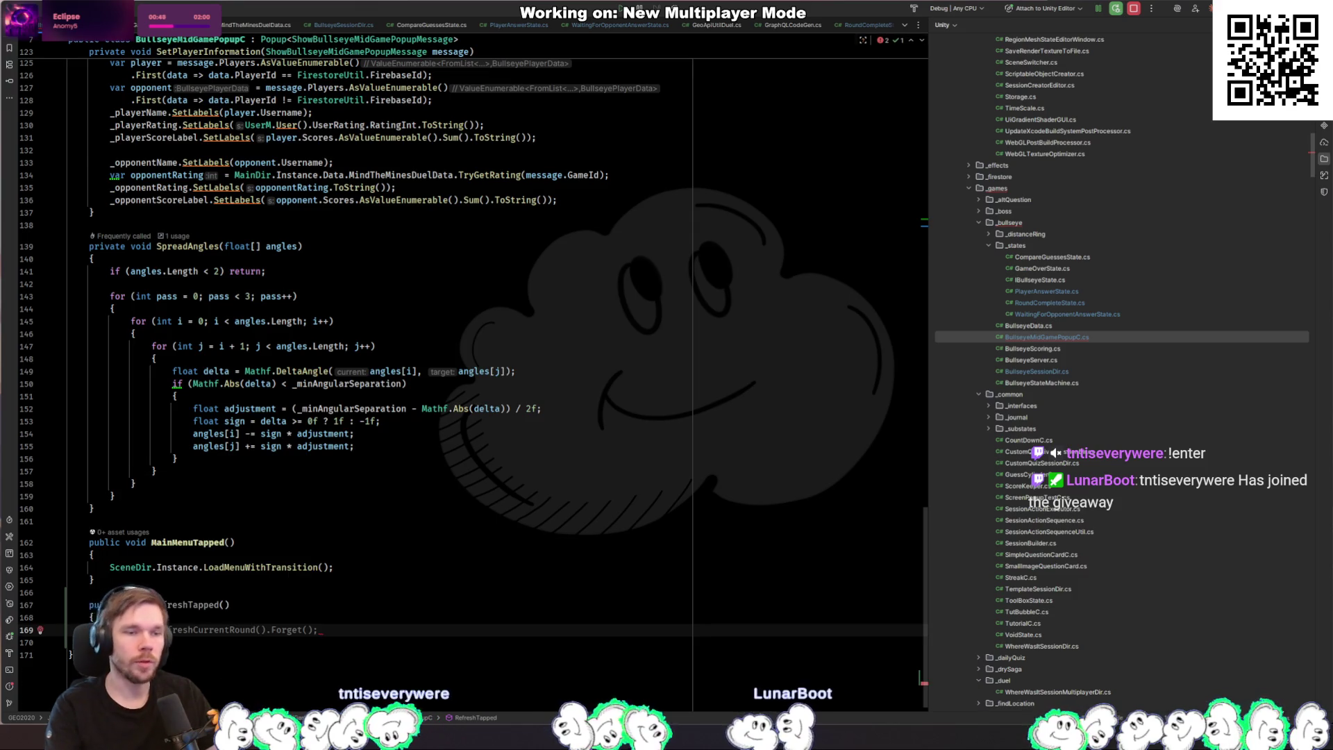
{"action": "scroll", "coordinate": [382, 333], "scroll_direction": "up", "scroll_amount": 20}
{"action": "left_click", "coordinate": [382, 332], "text": "ctrl"}
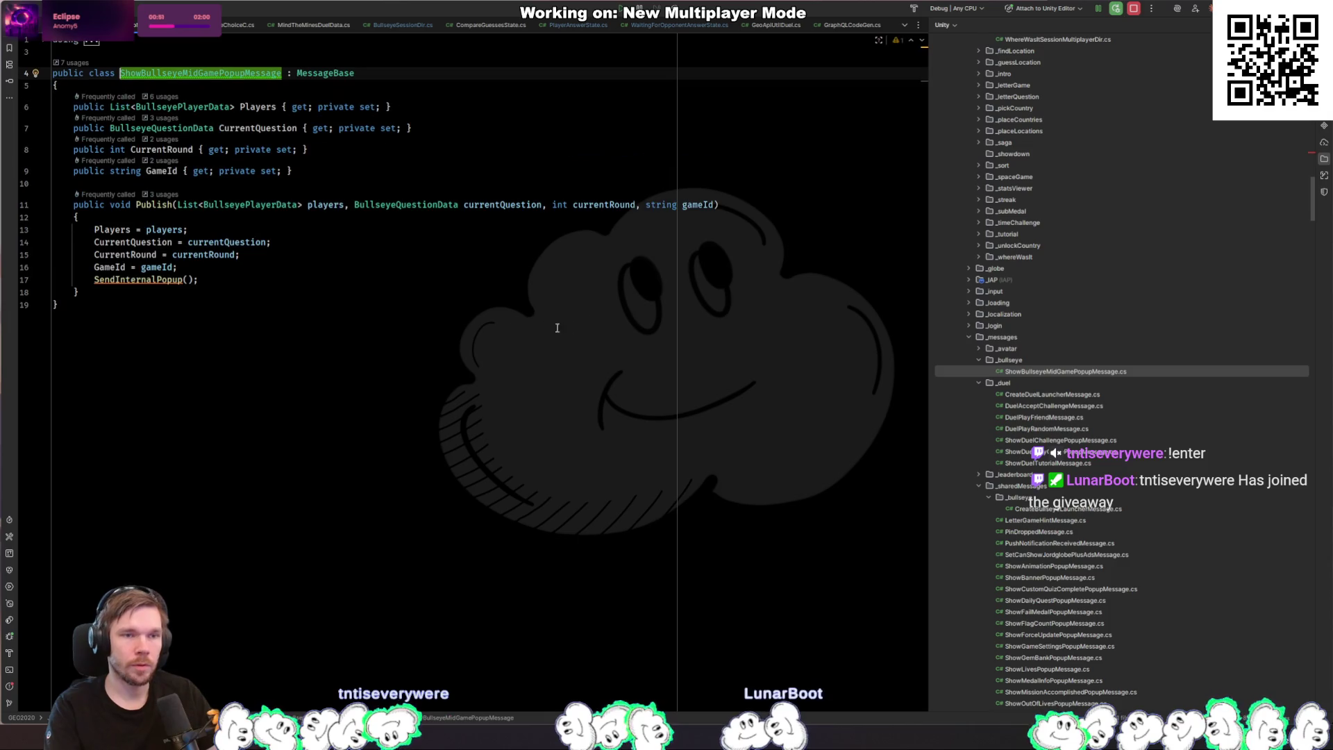
Step: Add a public BullseyeSessionDir Session property with get; private set; below CurrentQuestion
{"action": "left_click", "coordinate": [493, 127]}
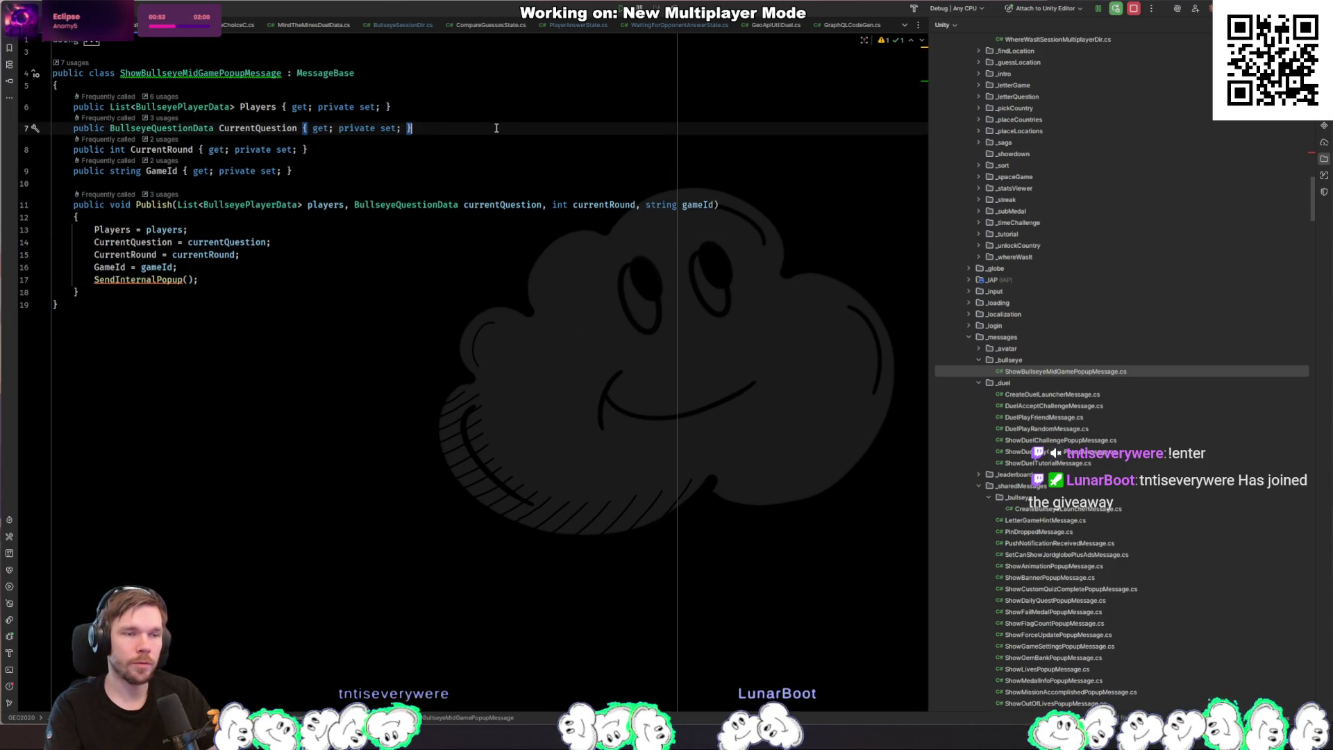
{"action": "key", "text": "Return"}
{"action": "type", "text": "public Bullseye"}
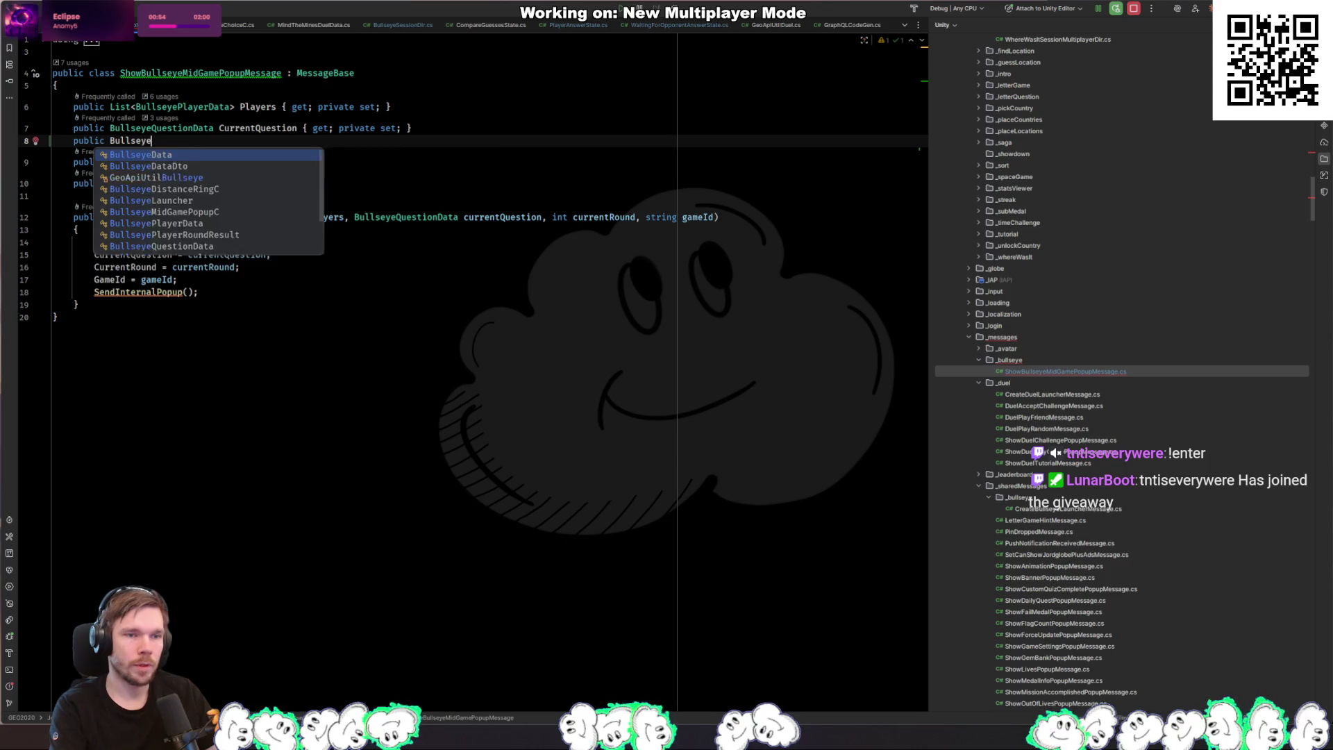
{"action": "key", "text": "BackSpace"}
{"action": "key", "text": "BackSpace"}
{"action": "key", "text": "BackSpace"}
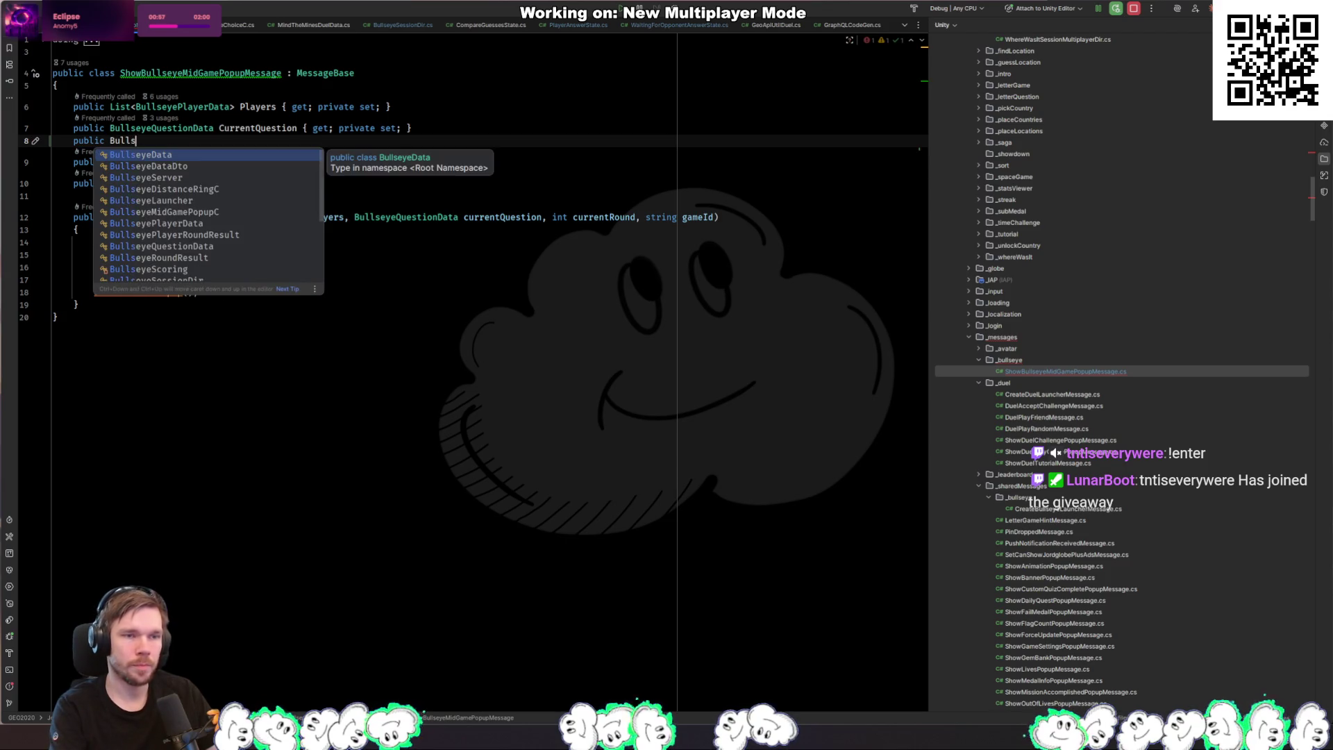
{"action": "type", "text": "eyeSe"}
{"action": "key", "text": "Return"}
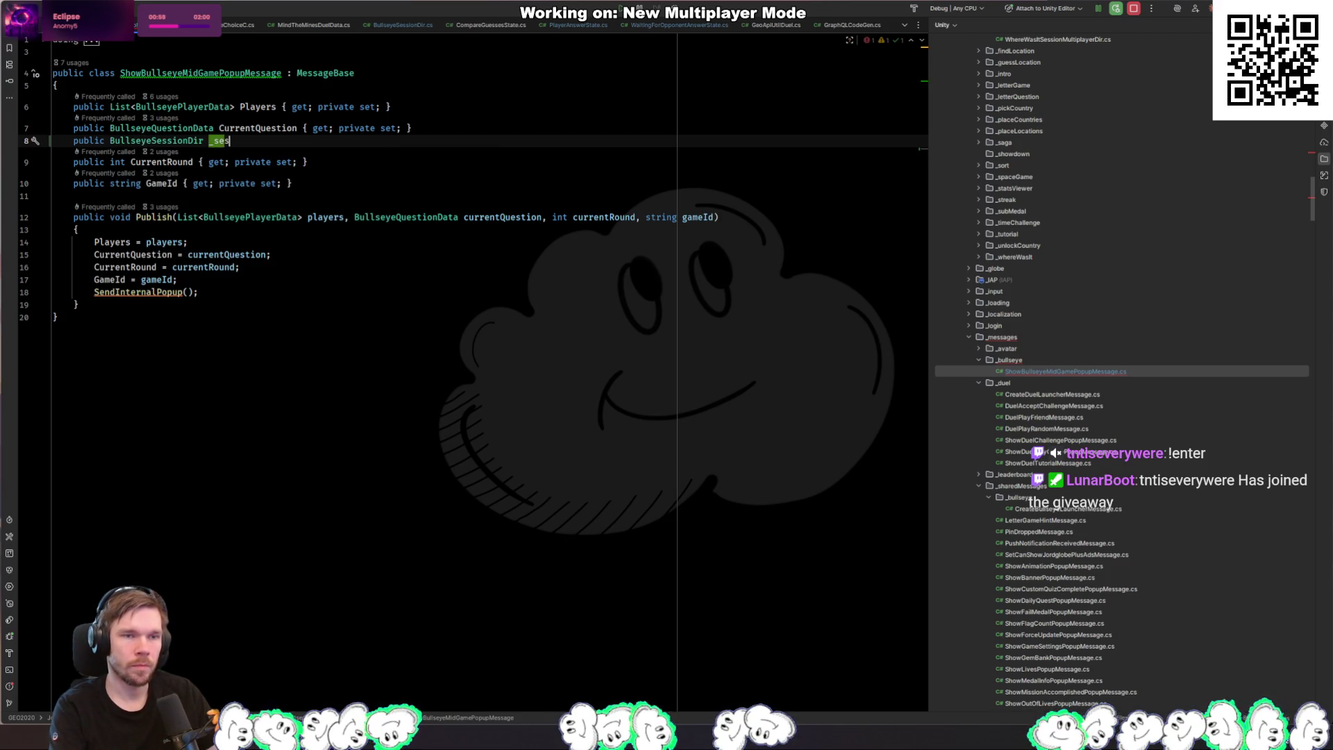
{"action": "type", "text": "Session"}
{"action": "key", "text": "Return"}
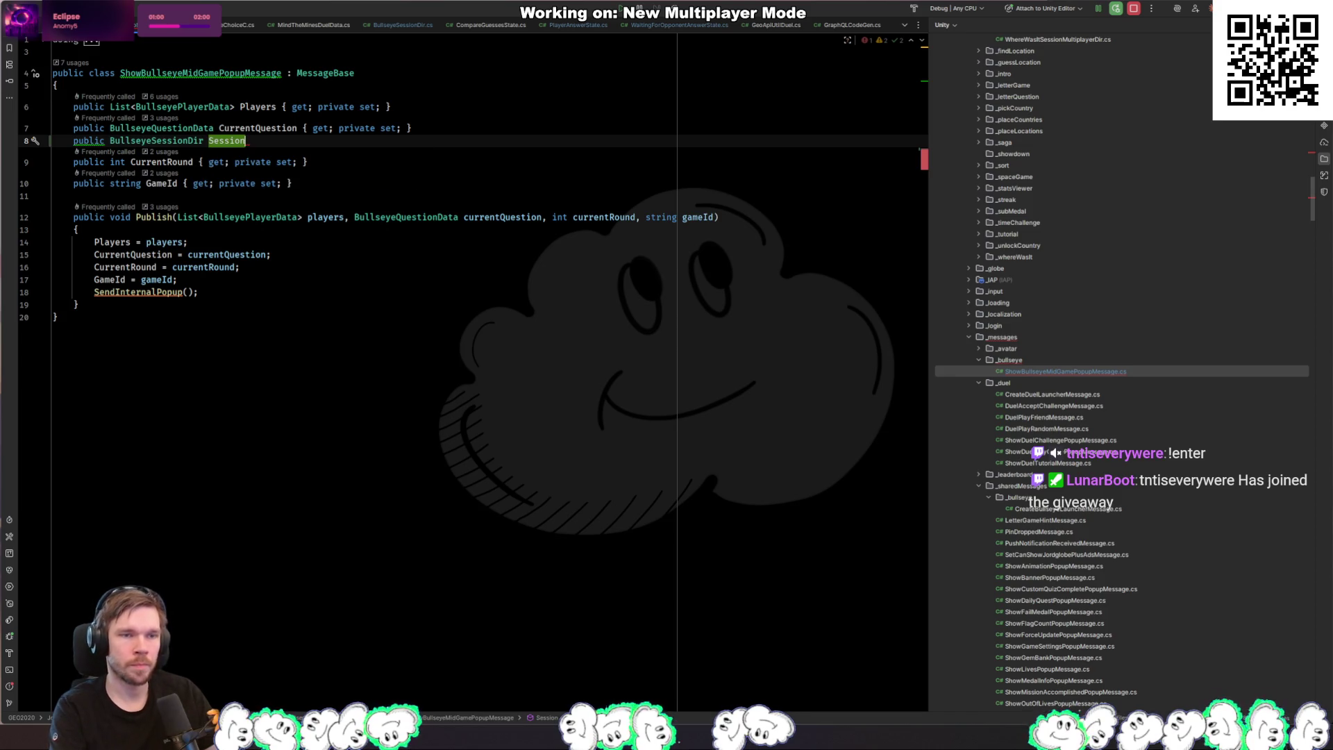
{"action": "type", "text": "get; private set;"}
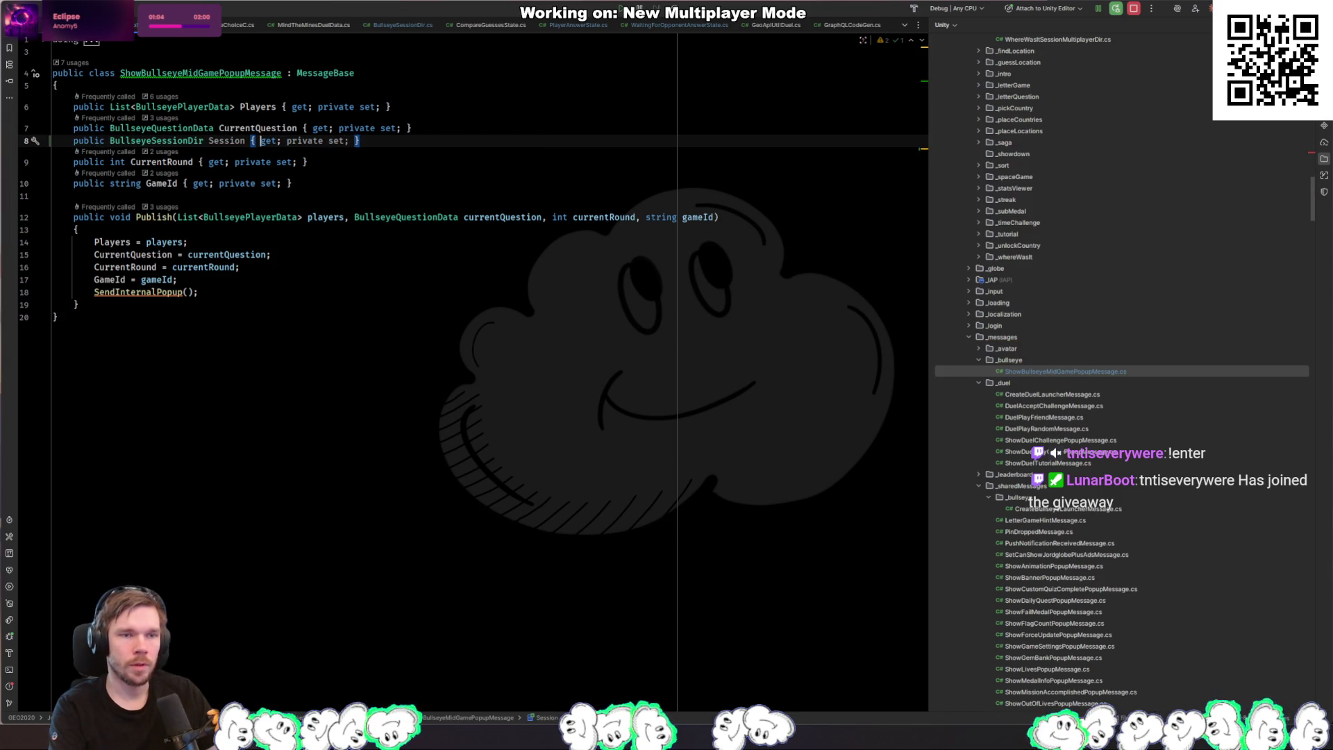
Step: Add a BullseyeSessionDir session parameter to Publish and assign Session = session in its body
{"action": "key", "text": "Down"}
{"action": "key", "text": "Down"}
{"action": "key", "text": "Down"}
{"action": "key", "text": "End"}
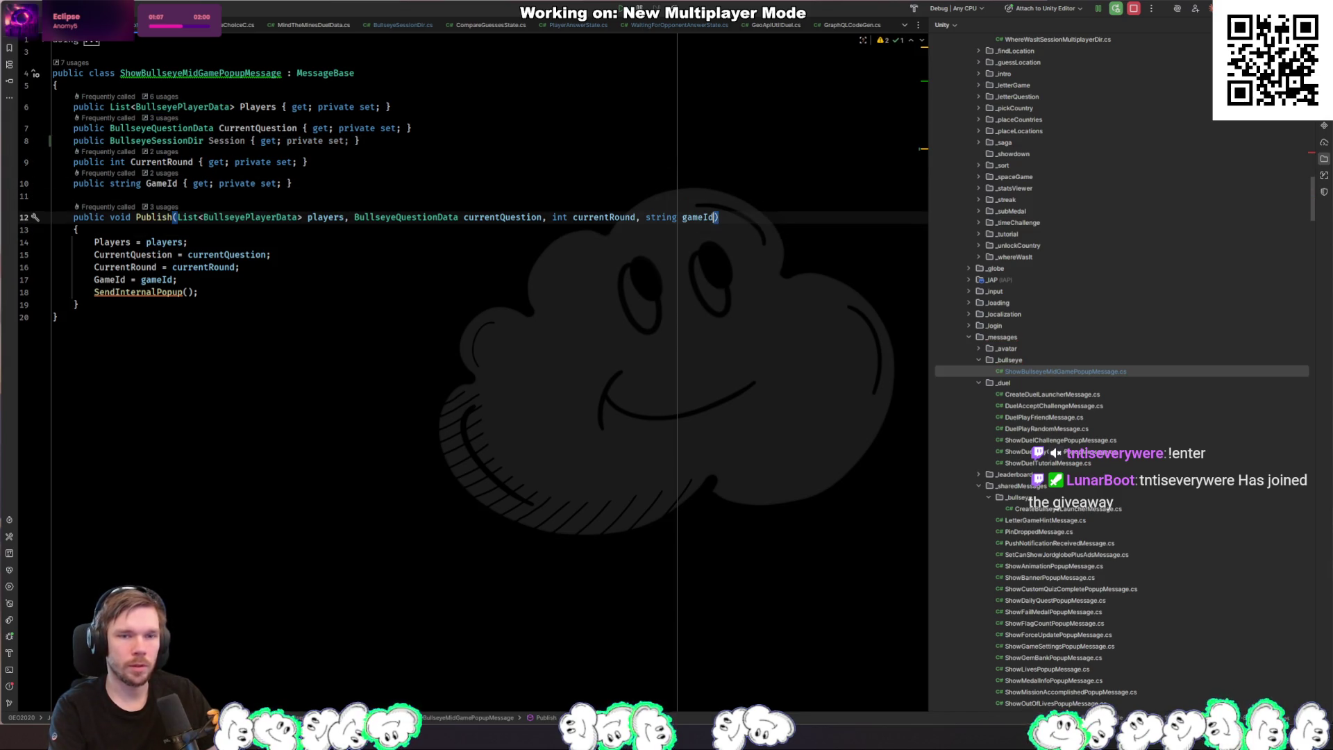
{"action": "type", "text": ", Bullseye"}
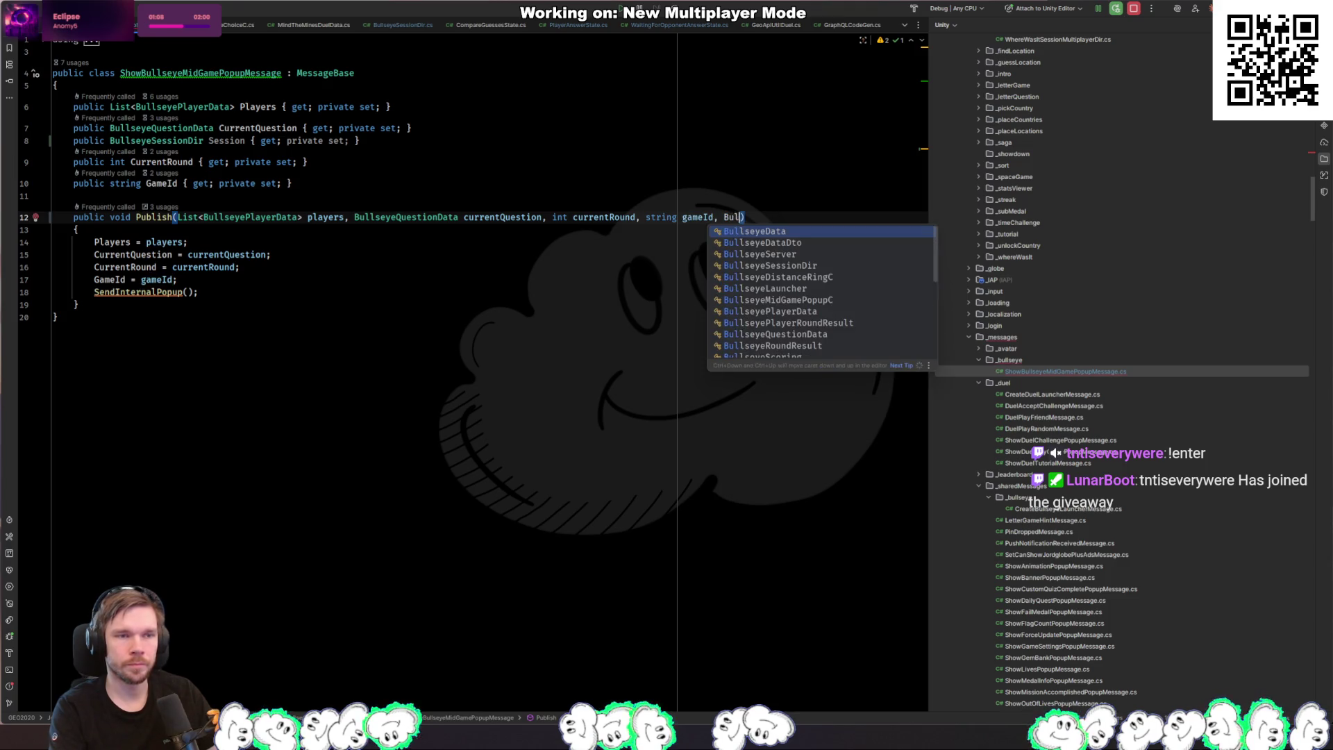
{"action": "key", "text": "Return"}
{"action": "key", "text": "BackSpace"}
{"action": "key", "text": "BackSpace"}
{"action": "key", "text": "BackSpace"}
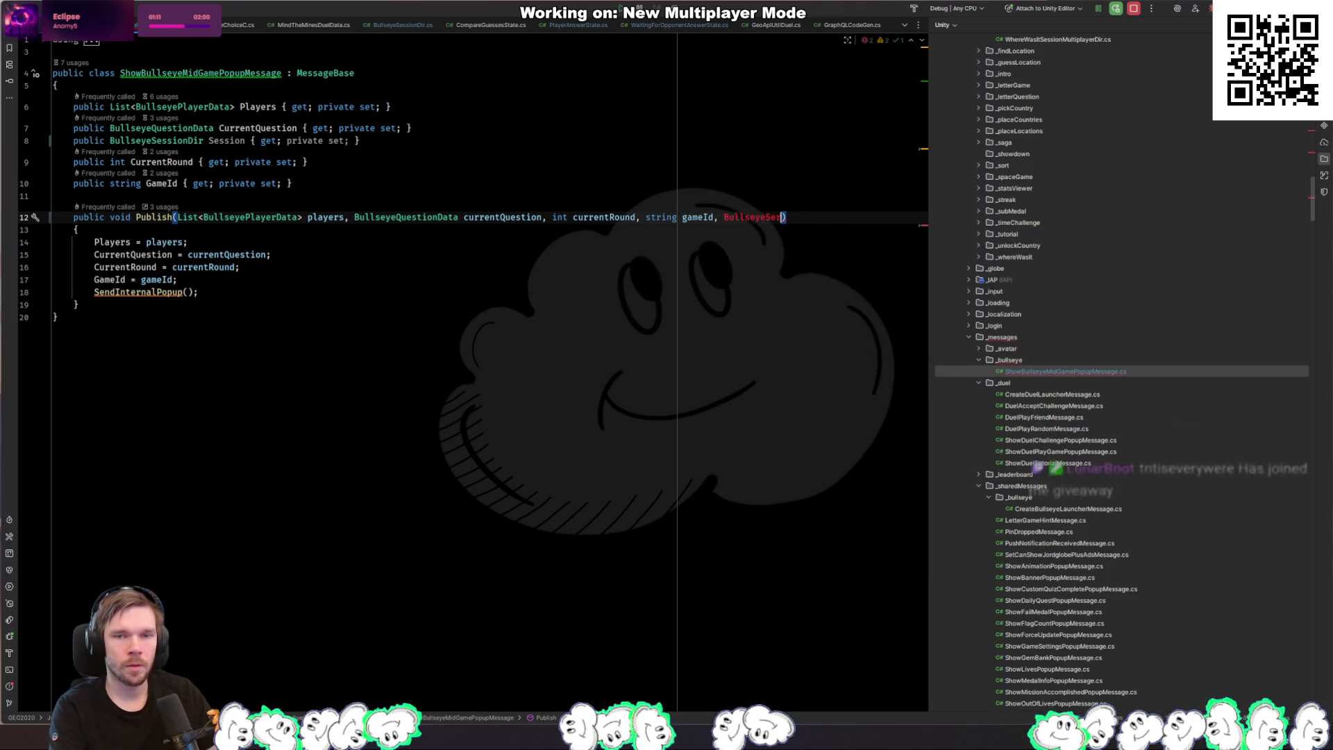
{"action": "type", "text": "Session"}
{"action": "key", "text": "Return"}
{"action": "type", "text": "stri"}
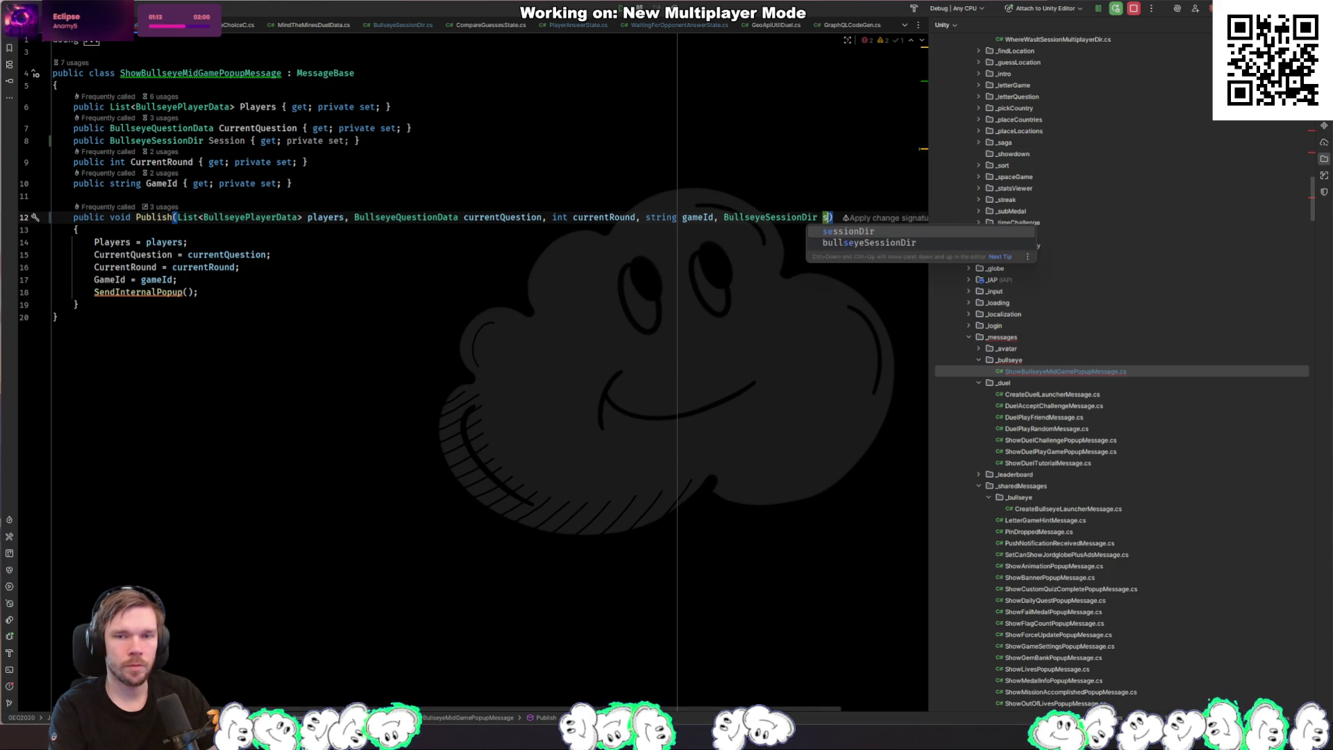
{"action": "type", "text": "n"}
{"action": "key", "text": "Down"}
{"action": "key", "text": "Down"}
{"action": "key", "text": "Down"}
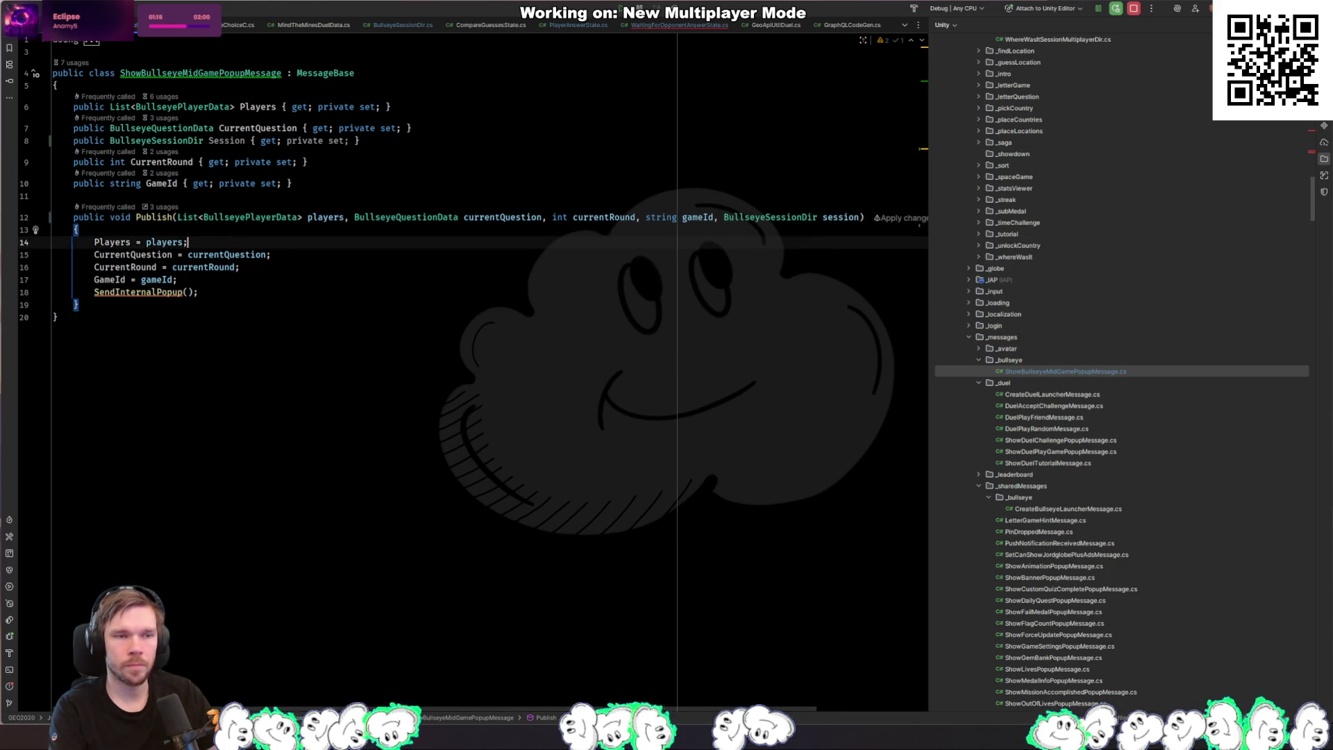
{"action": "key", "text": "Return"}
{"action": "type", "text": "Ses"}
{"action": "key", "text": "Return"}
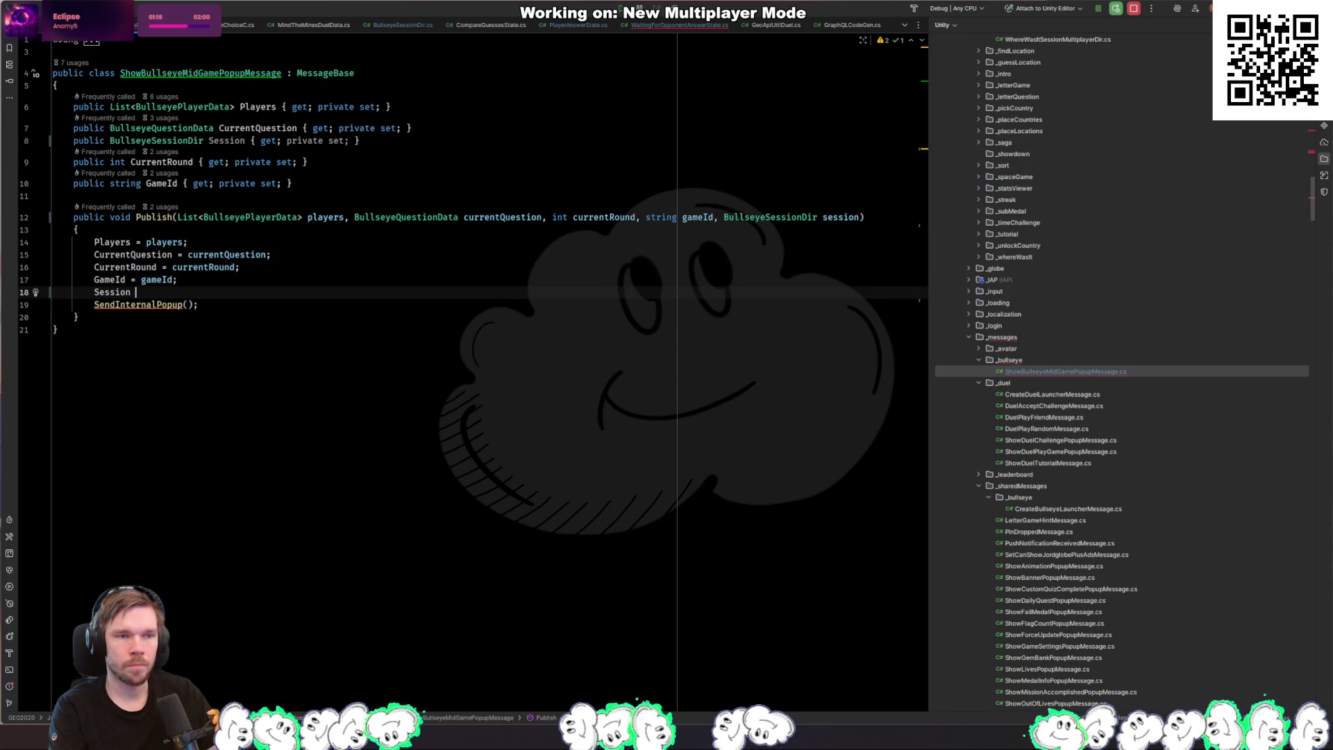
{"action": "key", "text": "ctrl+Tab"}
{"action": "key", "text": "ctrl+Tab"}
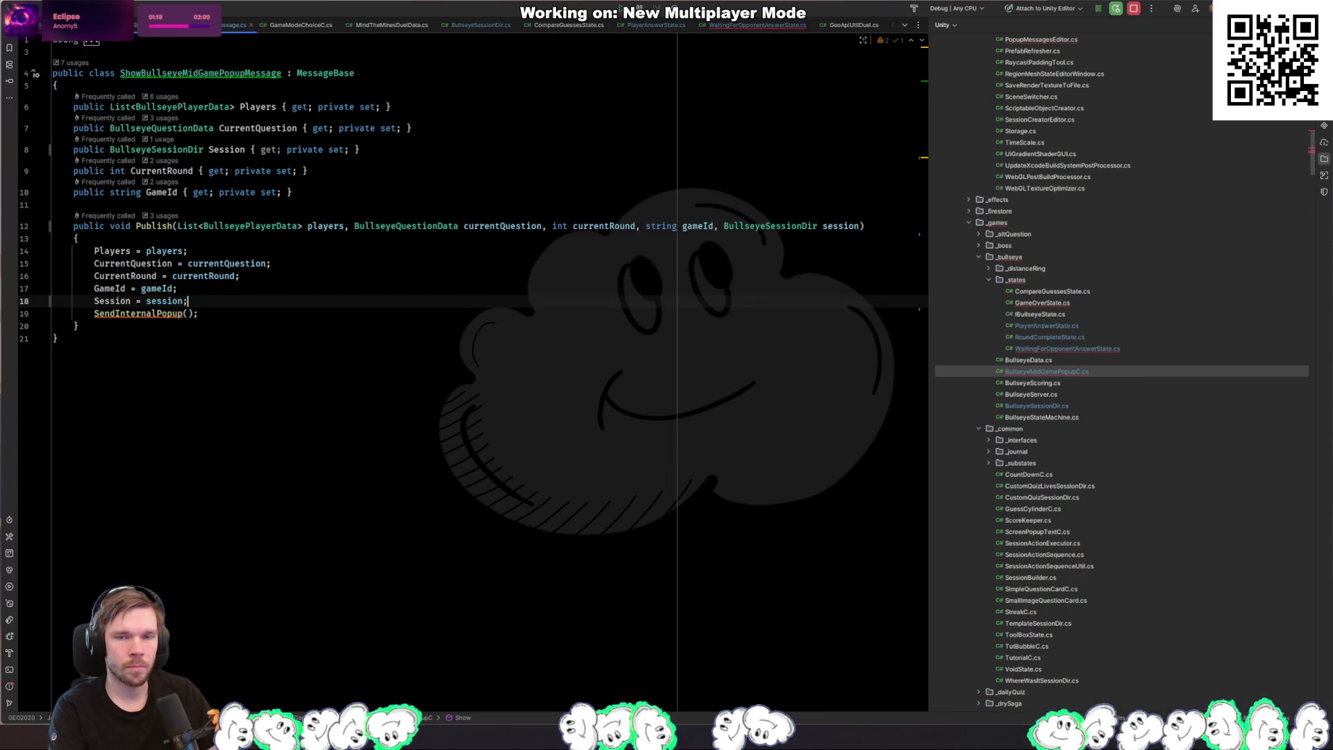
{"action": "key", "text": "ctrl+Tab"}
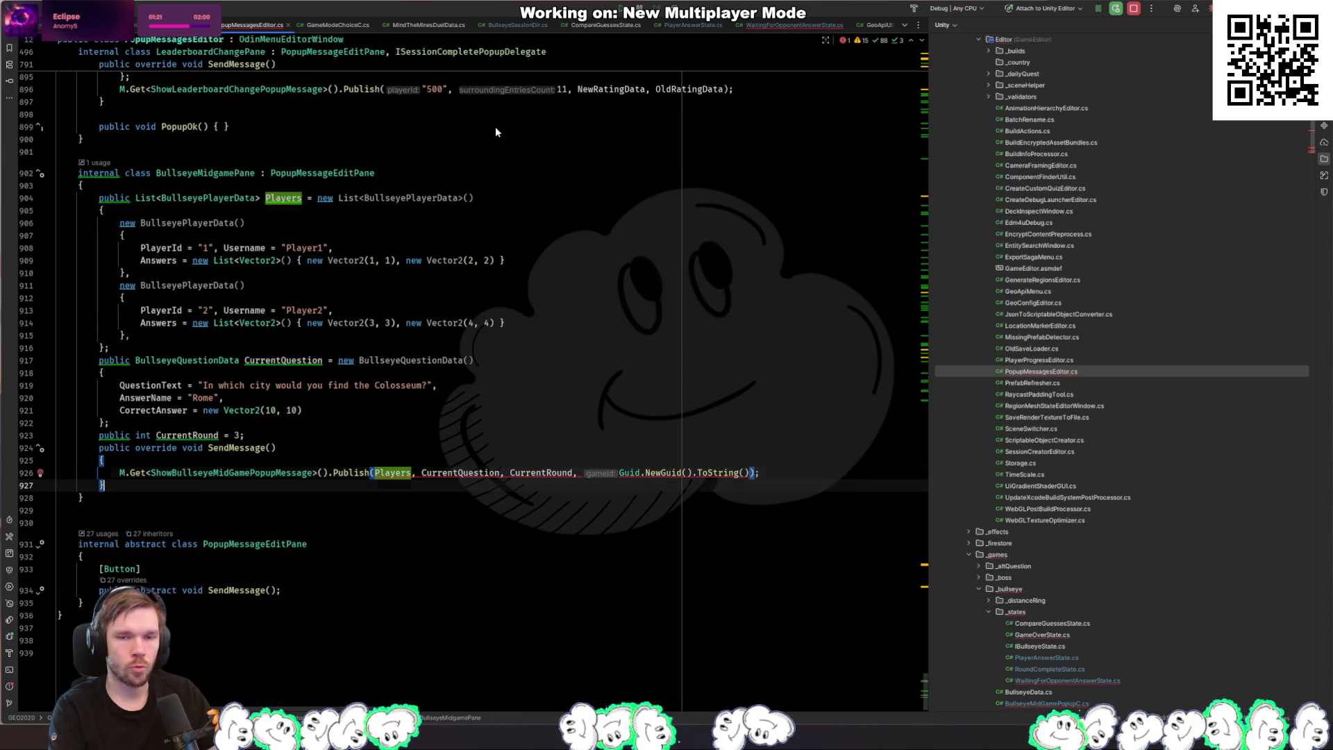
Step: Pass null as the extra session argument to Publish in PopupMessagesEditor.cs
{"action": "key", "text": "Up"}
{"action": "key", "text": "End"}
{"action": "key", "text": "Left"}
{"action": "key", "text": "Left"}
{"action": "type", "text": ","}
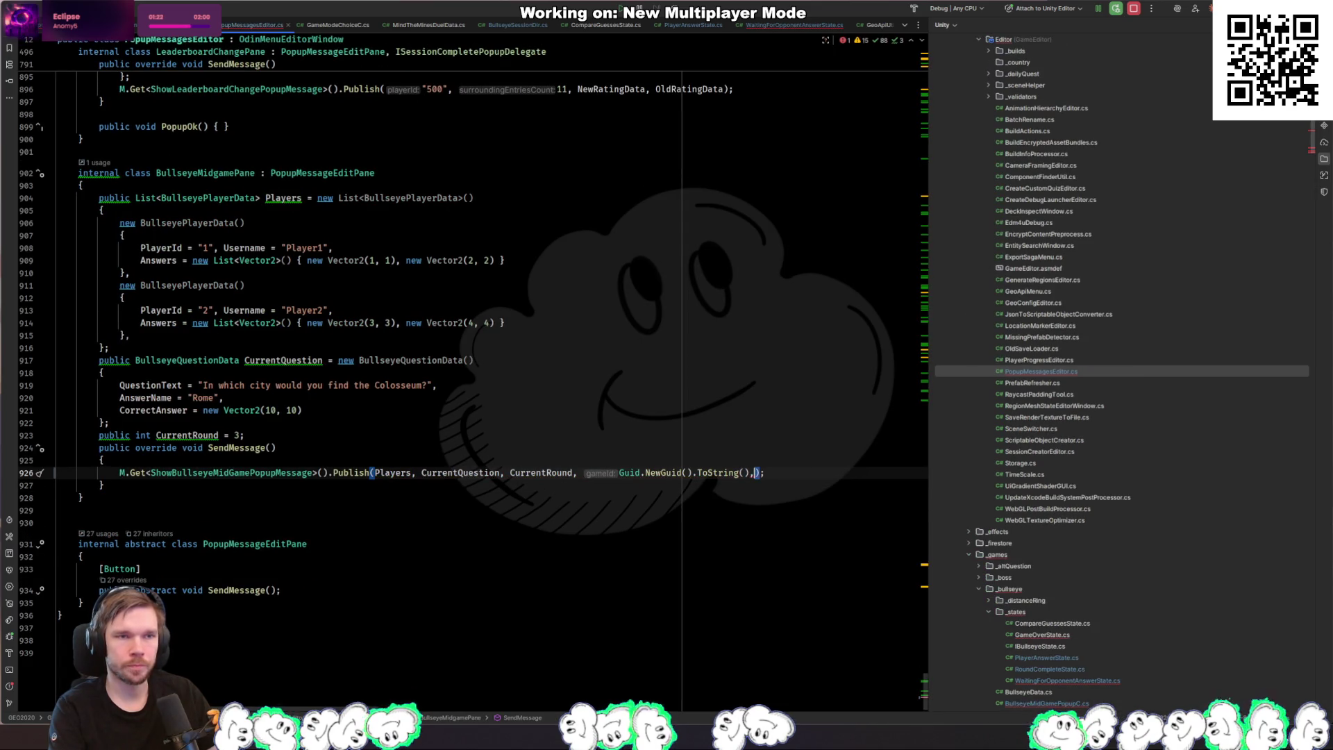
{"action": "type", "text": " nu"}
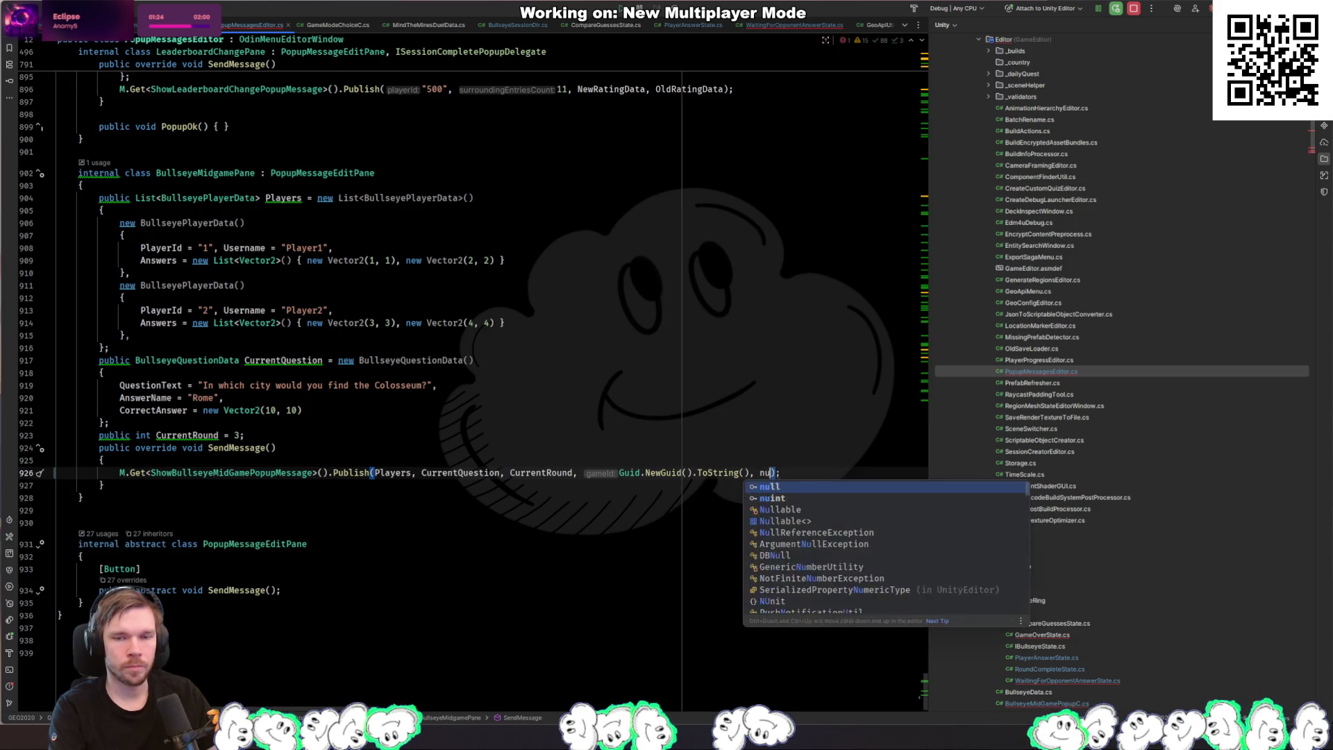
{"action": "key", "text": "Return"}
Step: Pass session to the popup Publish calls in GameOverState and WaitingForOpponentAnswerState
{"action": "key", "text": "ctrl+alt+Left"}
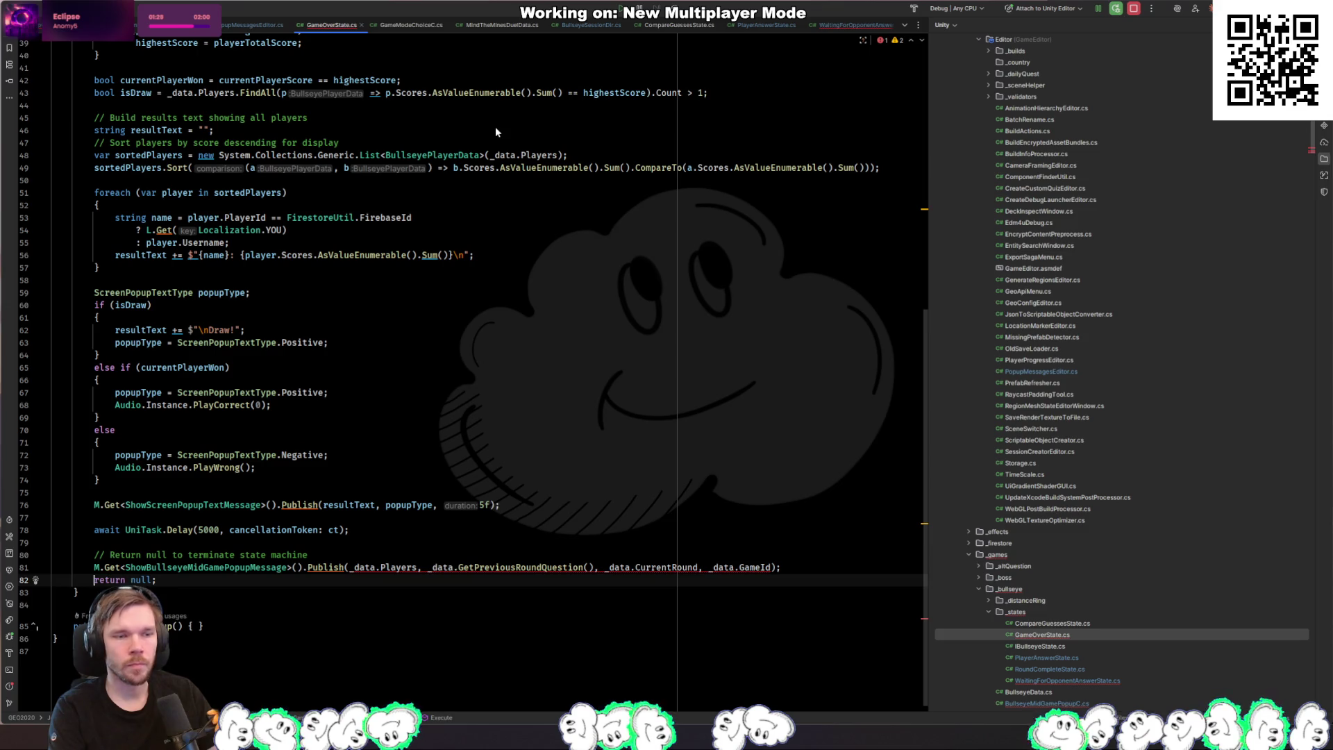
{"action": "key", "text": "ctrl+alt+Left"}
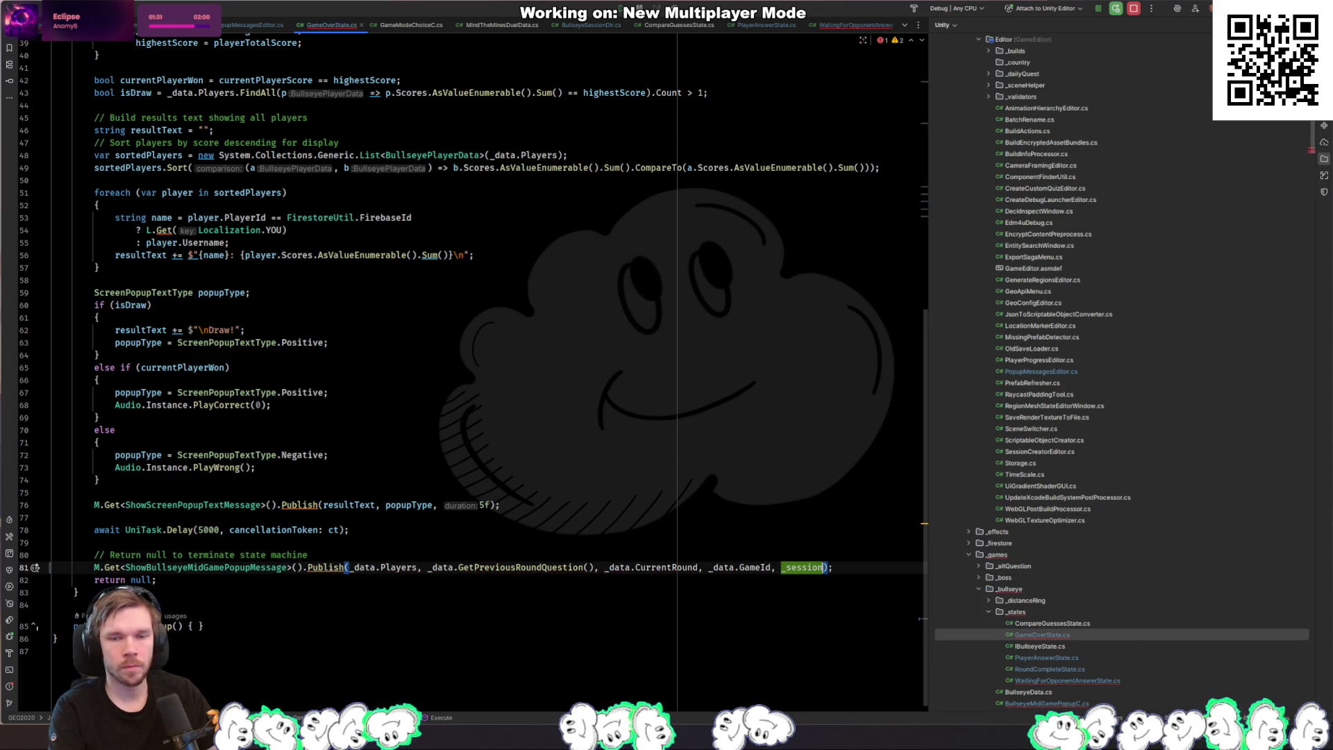
{"action": "key", "text": "ctrl+alt+Left"}
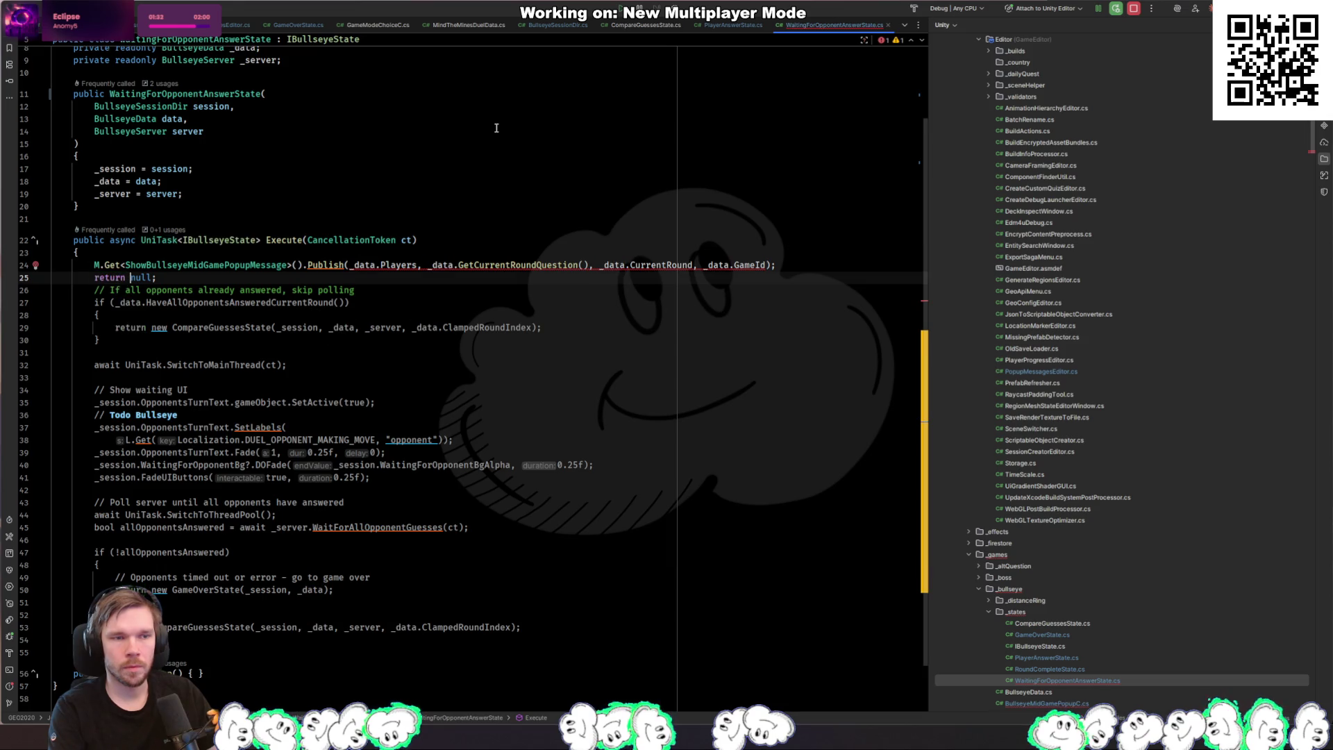
{"action": "type", "text": ", s"}
{"action": "key", "text": "Return"}
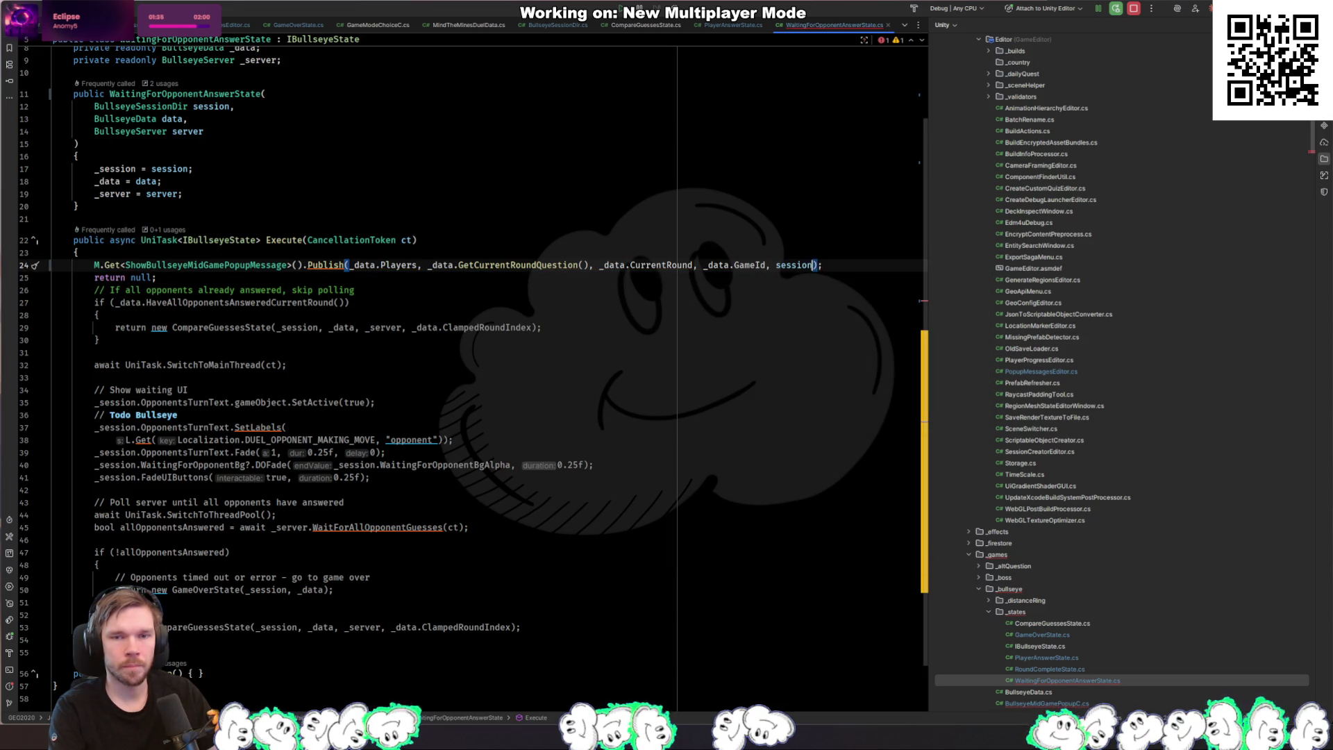
{"action": "key", "text": "ctrl+alt+Left"}
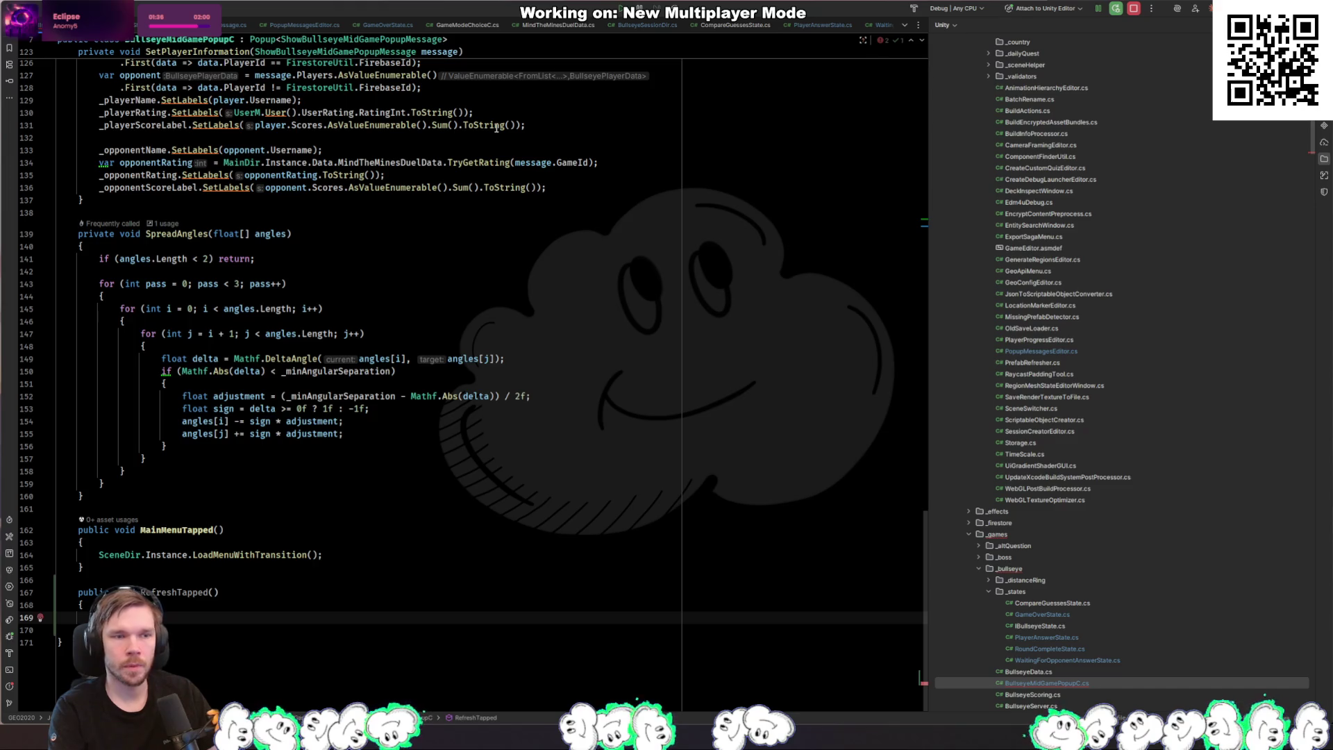
Step: Declare 'private BullseyeSessionDir _session;' after the serialized fields in BullseyeMidGamePopupC.cs
{"action": "key", "text": "Up"}
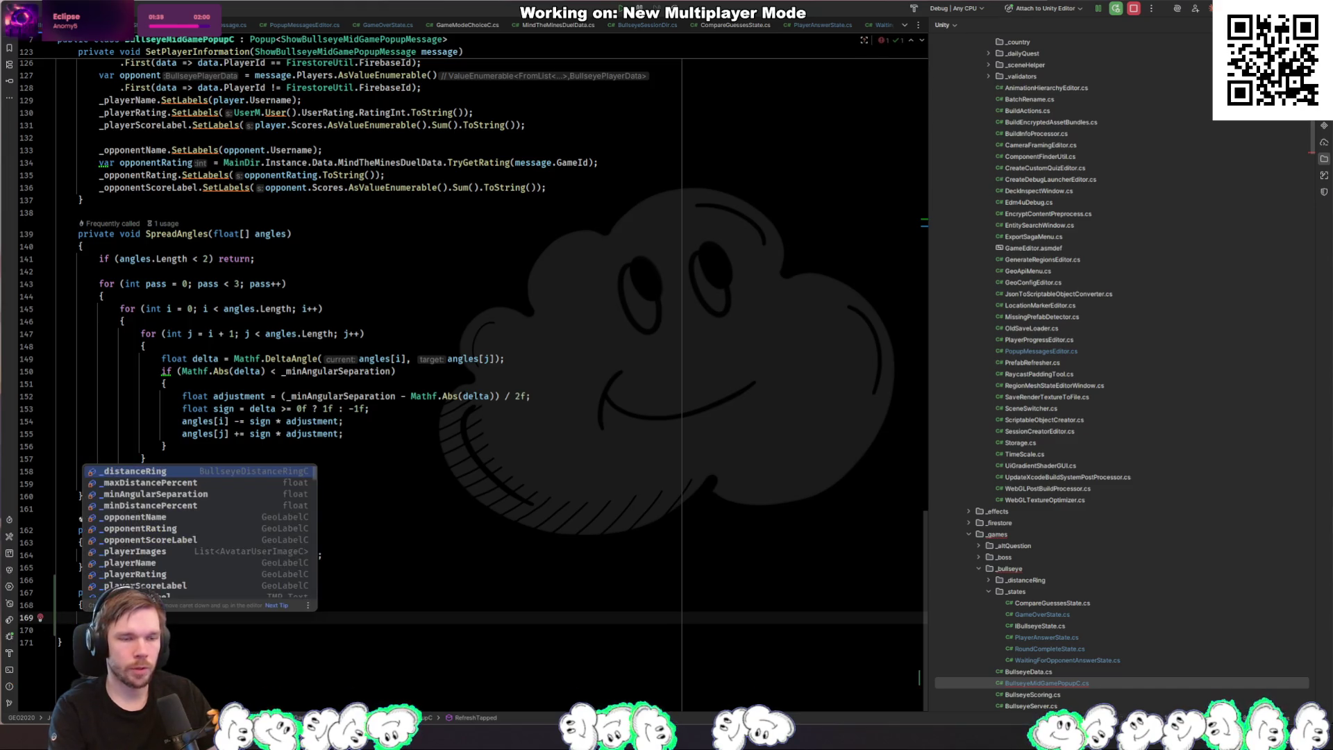
{"action": "scroll", "coordinate": [426, 344], "scroll_direction": "up", "scroll_amount": 15}
{"action": "scroll", "coordinate": [426, 345], "scroll_direction": "up", "scroll_amount": 12}
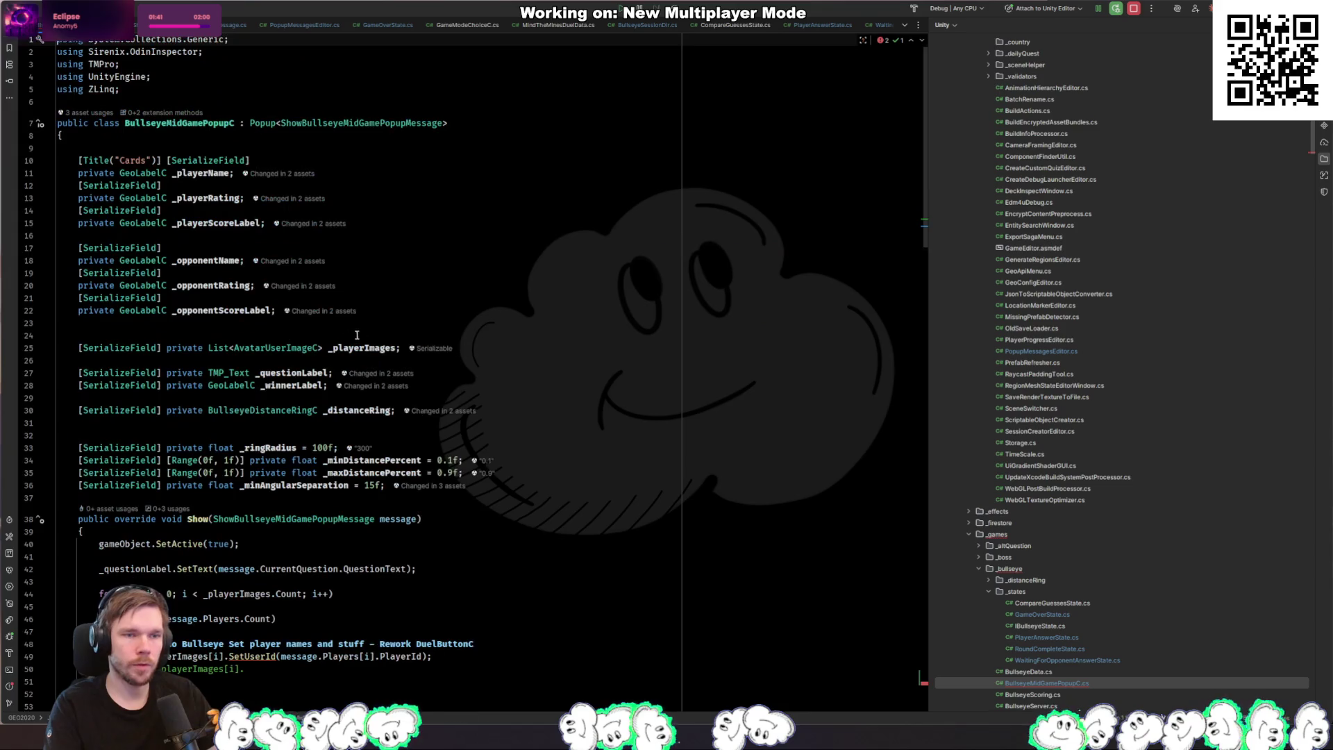
{"action": "left_click", "coordinate": [426, 323]}
{"action": "left_click", "coordinate": [557, 496]}
{"action": "key", "text": "Return"}
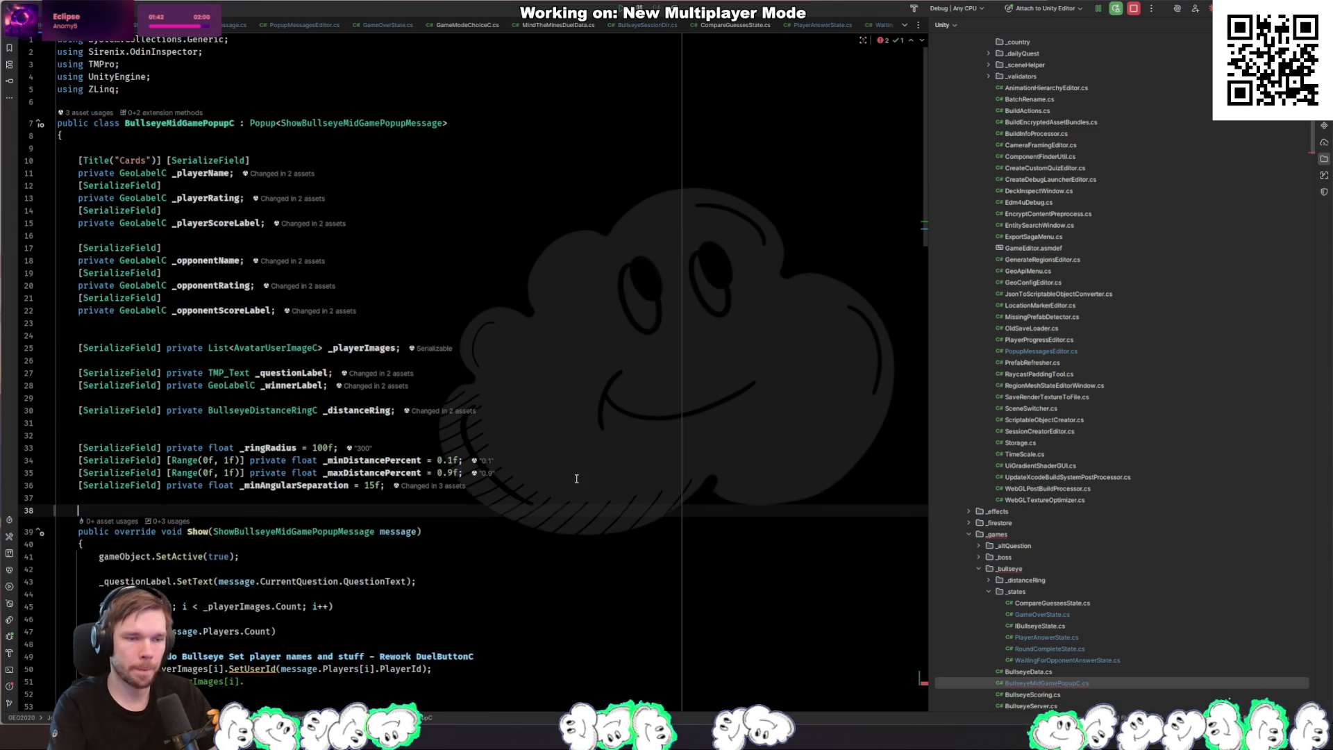
{"action": "type", "text": "private BullseyeSessionDir"}
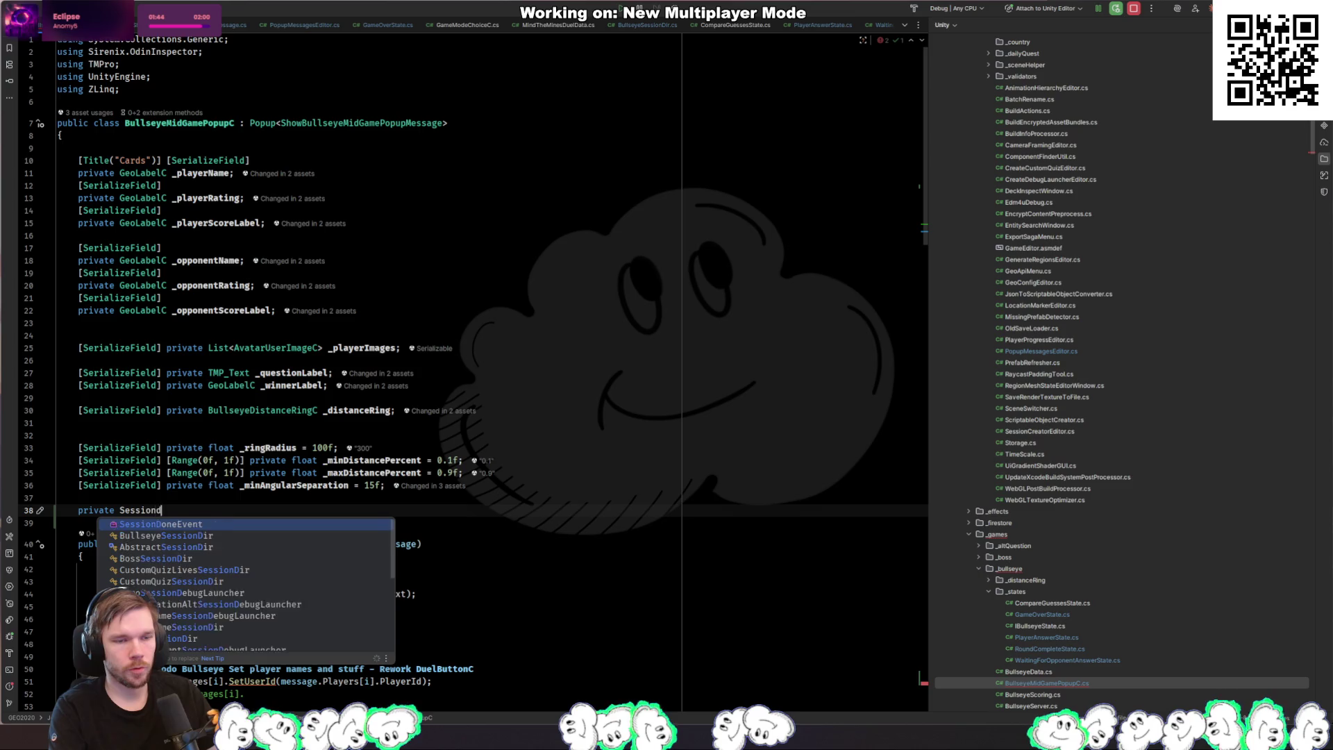
{"action": "key", "text": "Return"}
{"action": "type", "text": "_session"}
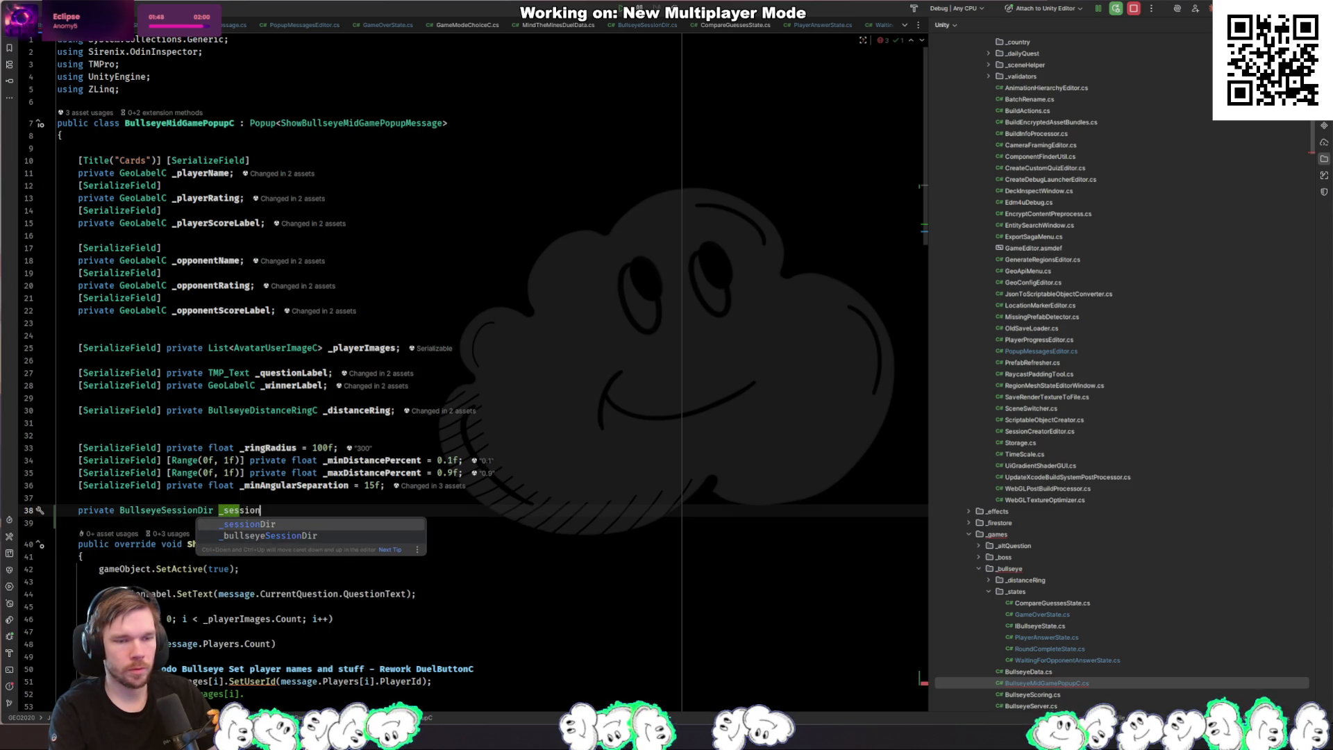
{"action": "key", "text": "Escape"}
{"action": "type", "text": ";"}
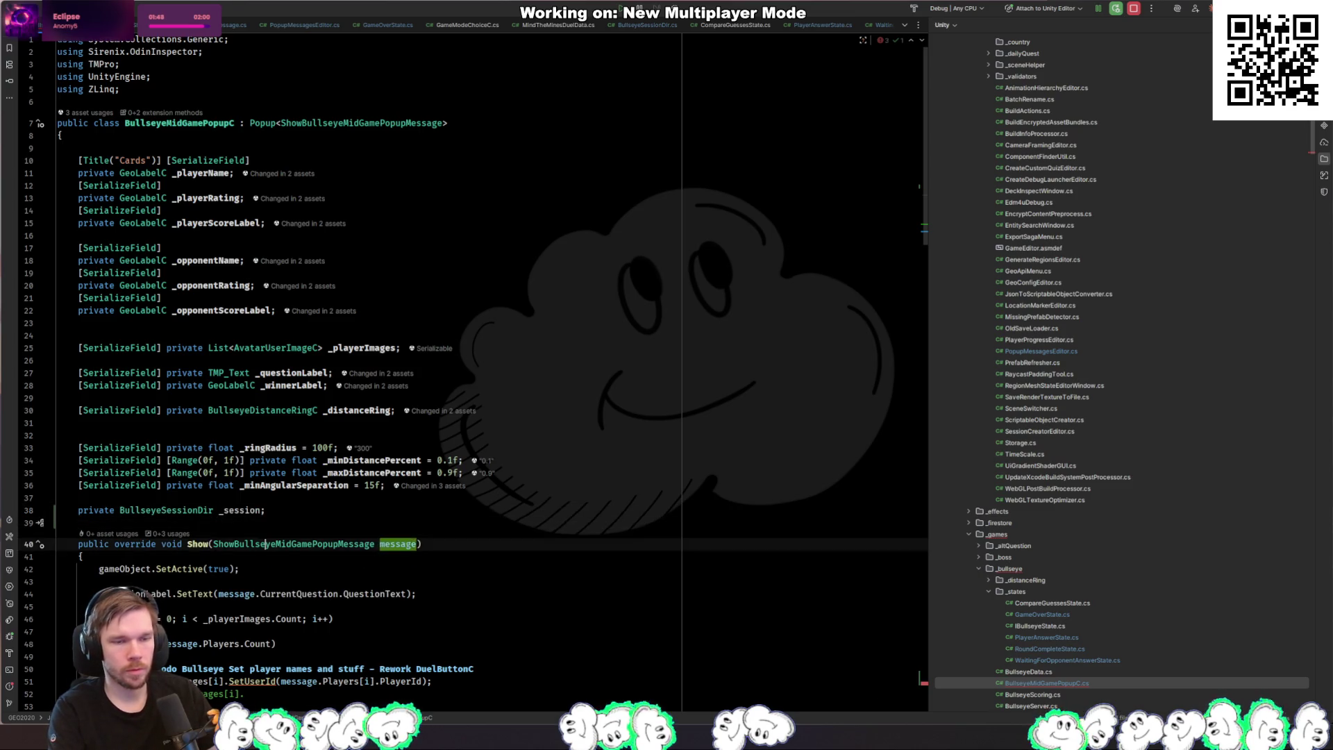
Step: Assign _session from message.Session at the start of Show
{"action": "key", "text": "Down"}
{"action": "key", "text": "Down"}
{"action": "key", "text": "Down"}
{"action": "key", "text": "Return"}
{"action": "type", "text": "= message.Session;"}
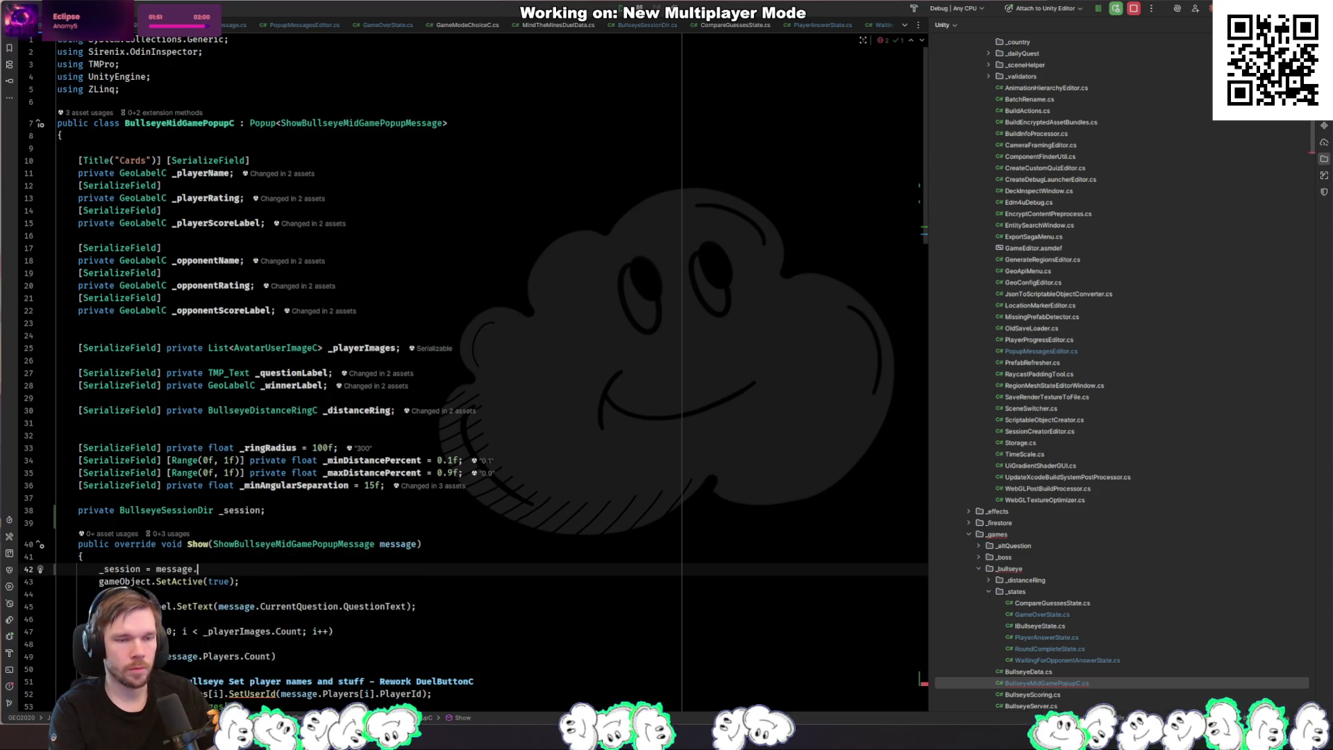
{"action": "key", "text": "ctrl+End"}
{"action": "key", "text": "Up"}
{"action": "key", "text": "Up"}
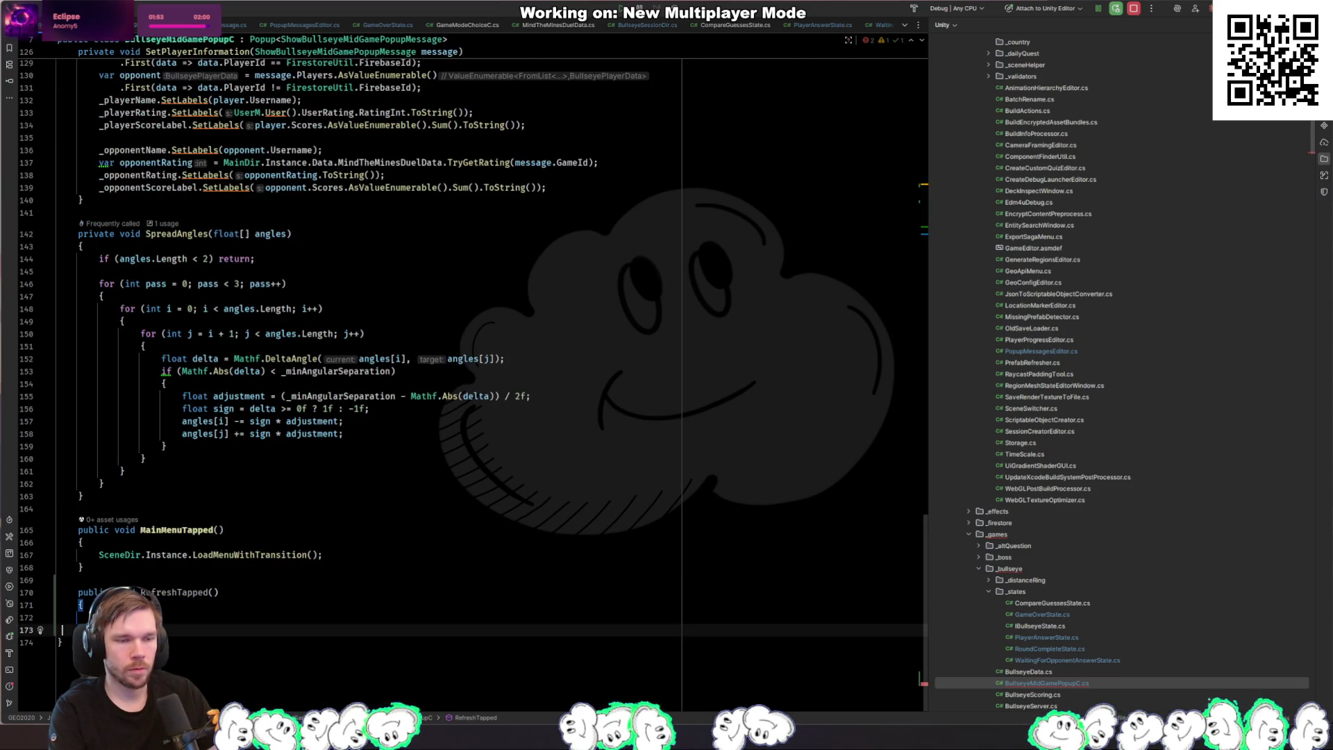
Step: In RefreshTapped, add a TryContinueGame call and a UniTask.RunOnThreadPool async lambda
{"action": "type", "text": "Try"}
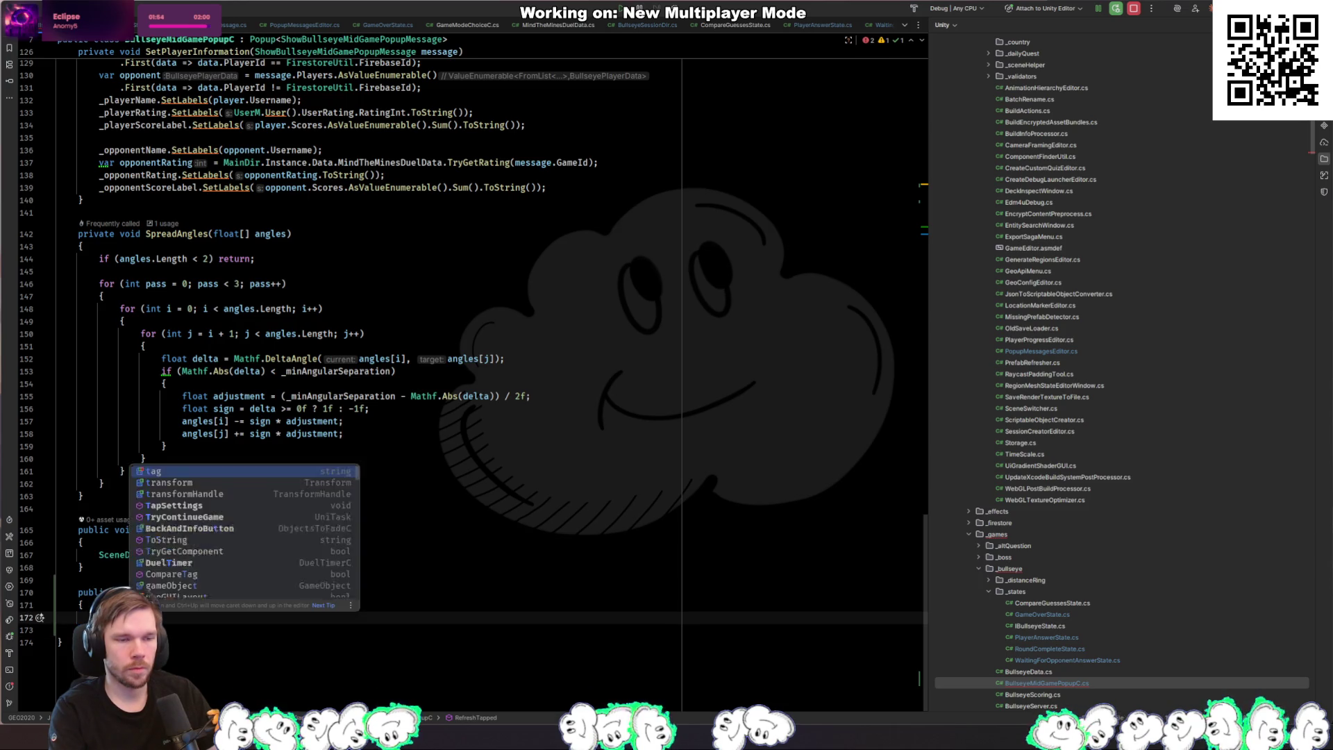
{"action": "key", "text": "Return"}
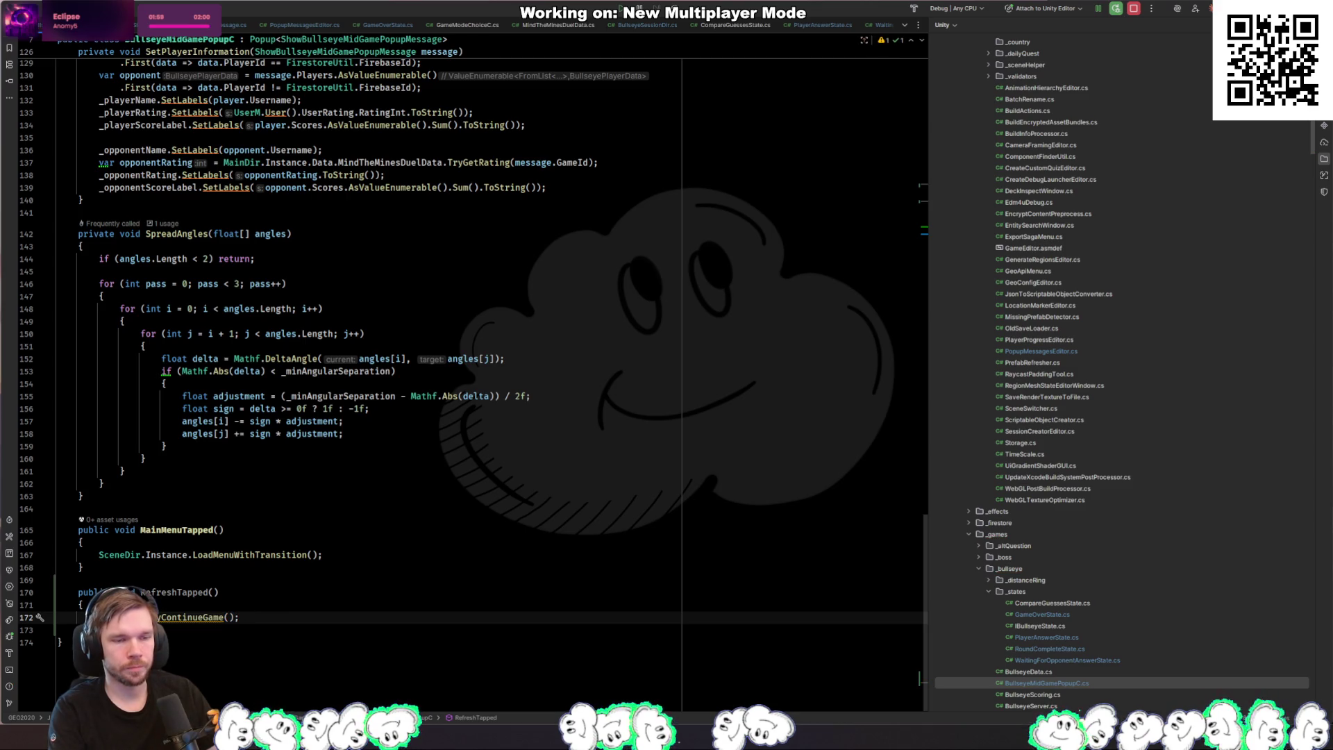
{"action": "key", "text": "Return"}
{"action": "type", "text": "UniTask."}
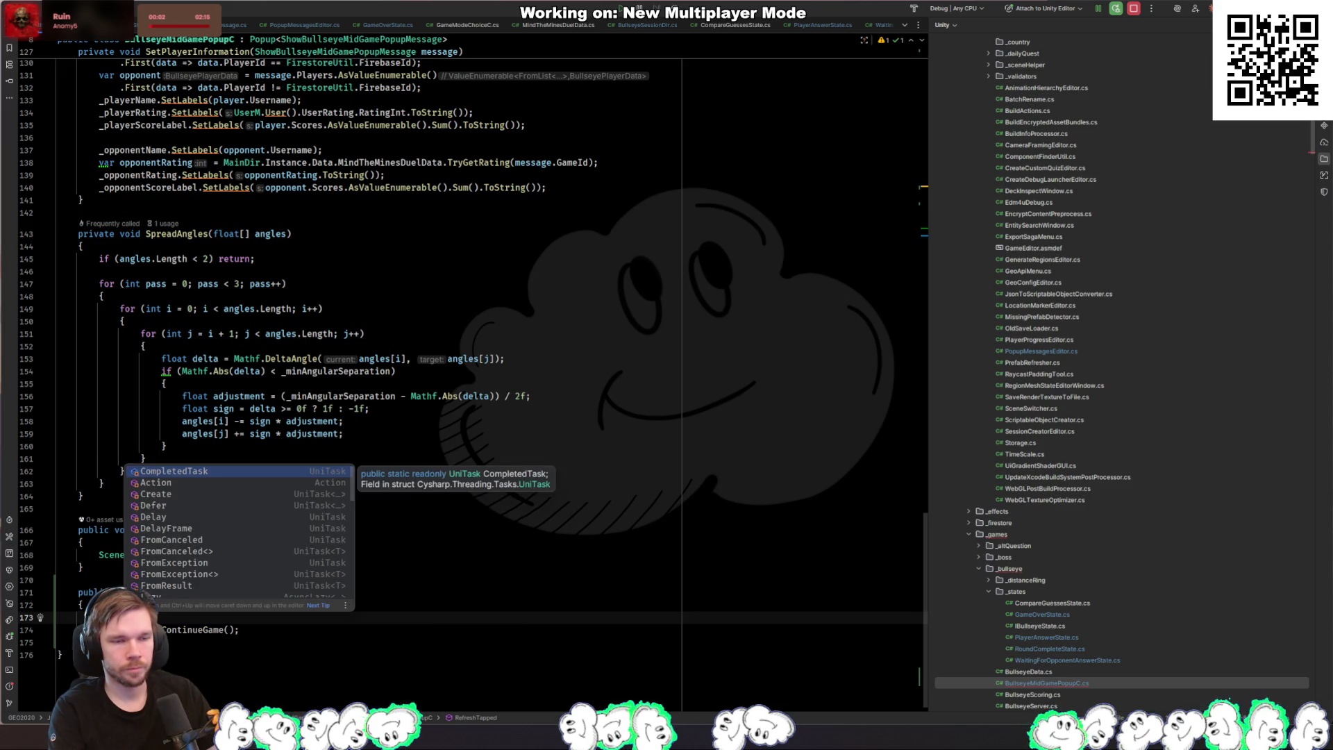
{"action": "type", "text": "Run"}
{"action": "key", "text": "Return"}
{"action": "key", "text": "BackSpace"}
{"action": "key", "text": "BackSpace"}
{"action": "key", "text": "BackSpace"}
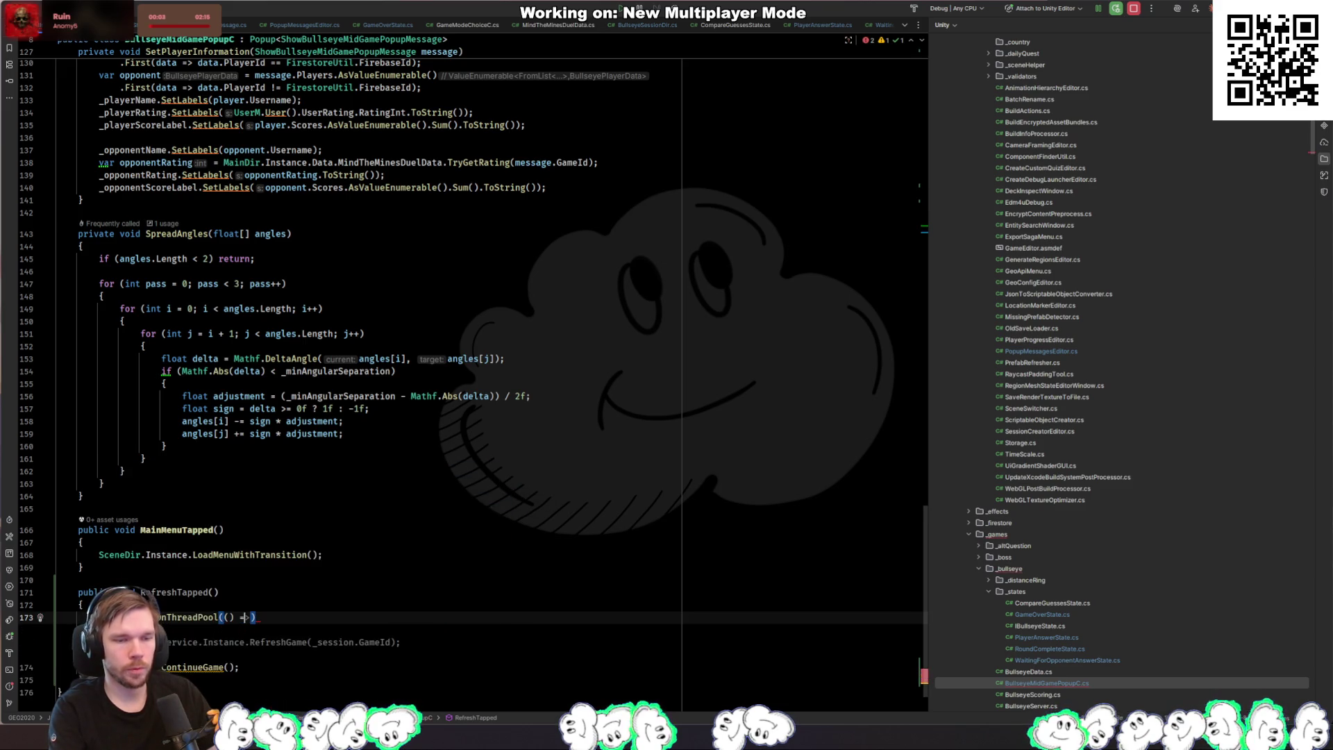
{"action": "type", "text": "as"}
{"action": "key", "text": "Return"}
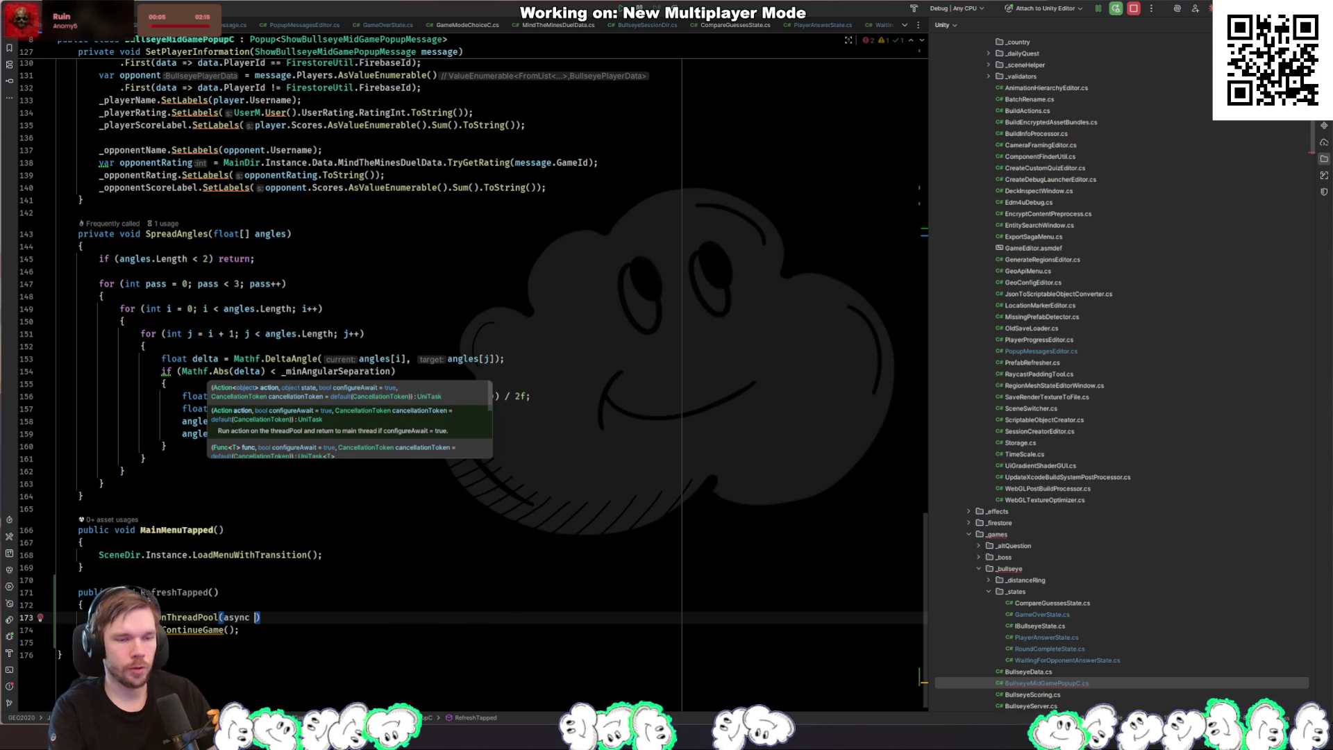
{"action": "type", "text": "=>"}
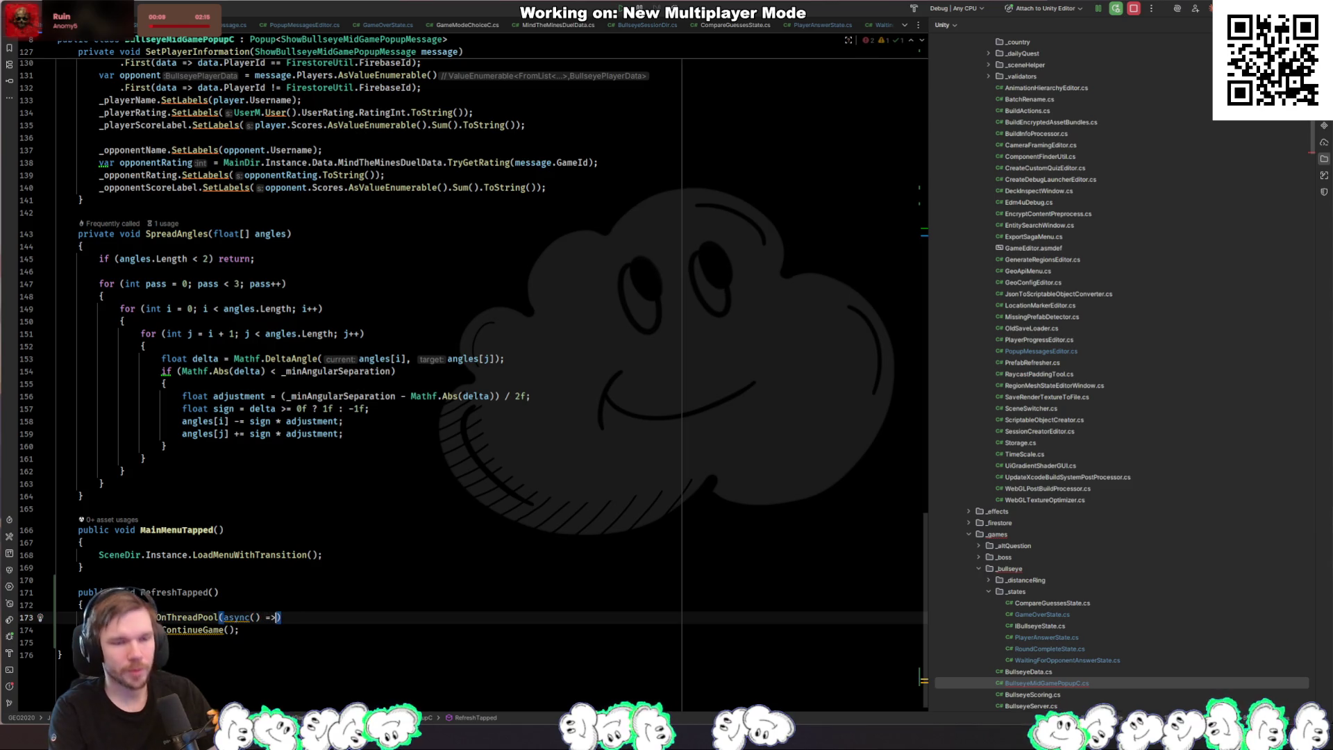
{"action": "key", "text": "Return"}
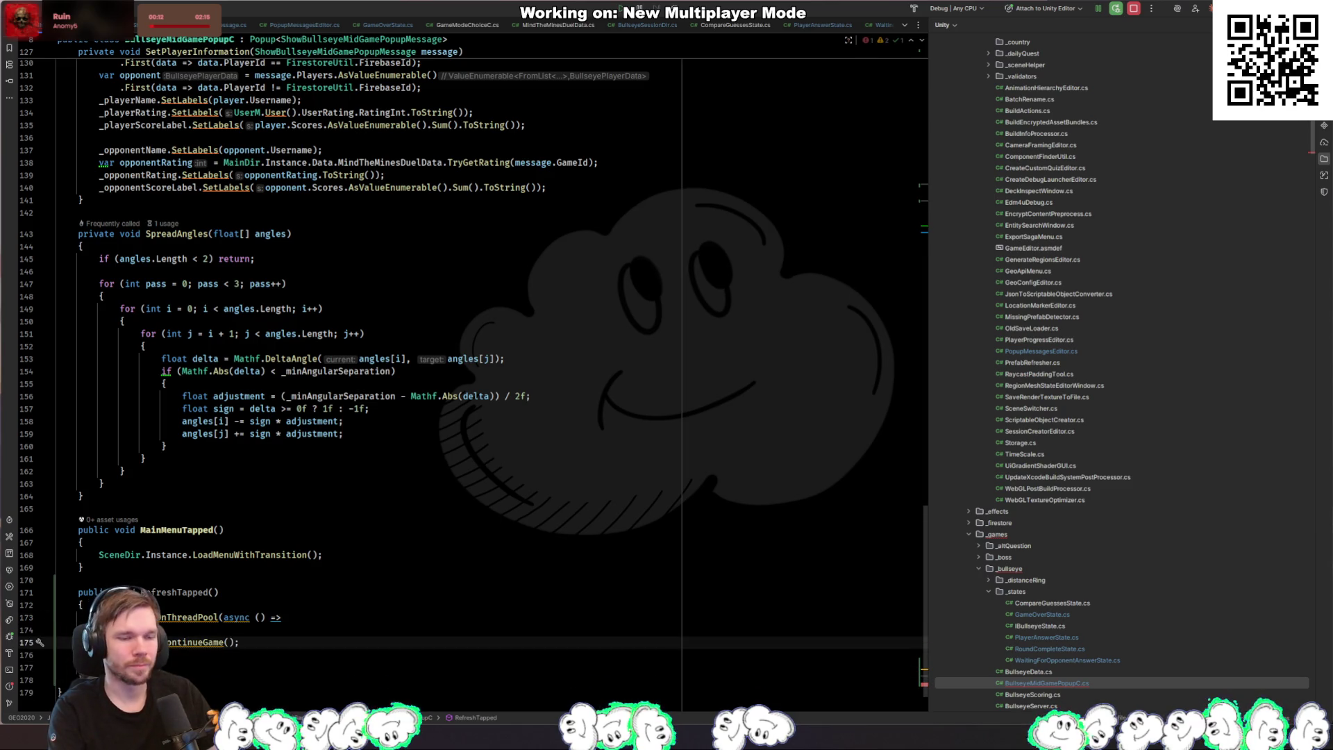
Step: Await _session.TryContinueGame() into a success variable and add an if (!success) block
{"action": "type", "text": "_session.Try"}
{"action": "key", "text": "Return"}
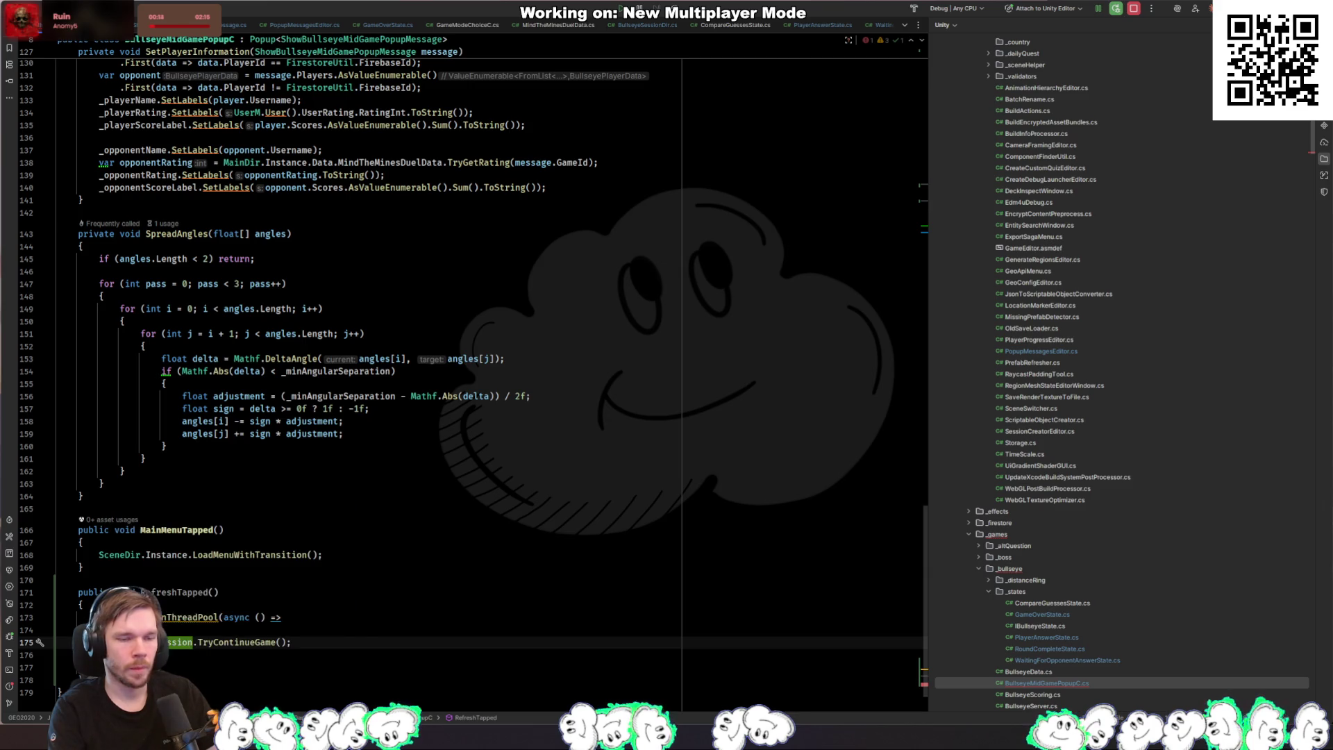
{"action": "type", "text": "ess await _se"}
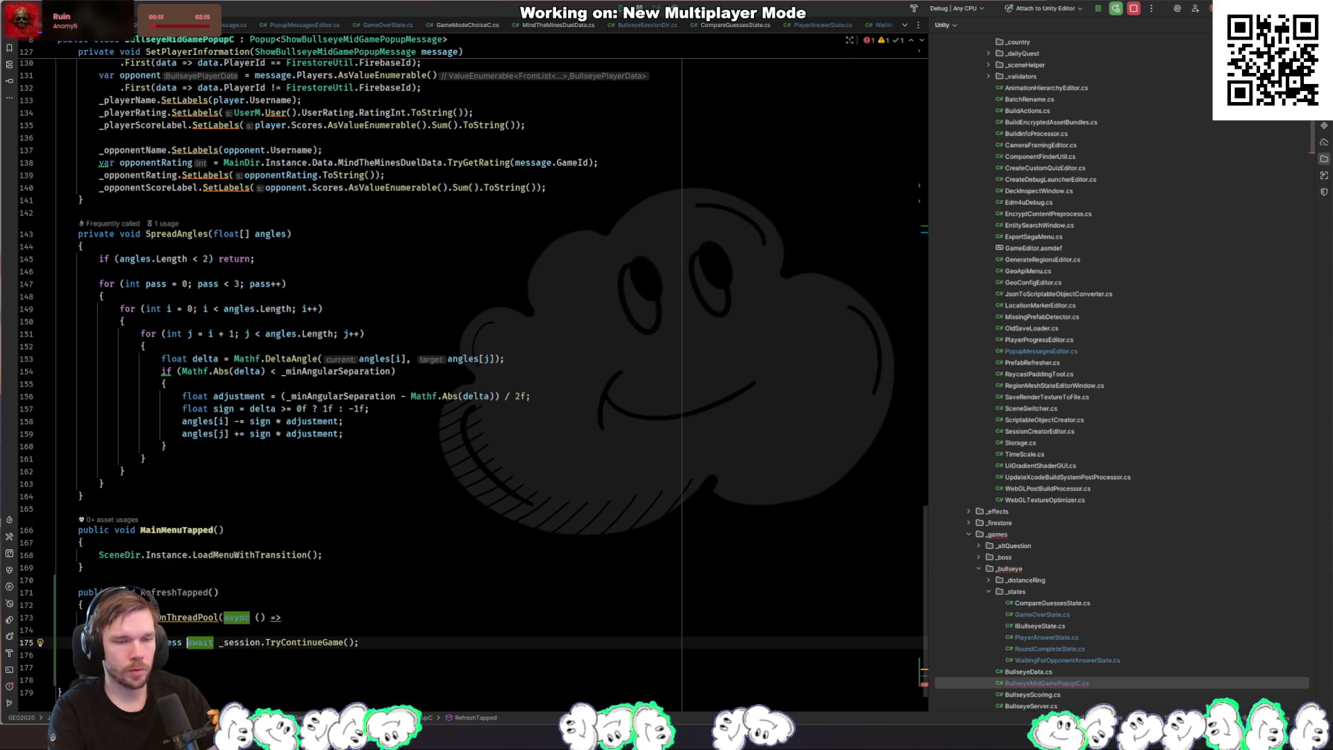
{"action": "key", "text": "ctrl+alt+v"}
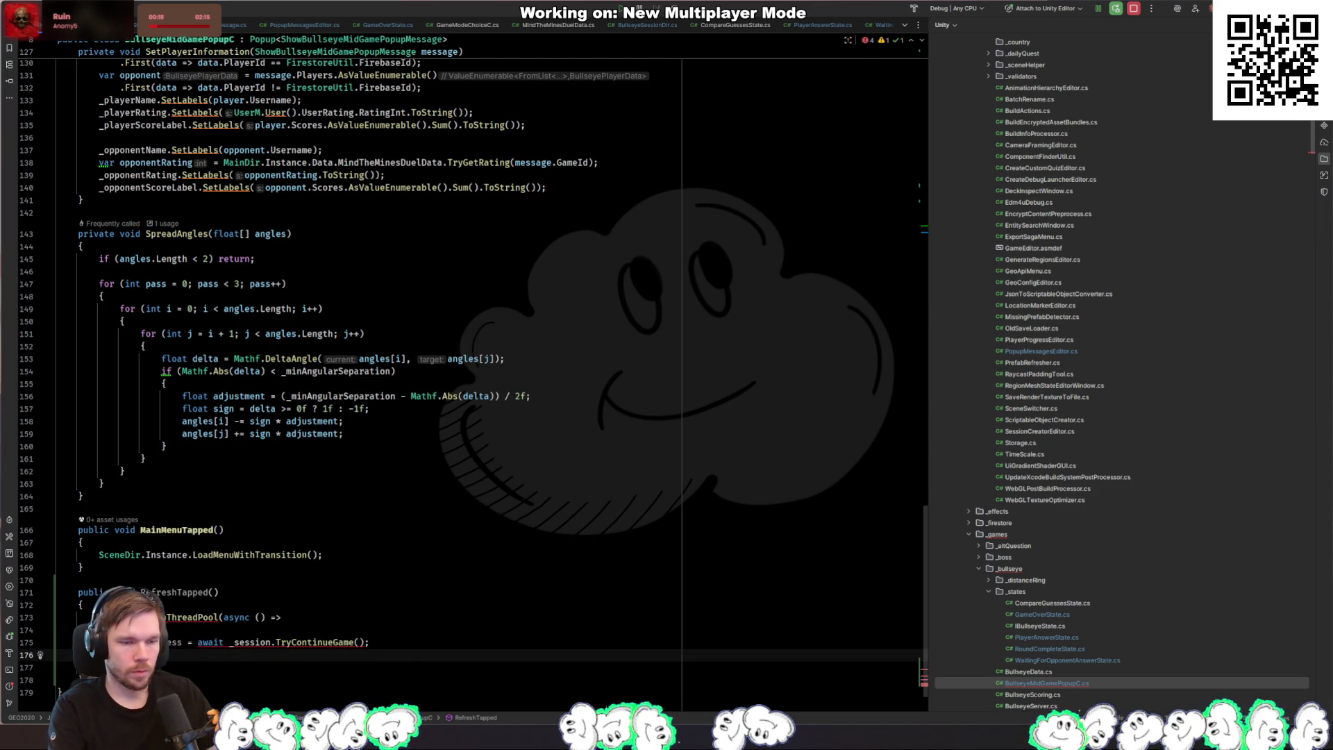
{"action": "type", "text": "if (!success"}
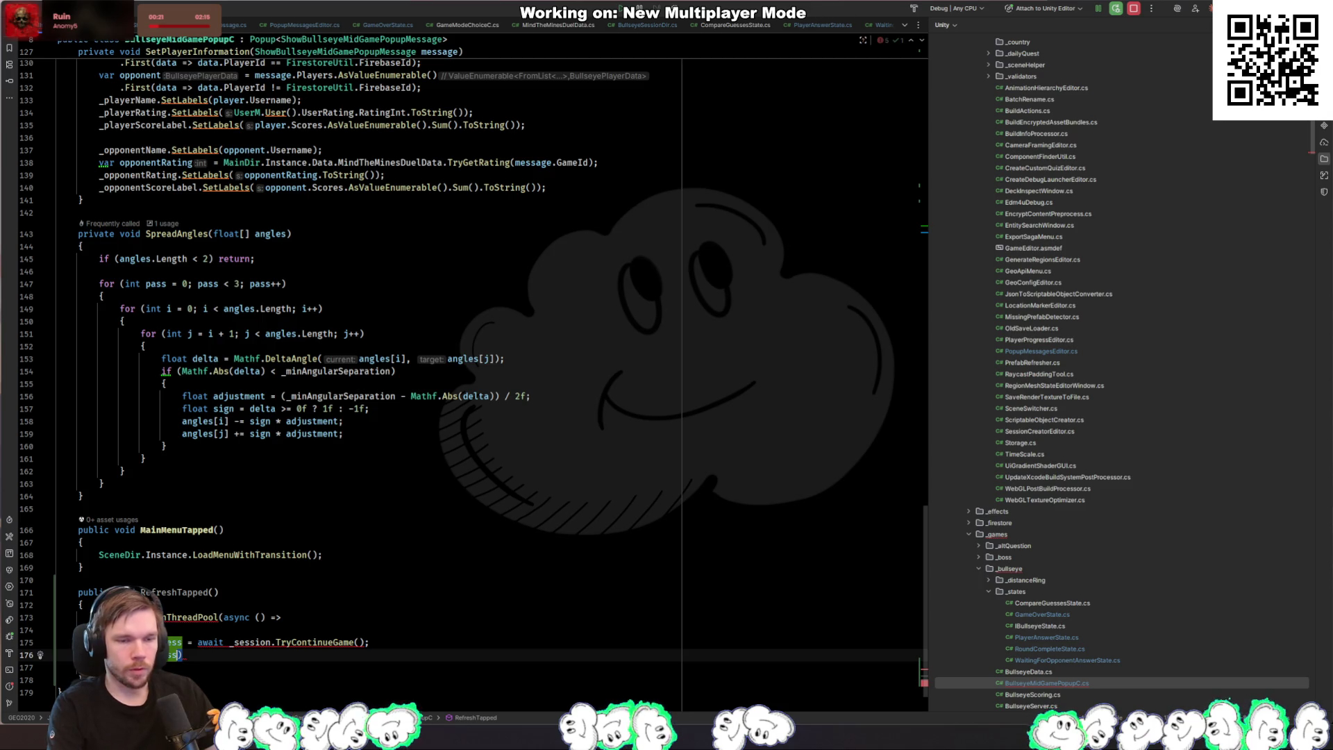
{"action": "key", "text": "Return"}
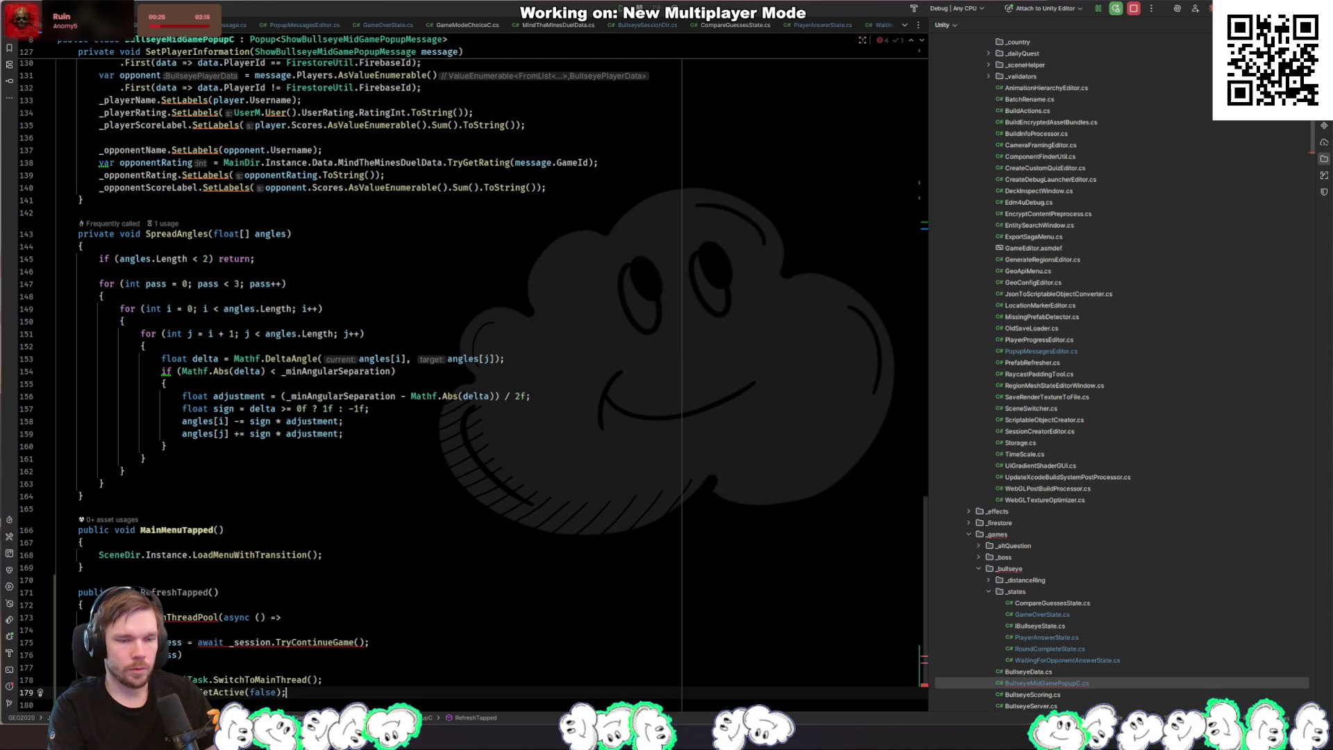
Step: Go to the TryContinueGame declaration in BullseyeSessionDir.cs
{"action": "left_click", "coordinate": [285, 642]}
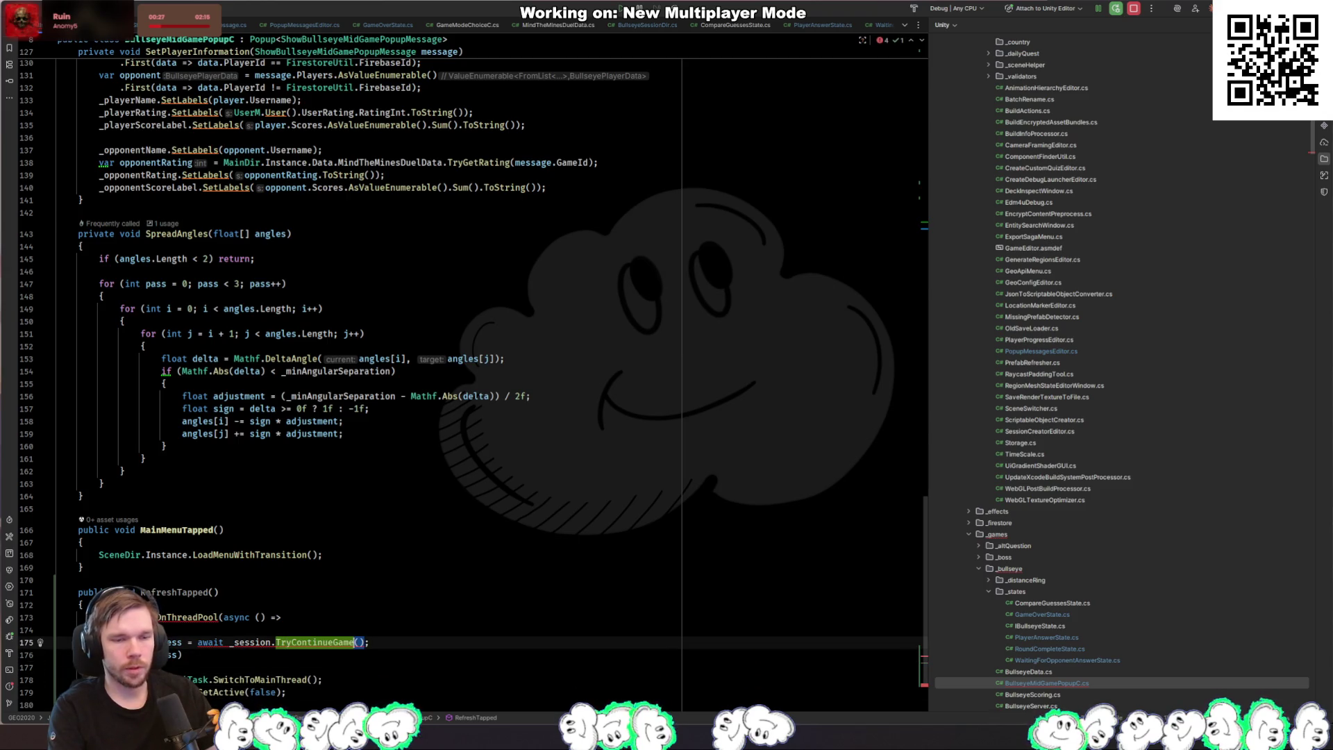
{"action": "key", "text": "F12"}
{"action": "key", "text": "ctrl+minus"}
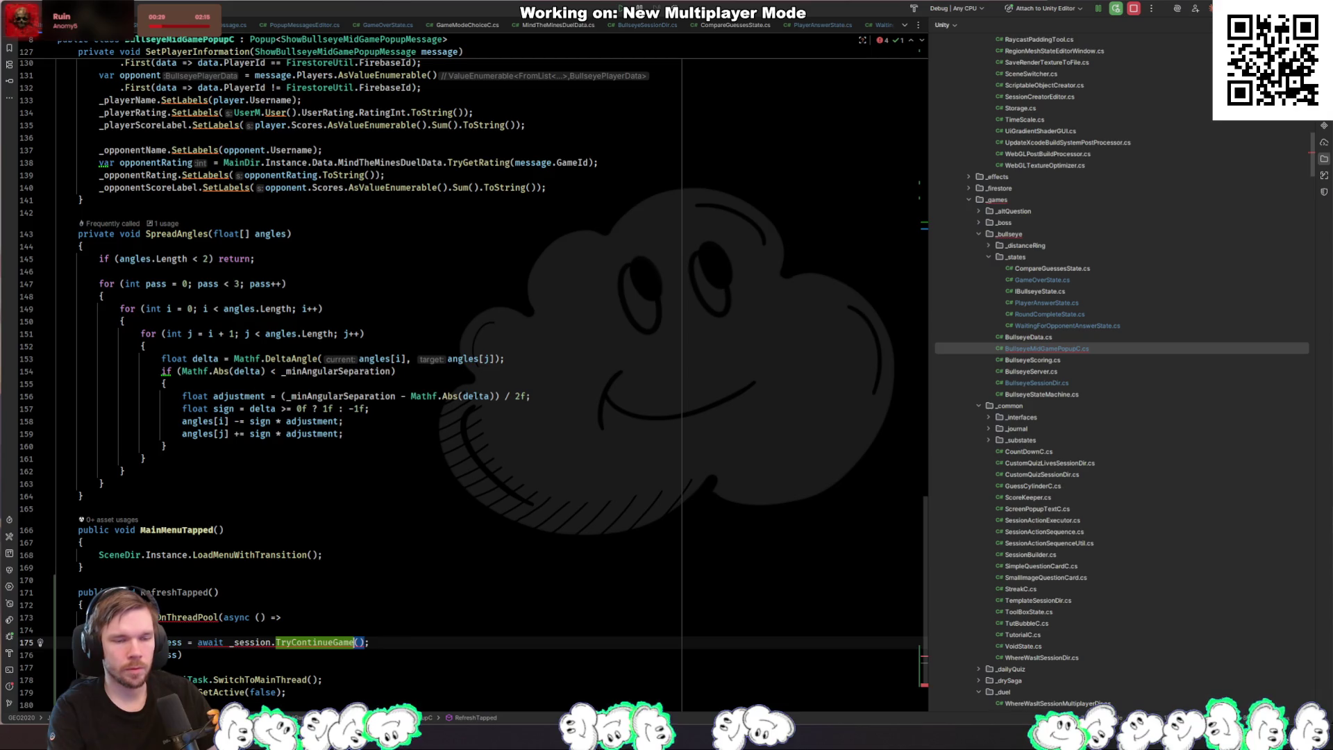
{"action": "scroll", "coordinate": [244, 602], "scroll_direction": "down", "scroll_amount": 3}
{"action": "left_click", "coordinate": [244, 603]}
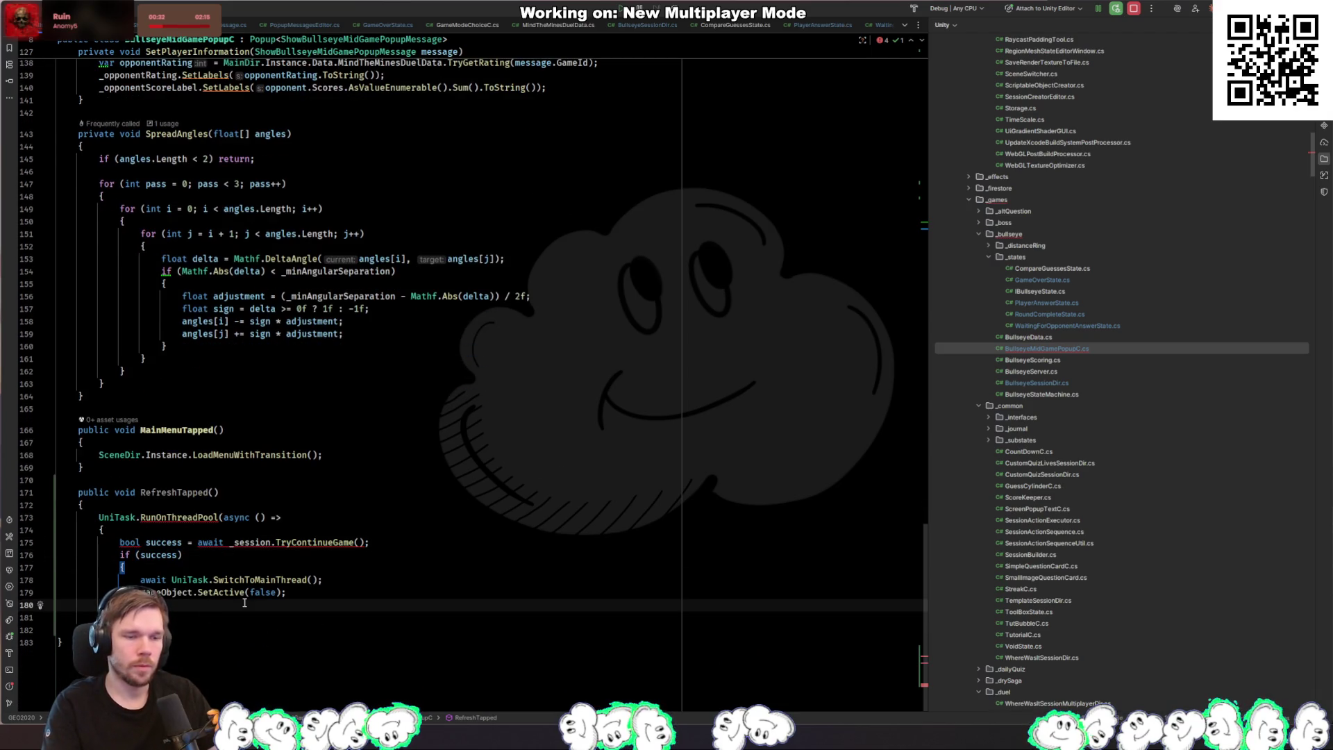
{"action": "key", "text": "Down"}
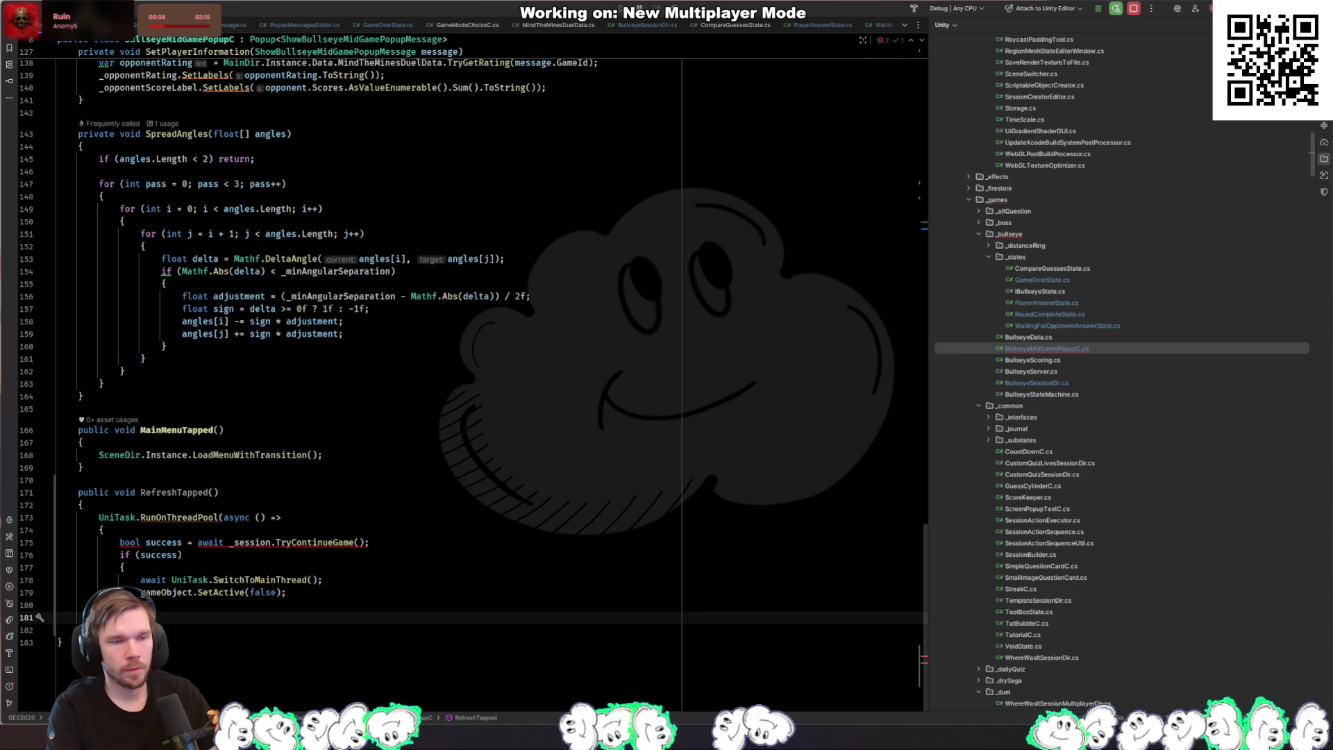
{"action": "key", "text": "Down"}
{"action": "key", "text": "Down"}
{"action": "left_click", "coordinate": [274, 530]}
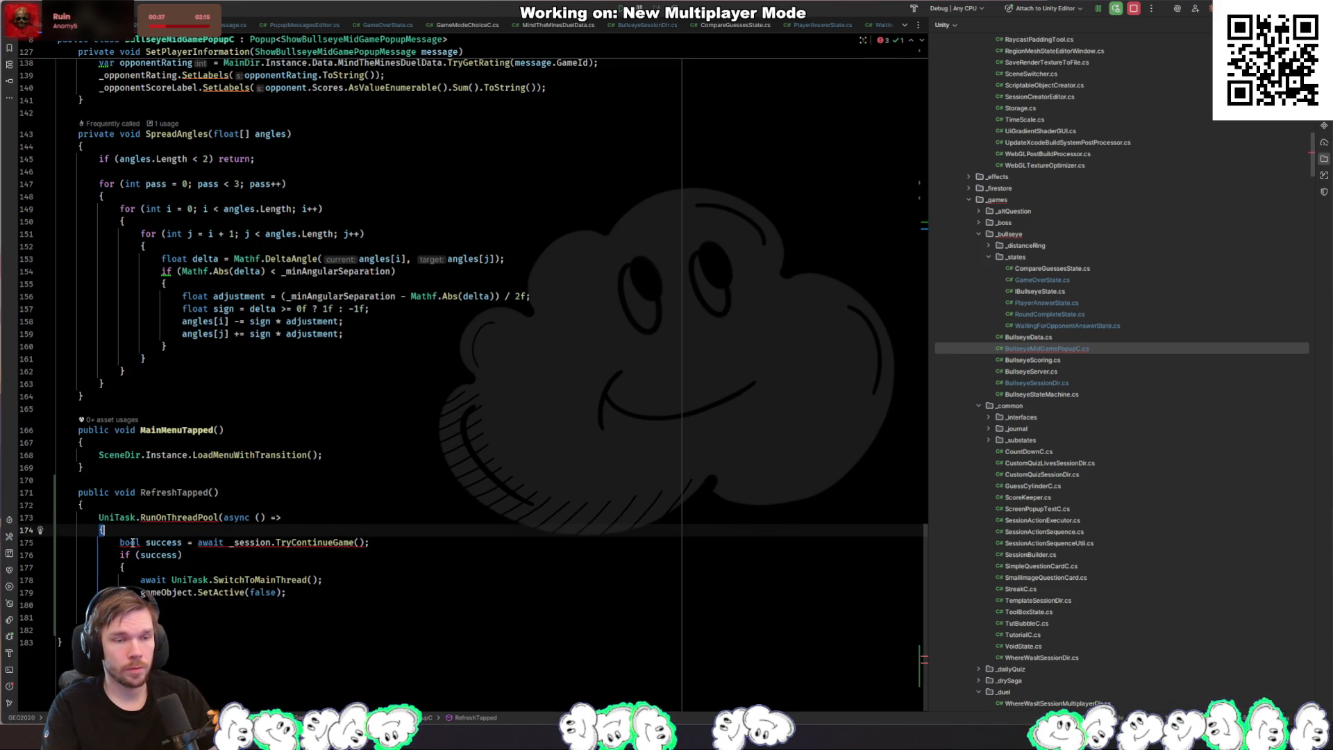
{"action": "left_click", "coordinate": [321, 543], "text": "ctrl"}
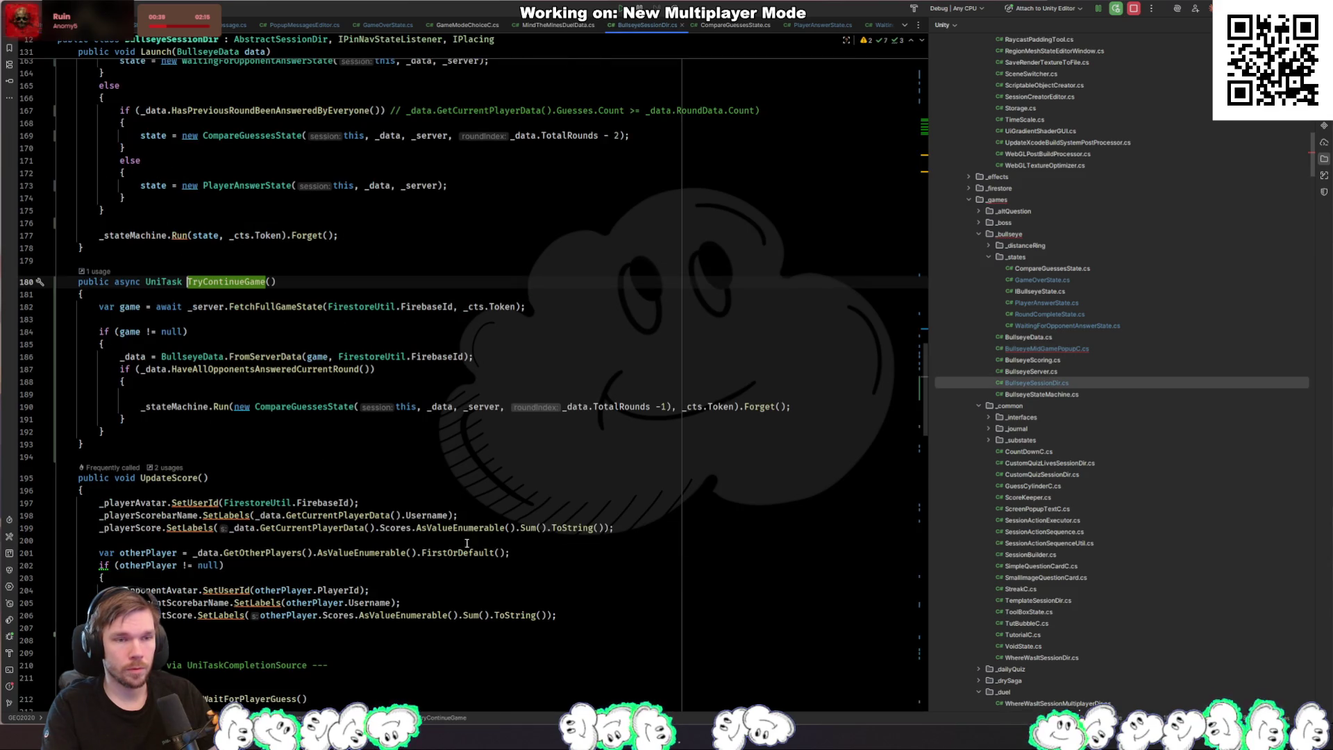
Step: Make TryContinueGame return UniTask<bool>: true after launching CompareGuessesState, false at the end
{"action": "type", "text": "<bool>"}
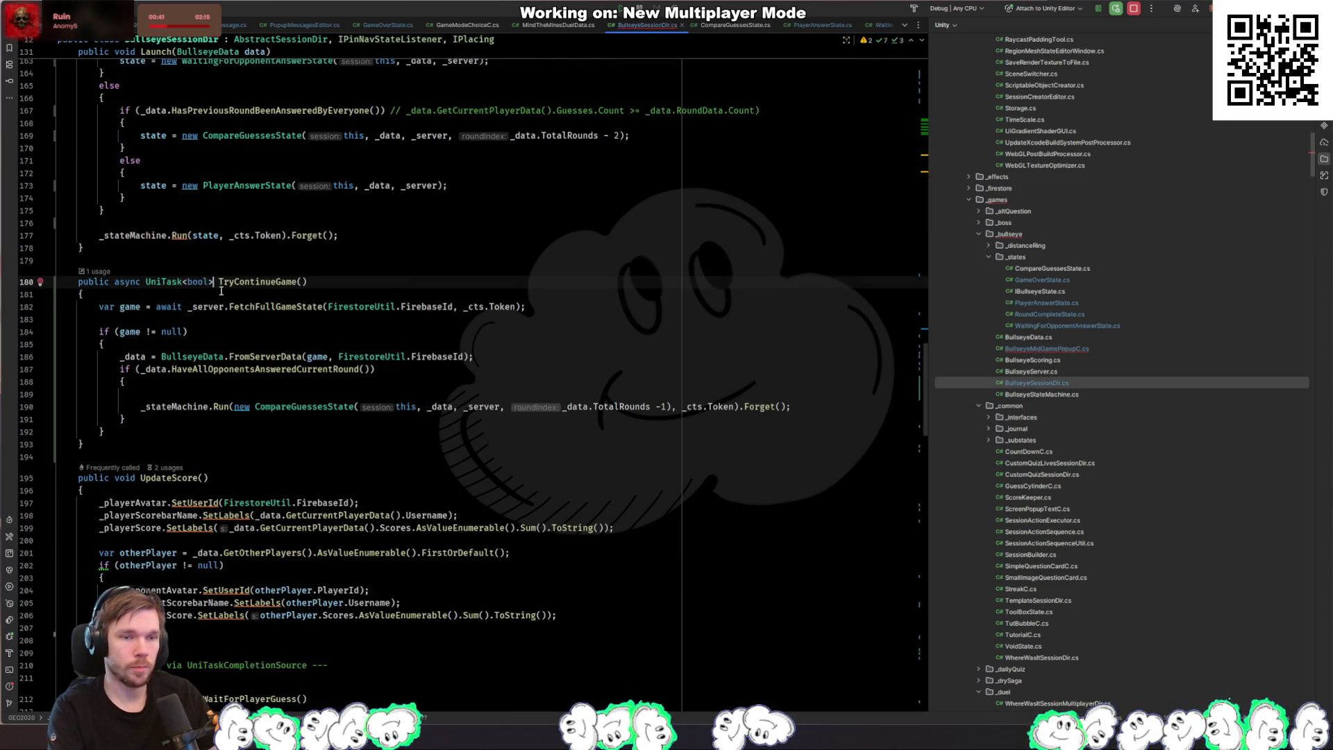
{"action": "key", "text": "Down"}
{"action": "key", "text": "Down"}
{"action": "key", "text": "Down"}
{"action": "key", "text": "Down"}
{"action": "key", "text": "Down"}
{"action": "key", "text": "End"}
{"action": "key", "text": "Return"}
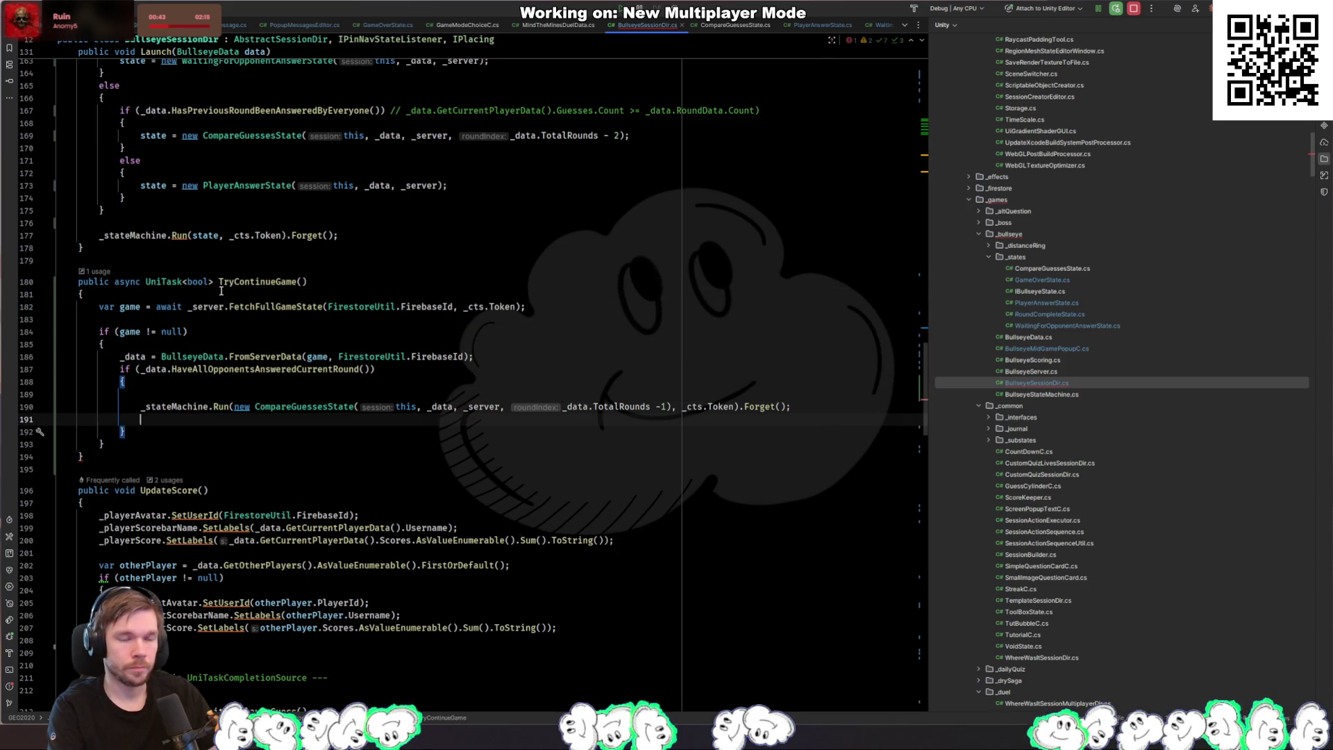
{"action": "type", "text": "return true;"}
{"action": "key", "text": "Down"}
{"action": "key", "text": "Down"}
{"action": "key", "text": "End"}
{"action": "key", "text": "Return"}
{"action": "key", "text": "Return"}
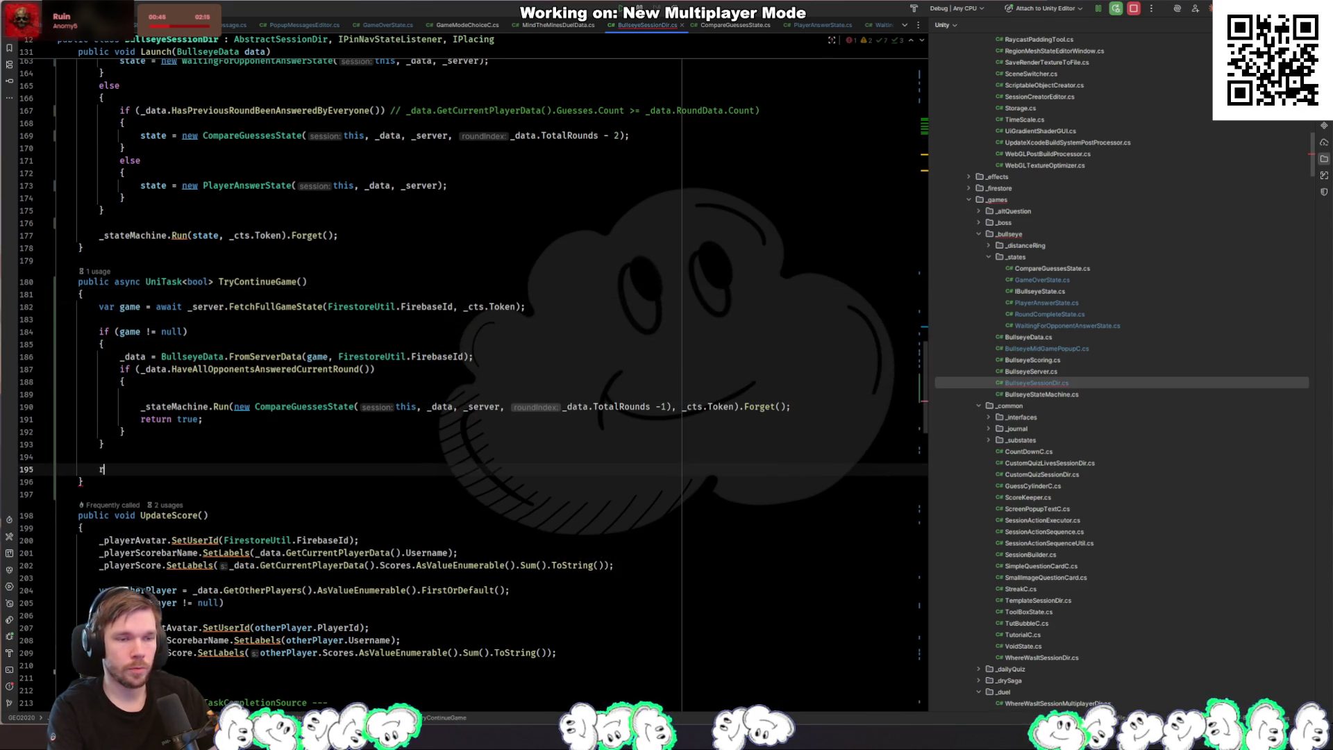
{"action": "type", "text": "return false;"}
{"action": "key", "text": "ctrl+Left"}
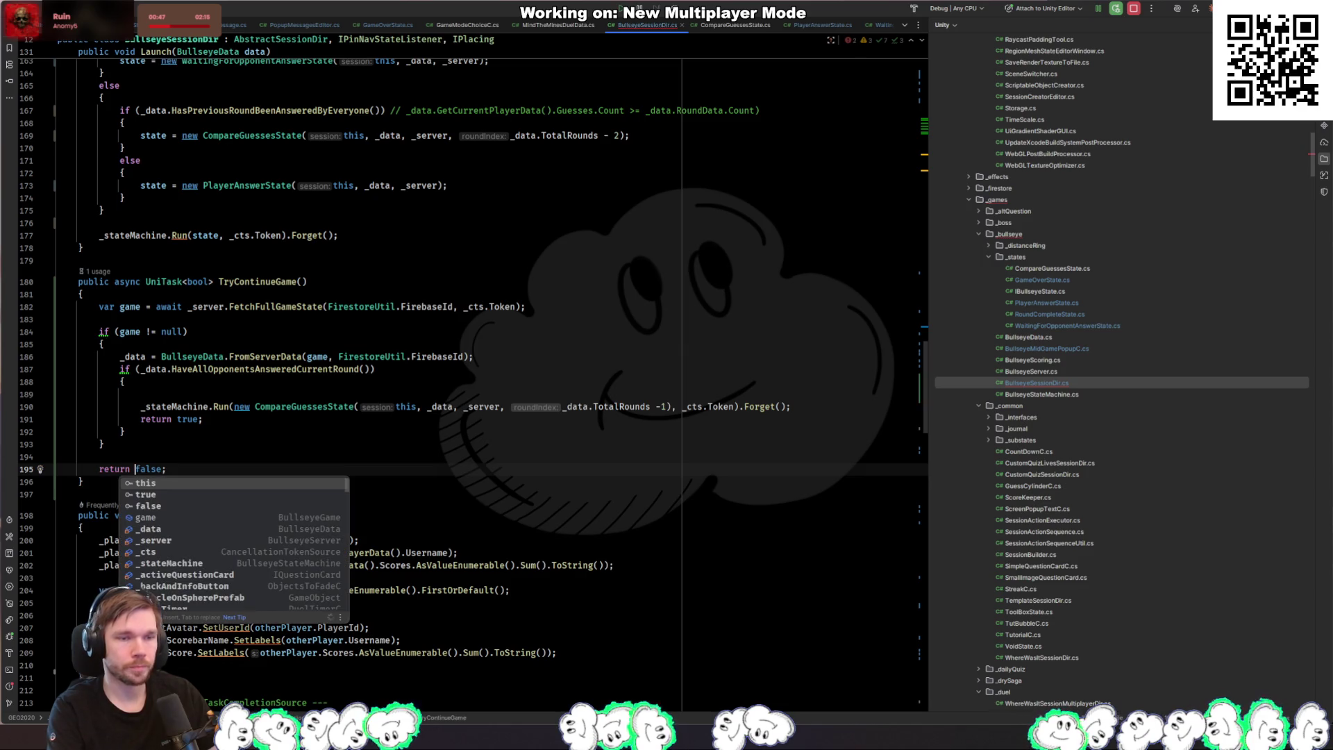
{"action": "key", "text": "ctrl+space"}
{"action": "key", "text": "Escape"}
{"action": "key", "text": "ctrl+alt+Left"}
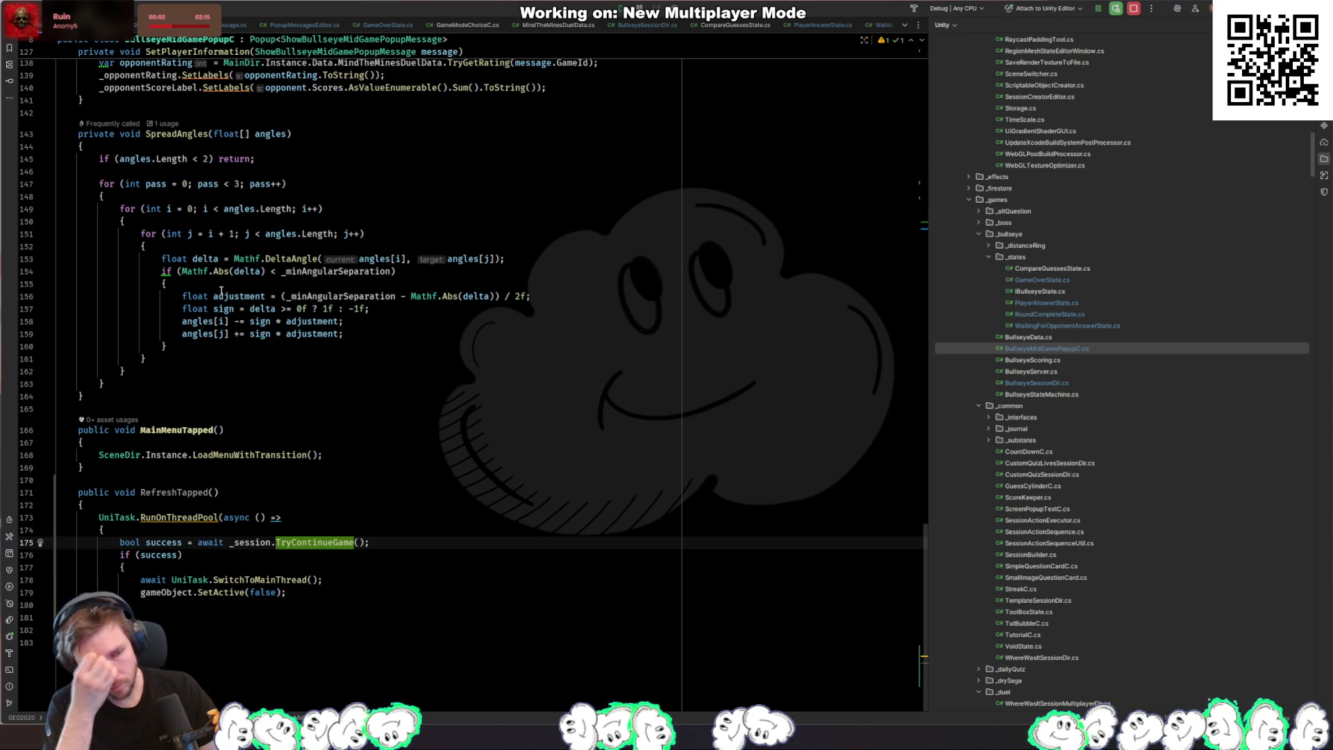
Step: Leave RefreshTapped in Rider and switch to the Unity Editor showing BullseyeMidGamePopup
{"action": "left_click", "coordinate": [268, 528]}
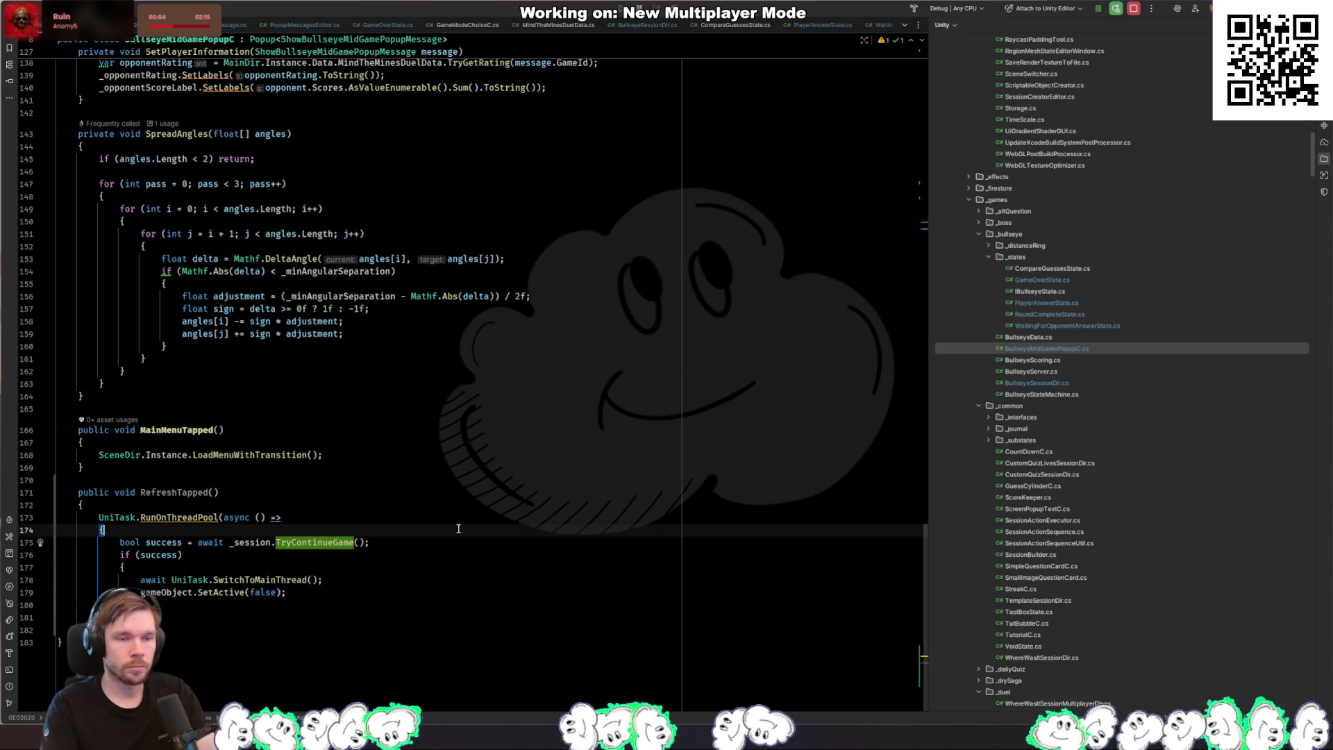
{"action": "key", "text": "alt+Tab"}
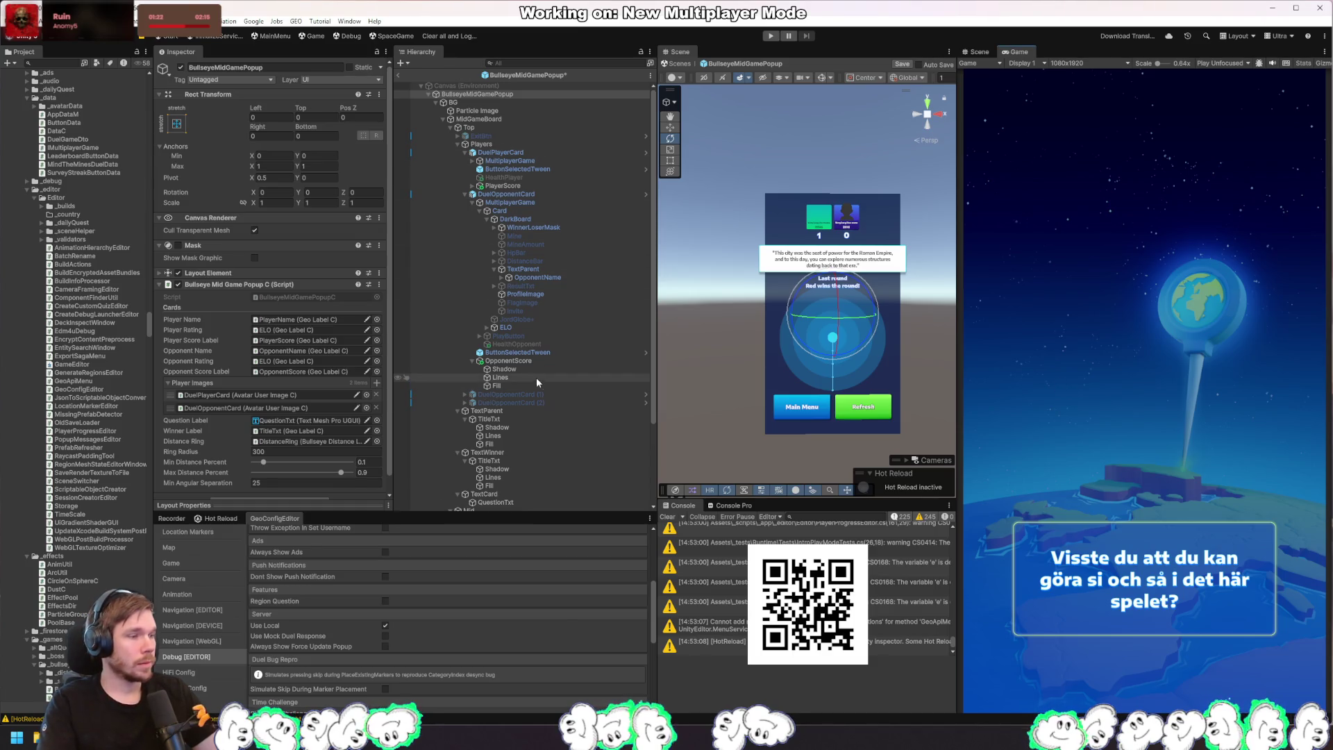
Step: Wire NextGameBtn's On Button Pressed event to BullseyeMidGamePopupC.RefreshTapped
{"action": "right_click", "coordinate": [871, 410]}
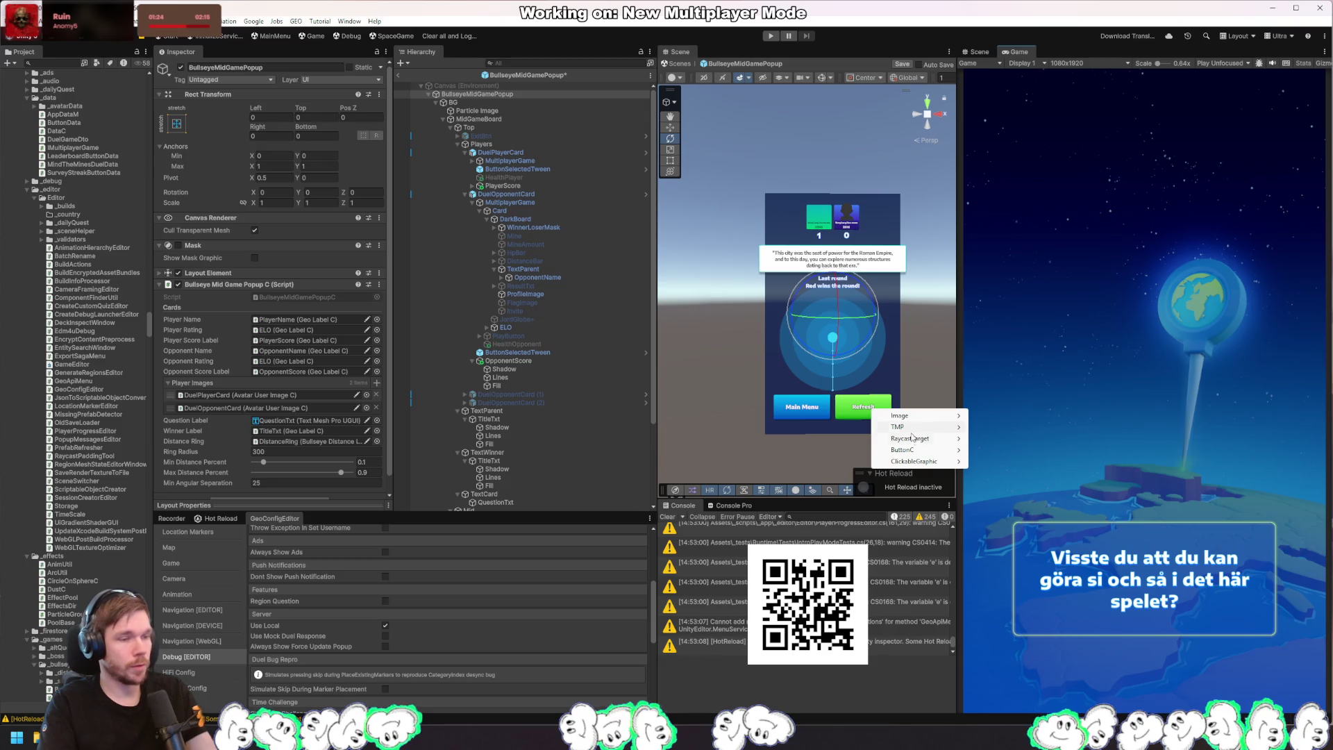
{"action": "mouse_move", "coordinate": [937, 449]}
{"action": "left_click", "coordinate": [1027, 449]}
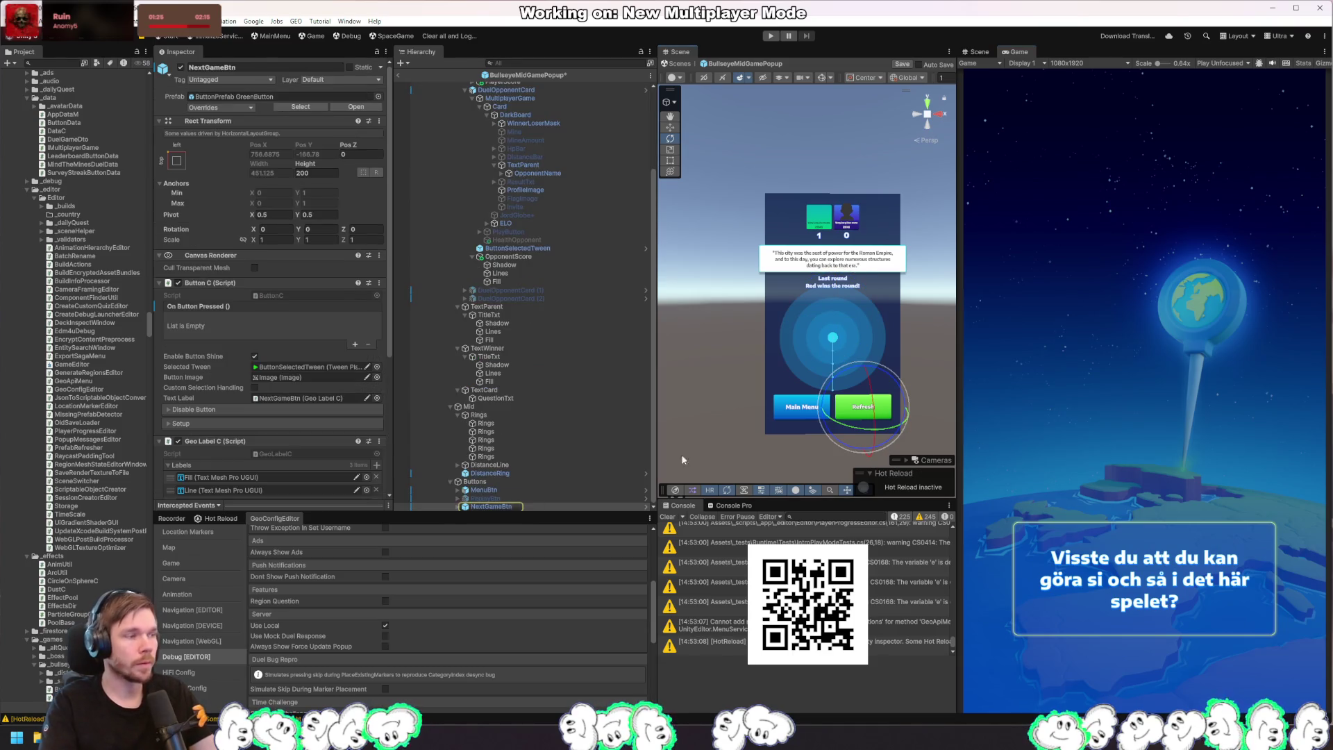
{"action": "left_click", "coordinate": [355, 344]}
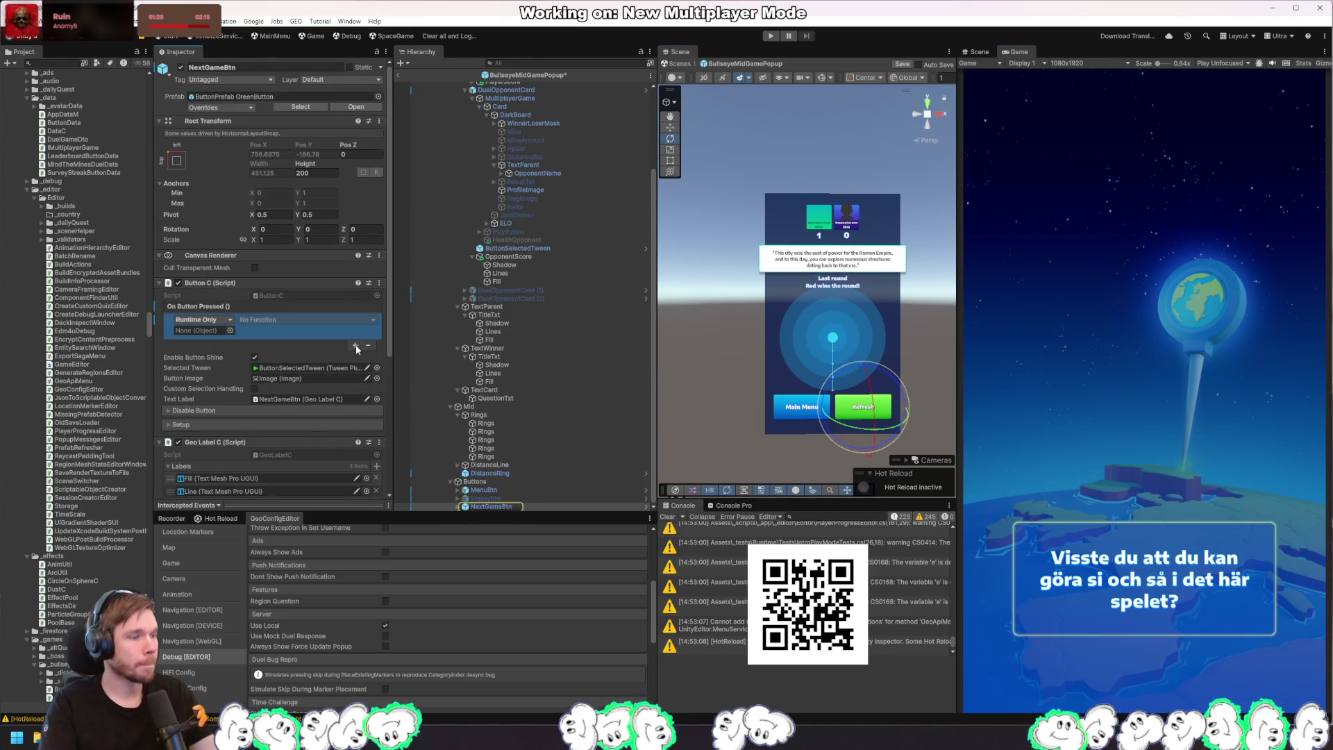
{"action": "scroll", "coordinate": [537, 279], "scroll_direction": "up", "scroll_amount": 5}
{"action": "mouse_move", "coordinate": [479, 94]}
{"action": "left_mouse_down"}
{"action": "mouse_move", "coordinate": [267, 322]}
{"action": "mouse_move", "coordinate": [208, 330]}
{"action": "left_mouse_up"}
{"action": "left_click", "coordinate": [274, 337]}
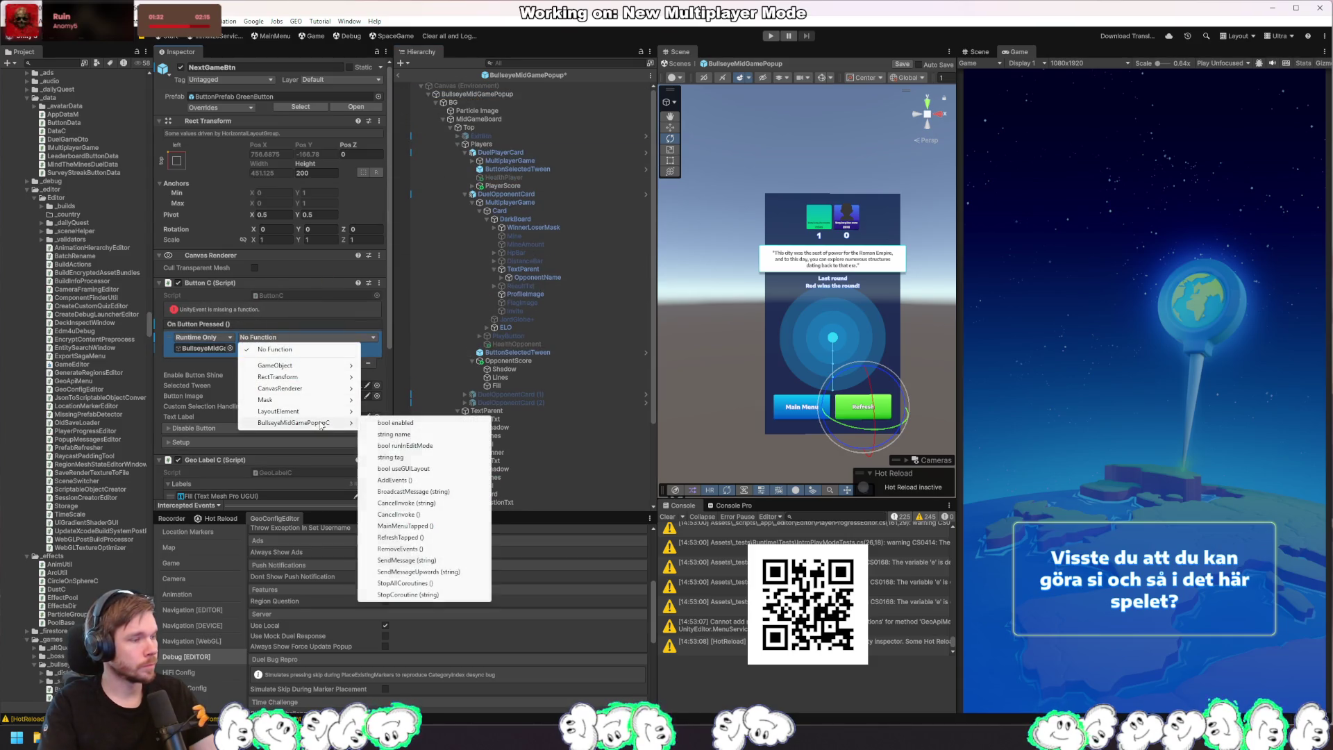
{"action": "mouse_move", "coordinate": [319, 423]}
{"action": "left_click", "coordinate": [441, 537]}
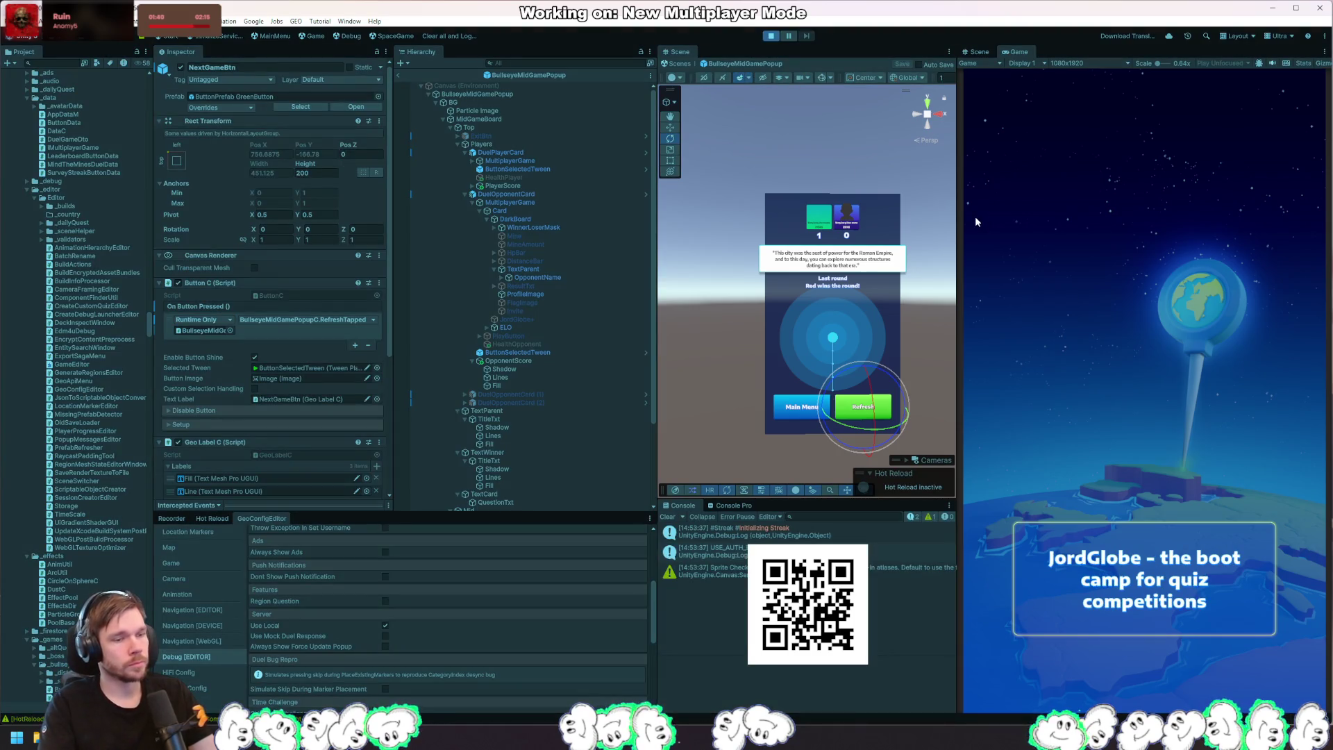
Step: Stop play mode, dismiss Rider's exception popup, and return to the Unity Editor
{"action": "left_click", "coordinate": [770, 38]}
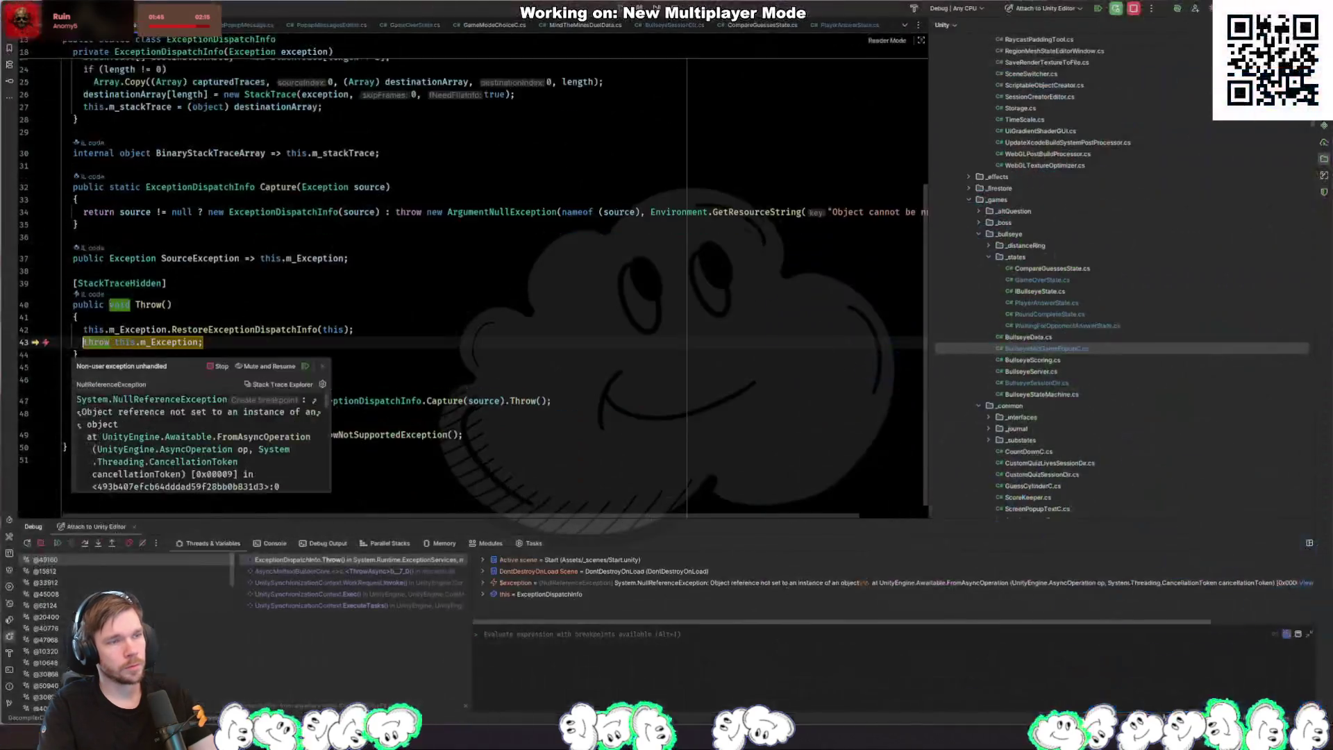
{"action": "key", "text": "Escape"}
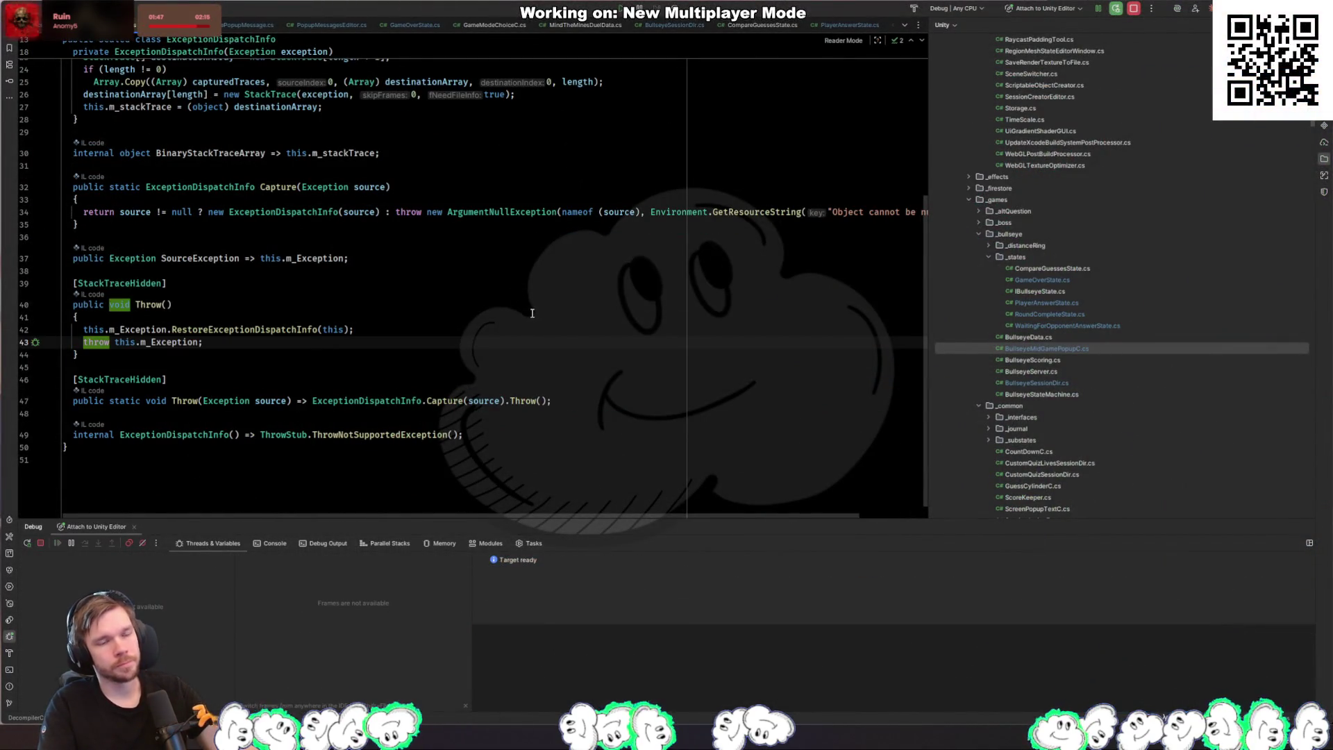
{"action": "key", "text": "alt+Tab"}
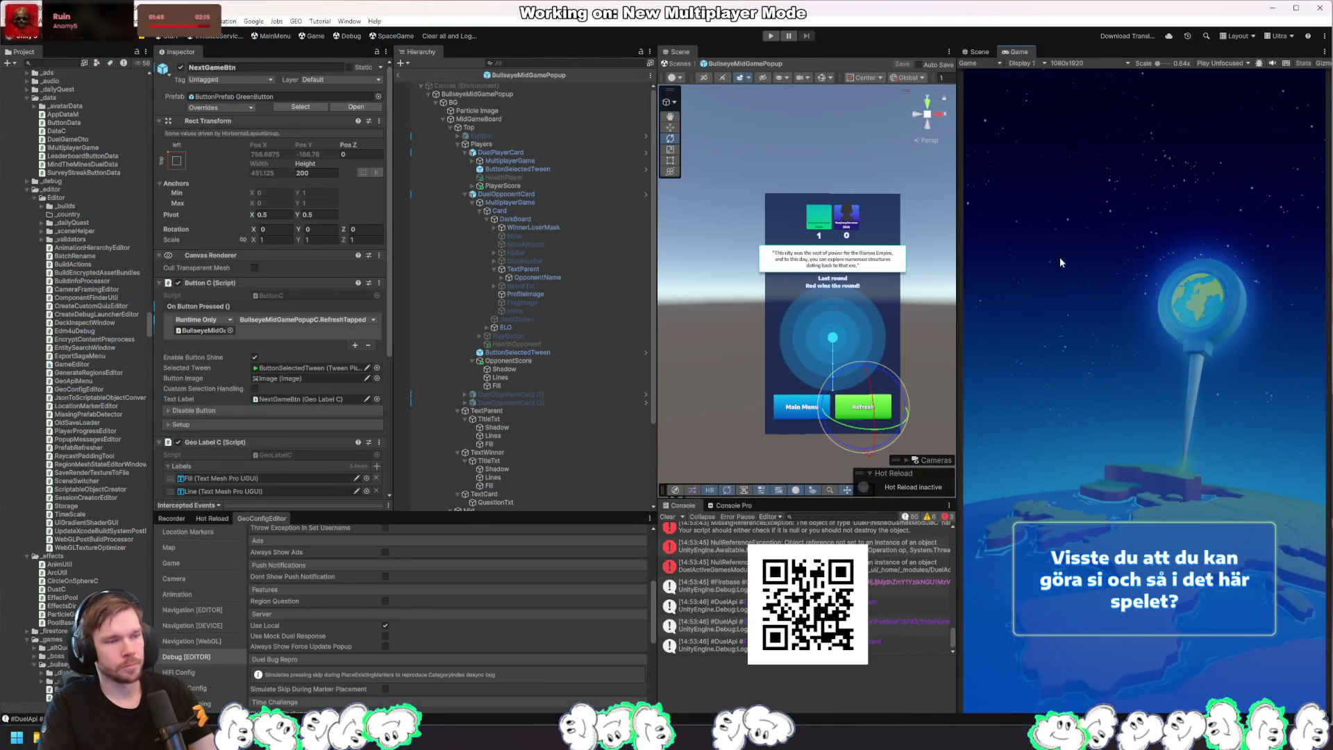
Step: Start the game, turn the globe toward Europe and Africa, and drop the guess pin
{"action": "left_click", "coordinate": [770, 36]}
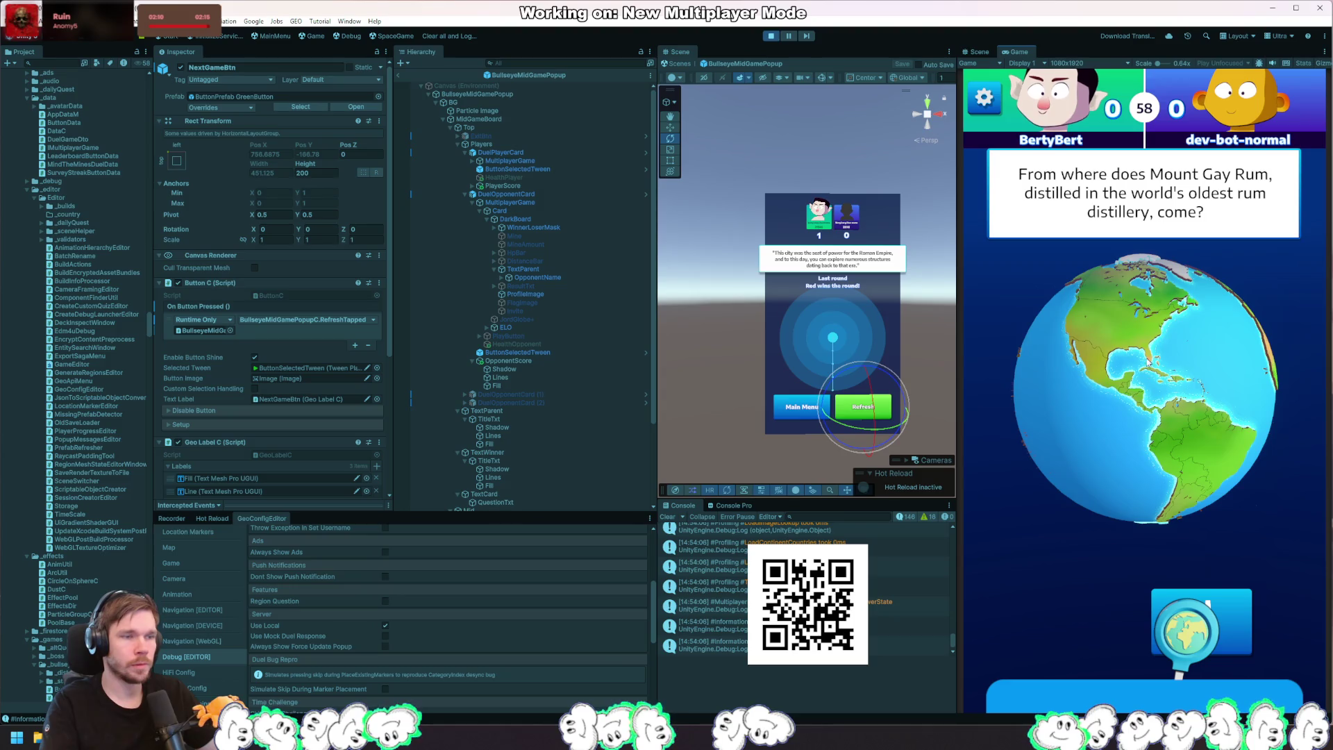
{"action": "mouse_move", "coordinate": [1150, 363]}
{"action": "left_mouse_down"}
{"action": "mouse_move", "coordinate": [1163, 396]}
{"action": "mouse_move", "coordinate": [1135, 417]}
{"action": "mouse_move", "coordinate": [1158, 419]}
{"action": "left_mouse_up"}
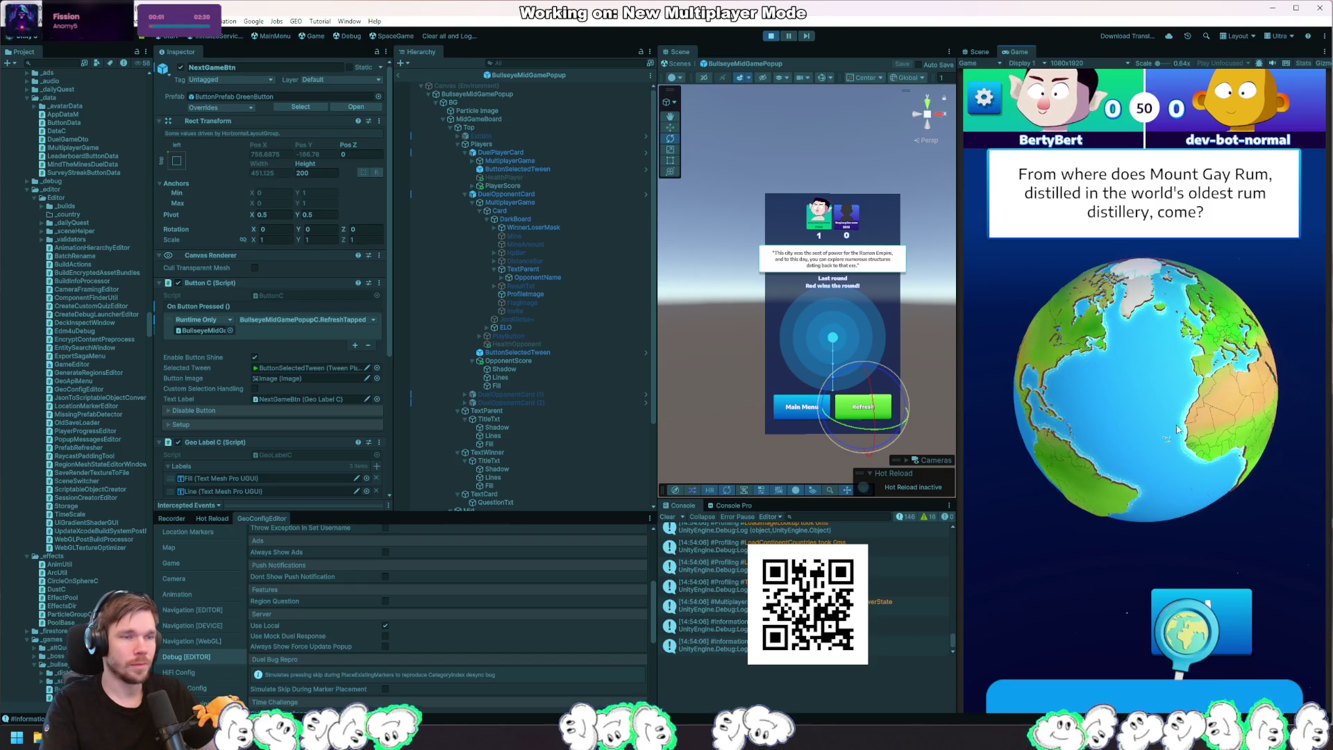
{"action": "left_click_drag", "start_coordinate": [1142, 427], "coordinate": [1084, 434]}
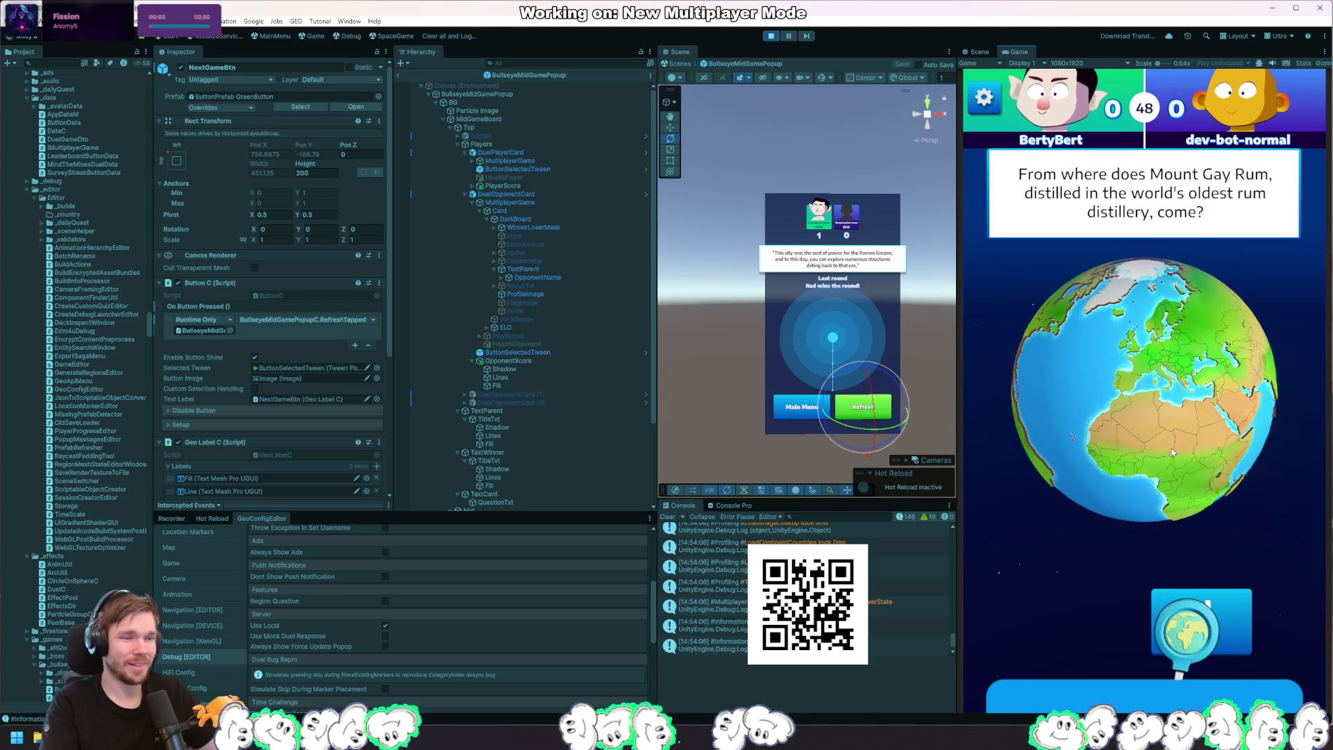
{"action": "mouse_move", "coordinate": [1206, 595]}
{"action": "left_mouse_down"}
{"action": "mouse_move", "coordinate": [1169, 458]}
{"action": "mouse_move", "coordinate": [1191, 429]}
{"action": "left_mouse_up"}
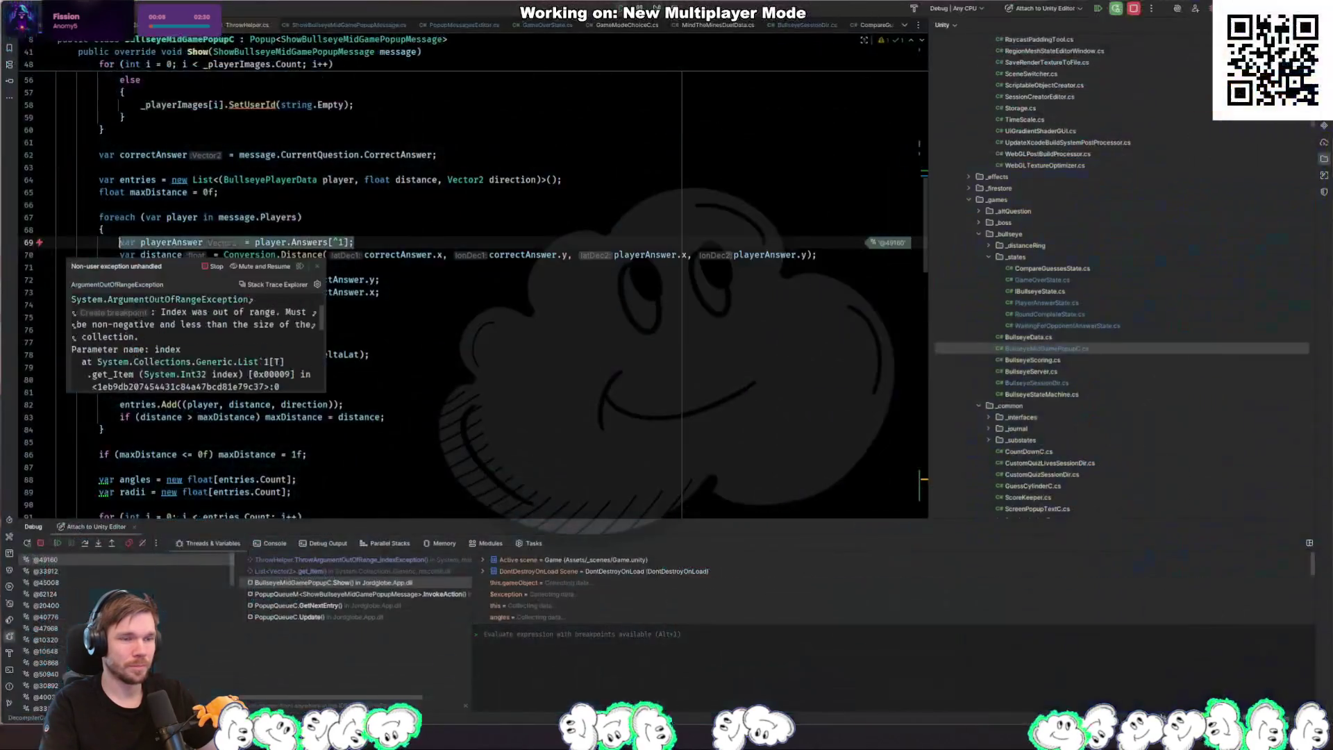
Step: Inspect the current player's Answers list in the debugger at line 76 of Show
{"action": "left_click", "coordinate": [410, 328]}
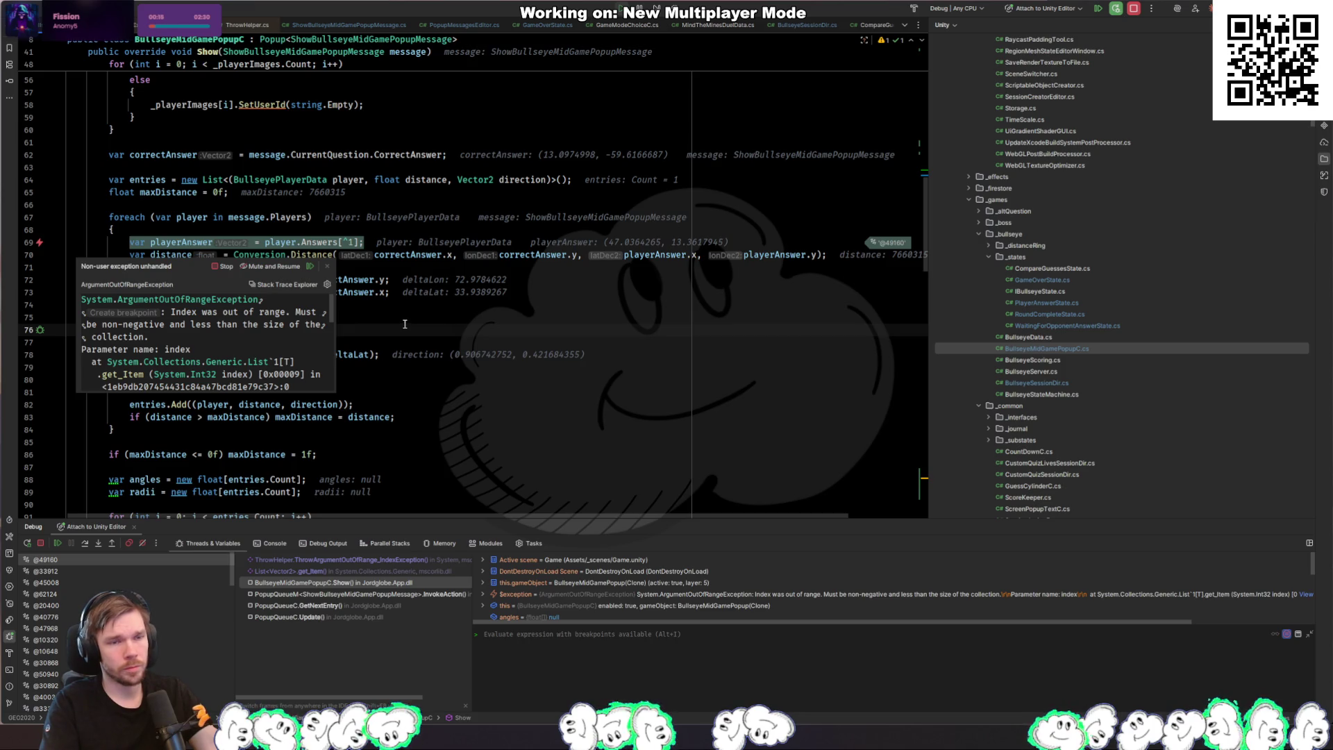
{"action": "mouse_move", "coordinate": [329, 240]}
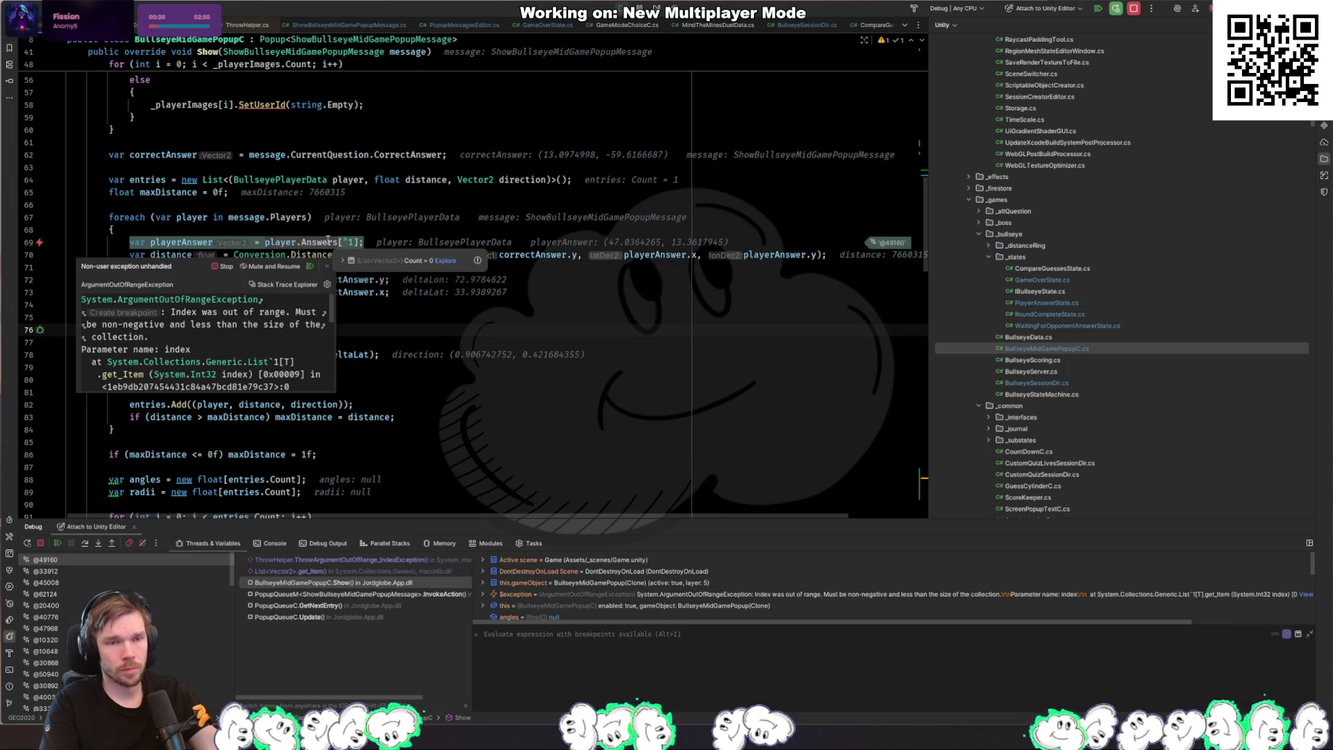
{"action": "mouse_move", "coordinate": [300, 215]}
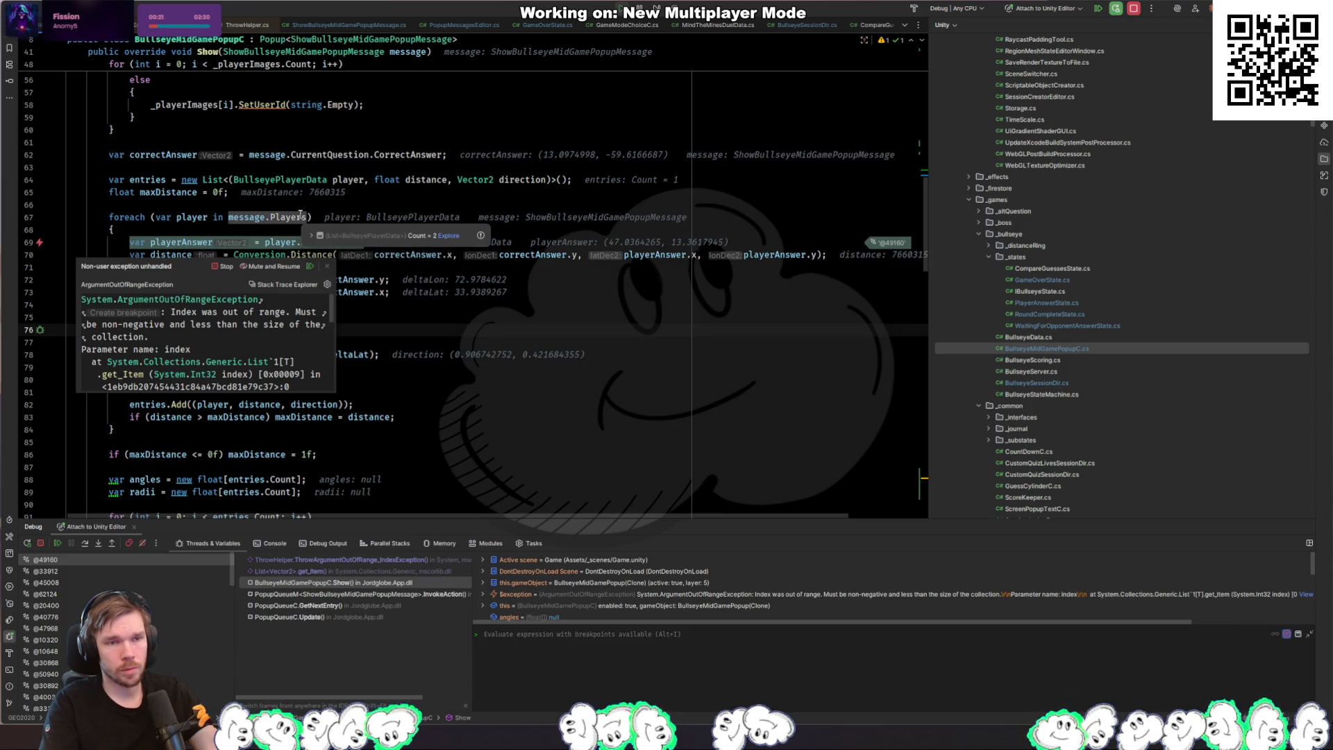
{"action": "left_click", "coordinate": [204, 236]}
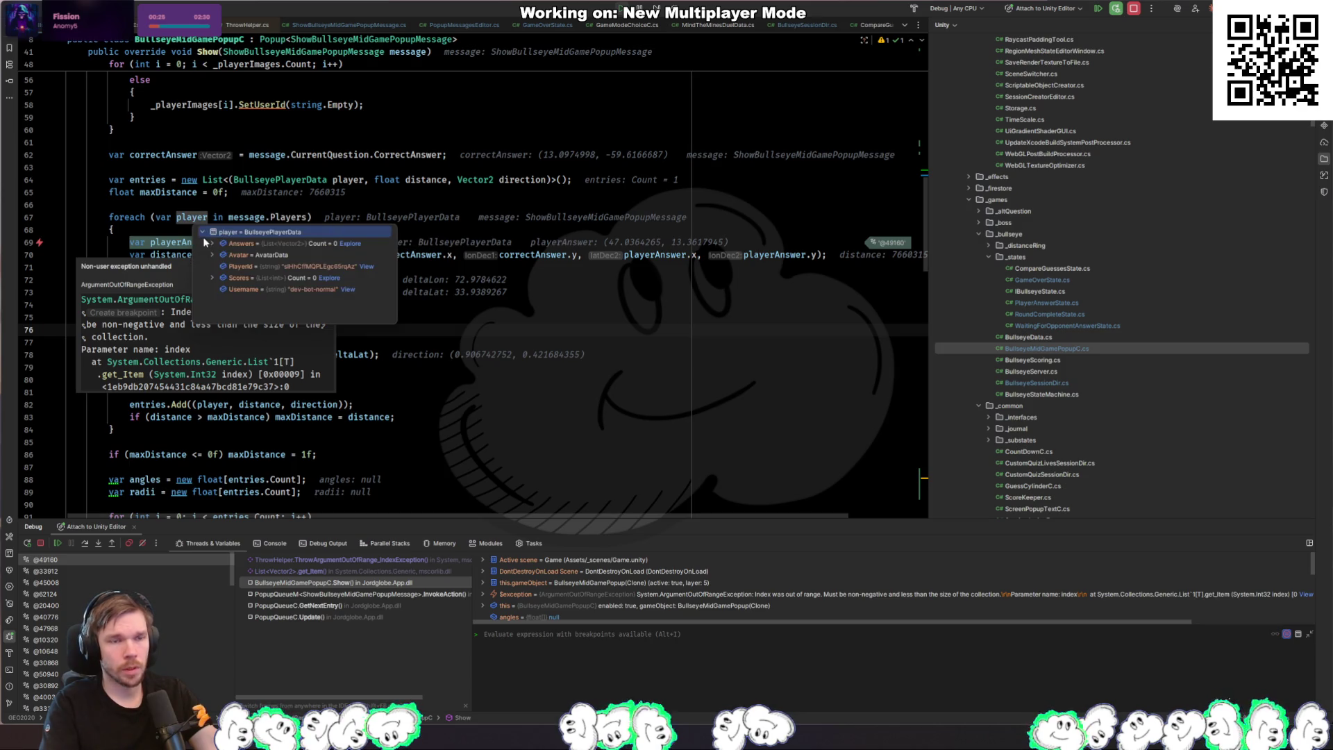
{"action": "scroll", "coordinate": [235, 277], "scroll_direction": "up", "scroll_amount": 6}
{"action": "scroll", "coordinate": [234, 276], "scroll_direction": "up", "scroll_amount": 2}
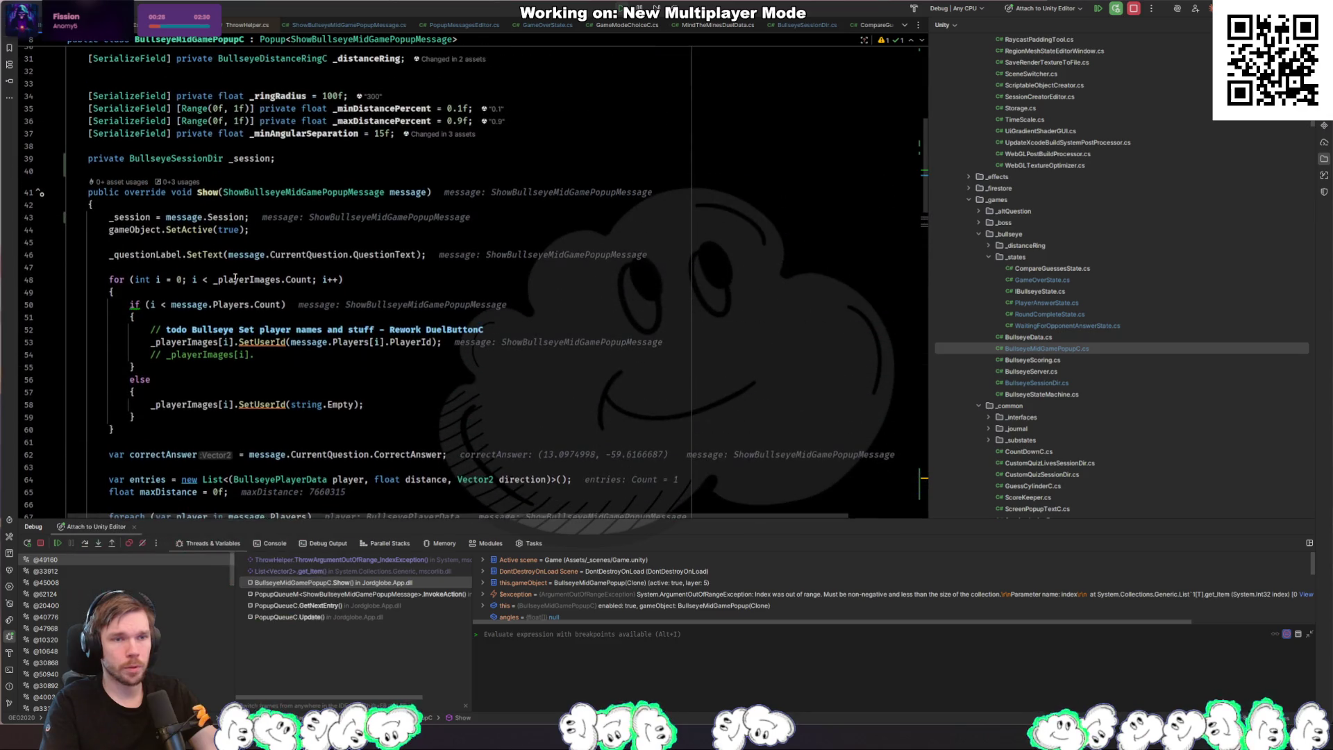
{"action": "scroll", "coordinate": [206, 309], "scroll_direction": "down", "scroll_amount": 5}
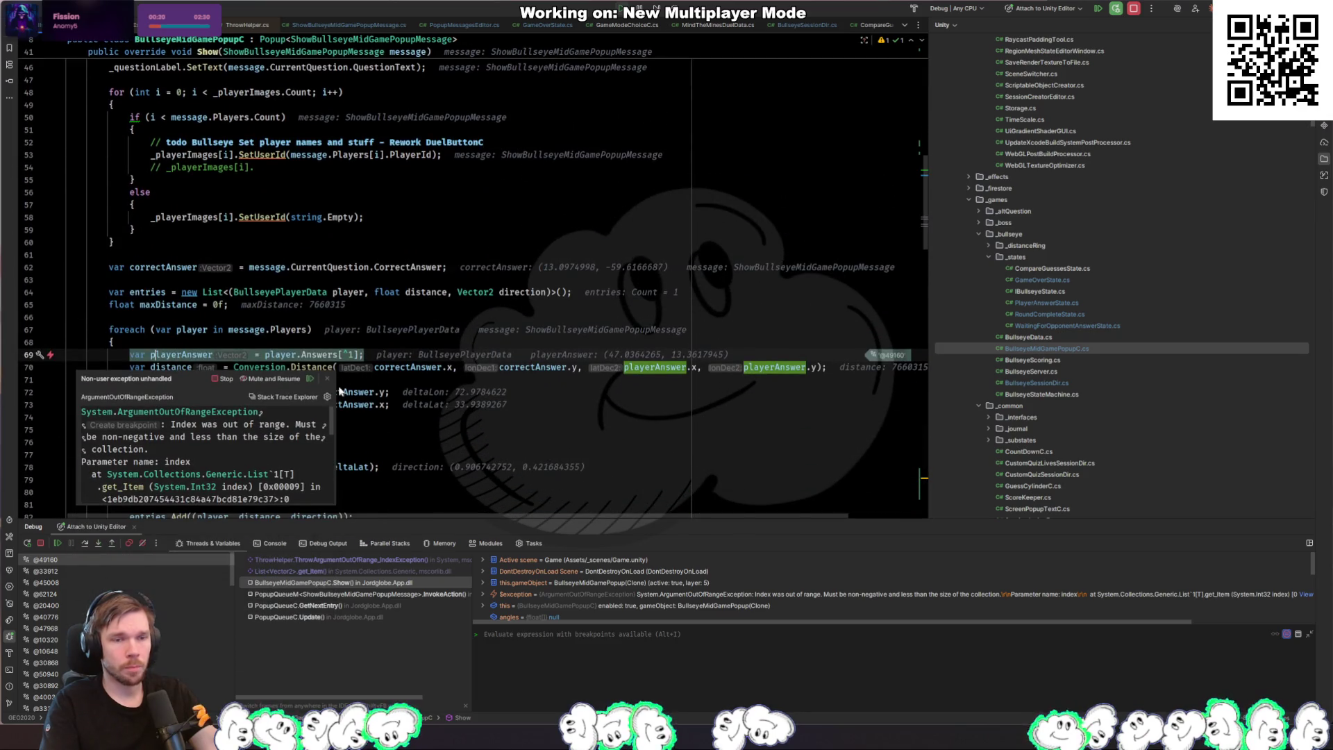
Step: Resume the debugger and check the mid-game popup in the Unity game
{"action": "key", "text": "F5"}
{"action": "key", "text": "alt+Tab"}
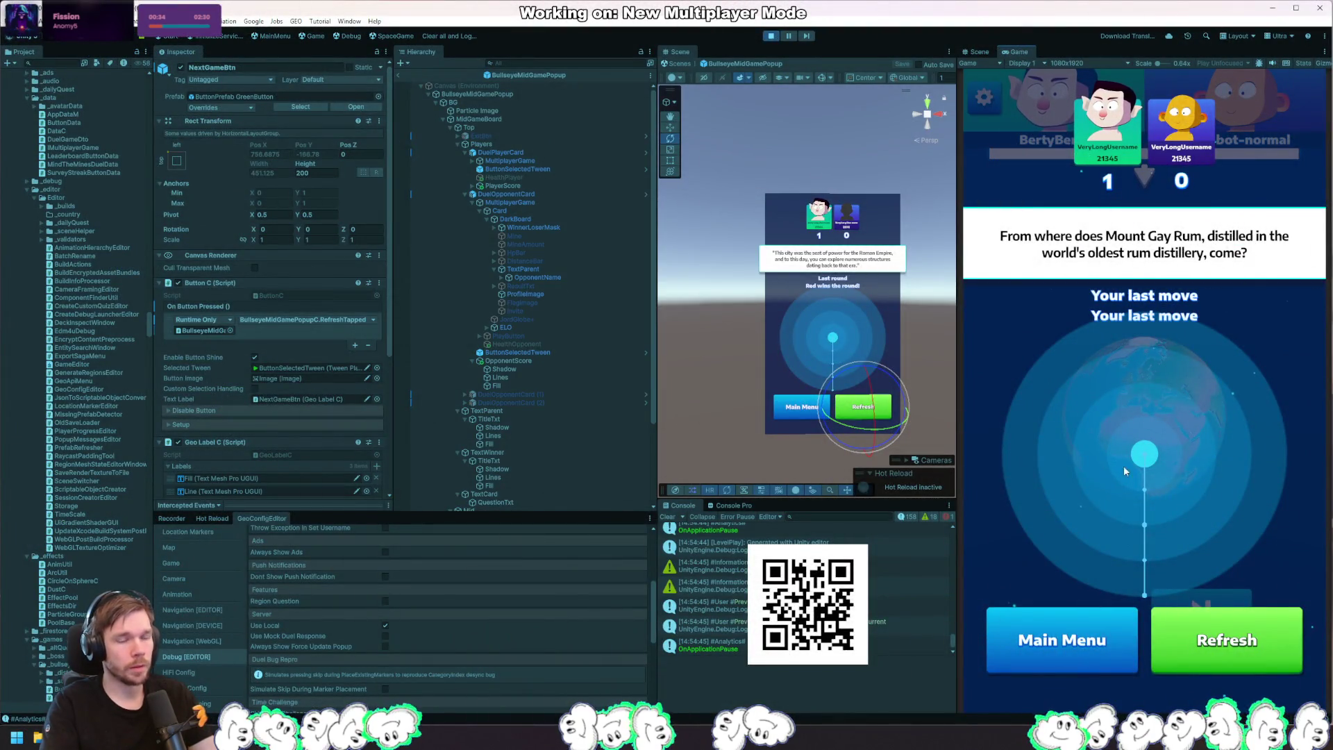
{"action": "key", "text": "alt+Tab"}
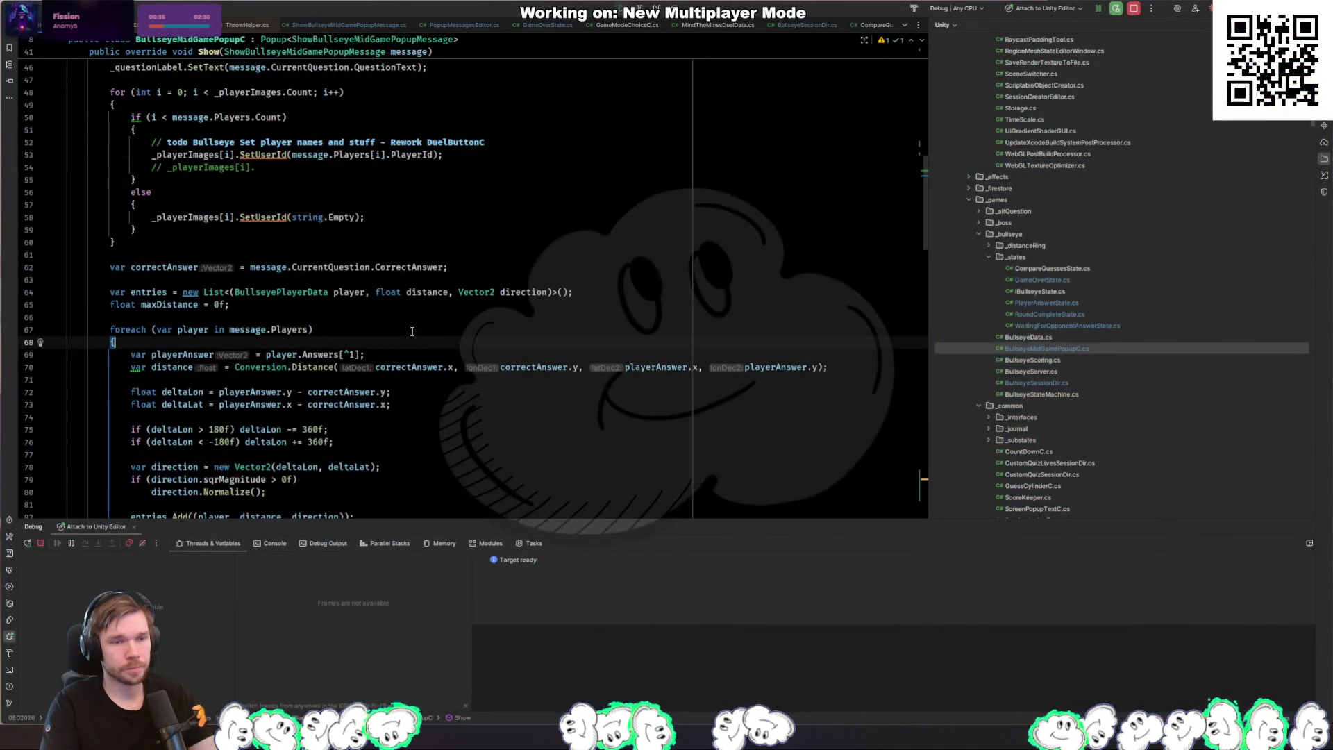
{"action": "key", "text": "alt+Tab"}
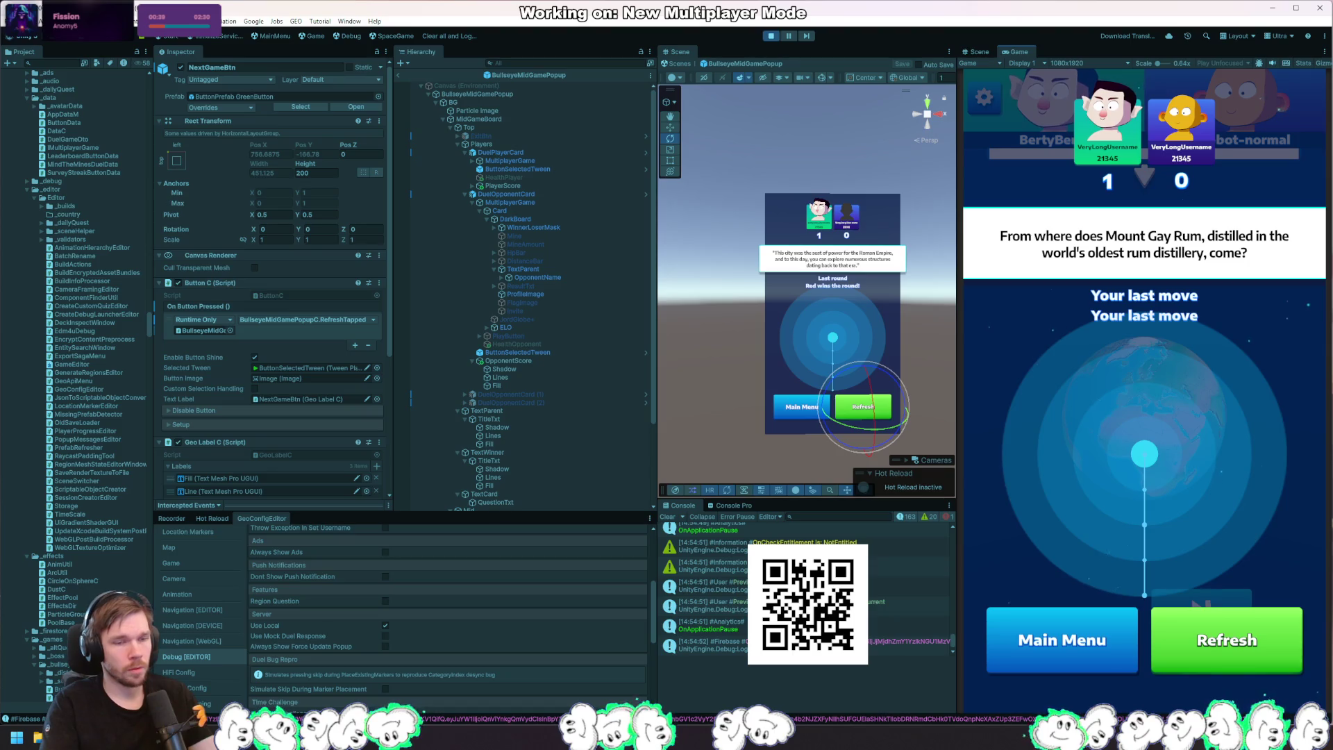
Step: Switch from the Unity game's results popup back to Rider
{"action": "key", "text": "alt+Tab"}
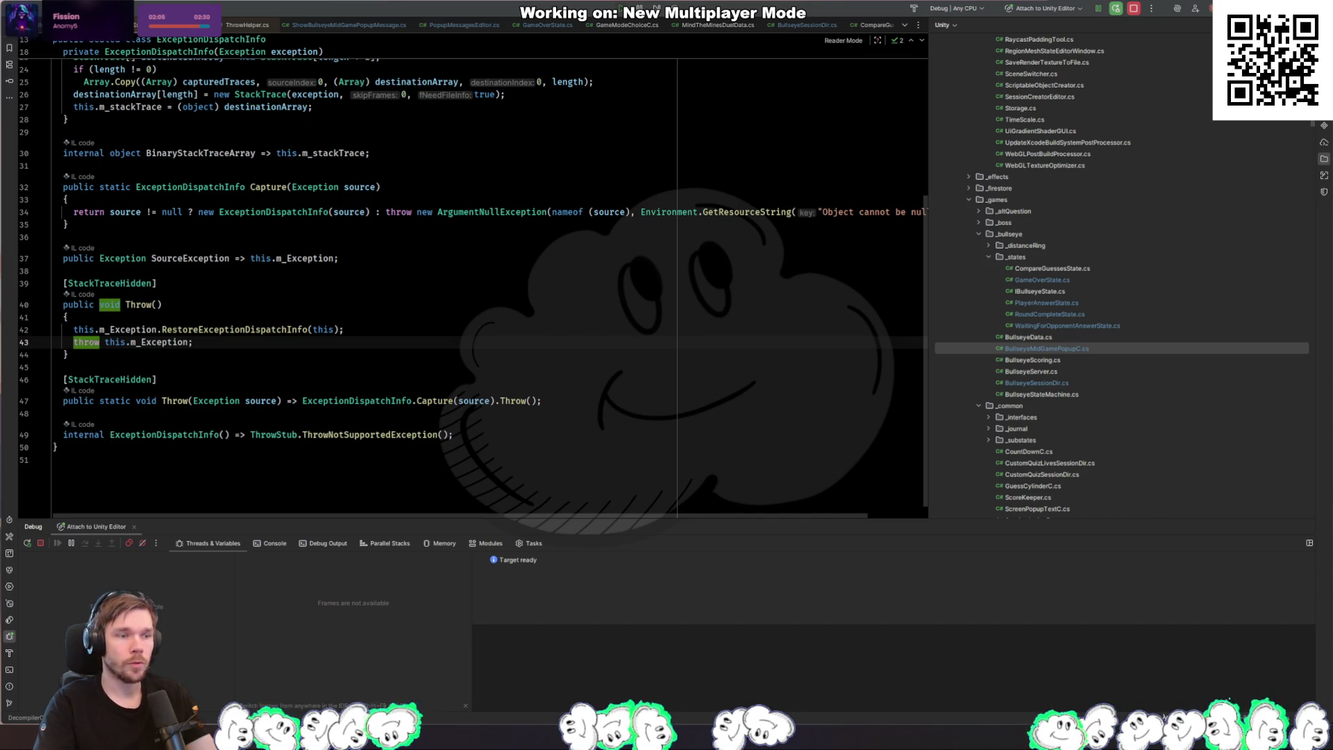
Step: Continue the Unity game to the next round, then close the decompiled ExceptionDispatchInfo source in Rider
{"action": "key", "text": "alt+Tab"}
{"action": "left_click", "coordinate": [1228, 639]}
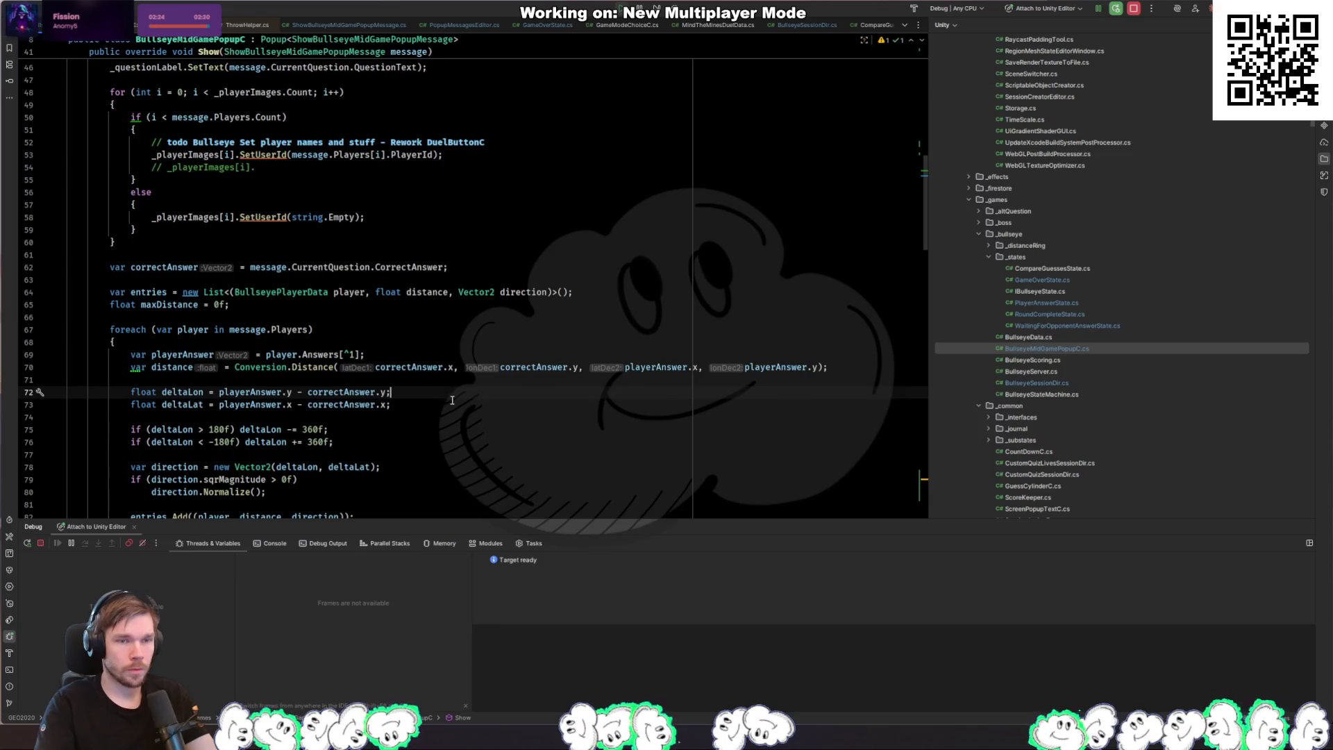
{"action": "key", "text": "ctrl+Tab"}
{"action": "key", "text": "ctrl+Tab"}
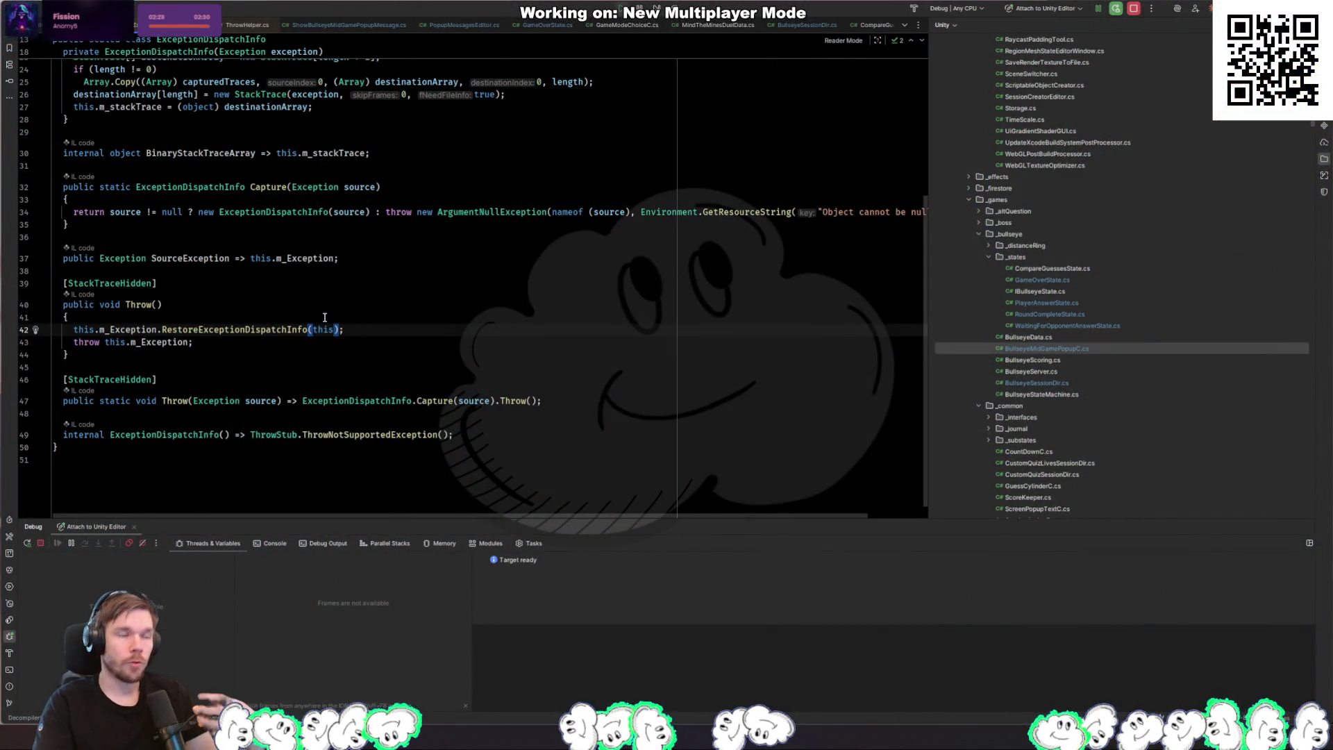
{"action": "left_click", "coordinate": [284, 310]}
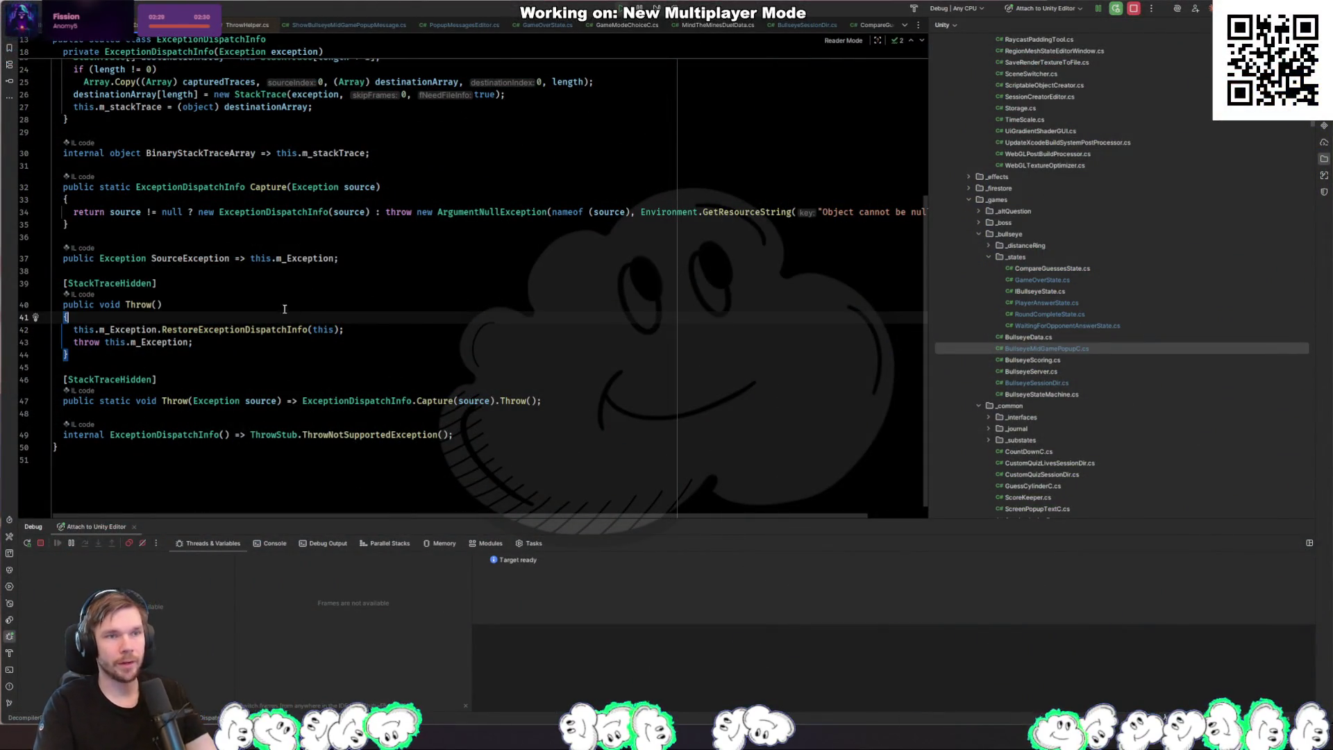
{"action": "key", "text": "ctrl+F4"}
{"action": "key", "text": "ctrl+Tab"}
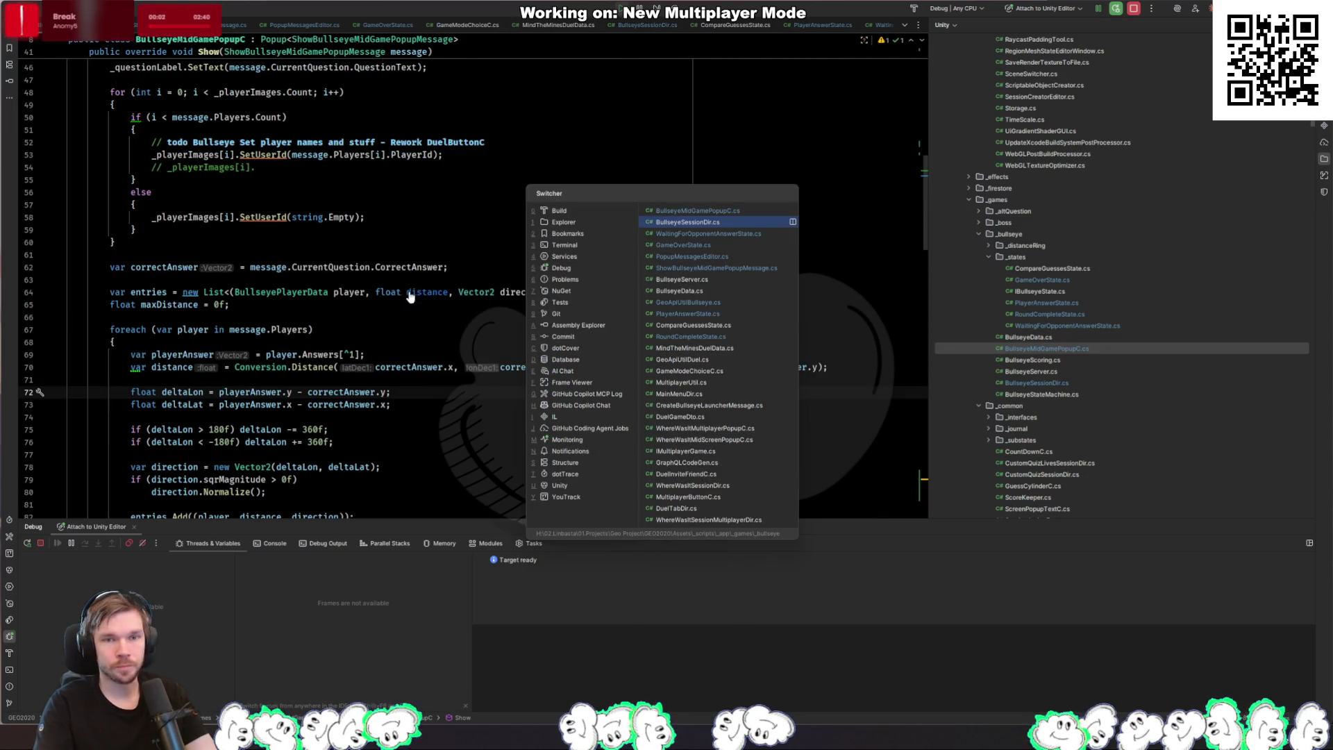
Step: Return to BullseyeMidGamePopupC.cs via the Switcher and look at its RefreshTapped method
{"action": "key", "text": "ctrl+Tab"}
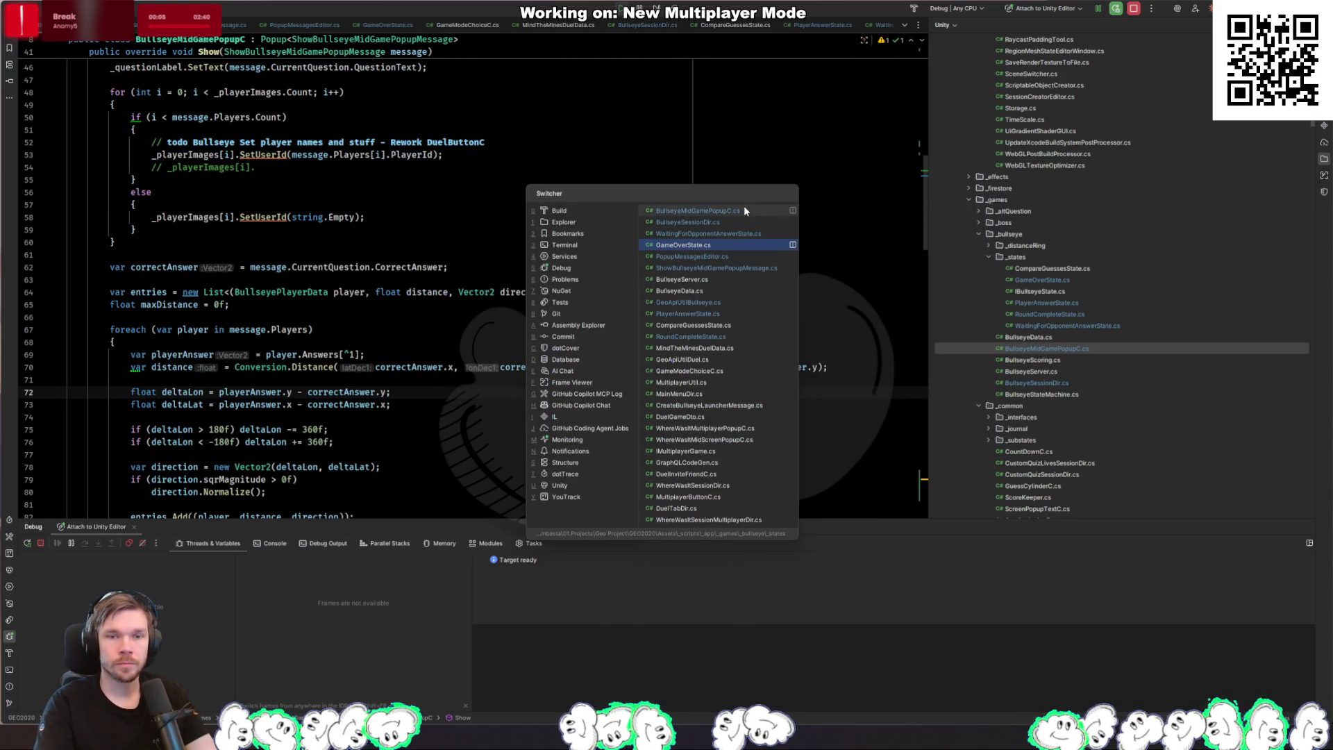
{"action": "left_click", "coordinate": [753, 209]}
{"action": "scroll", "coordinate": [349, 316], "scroll_direction": "down", "scroll_amount": 20}
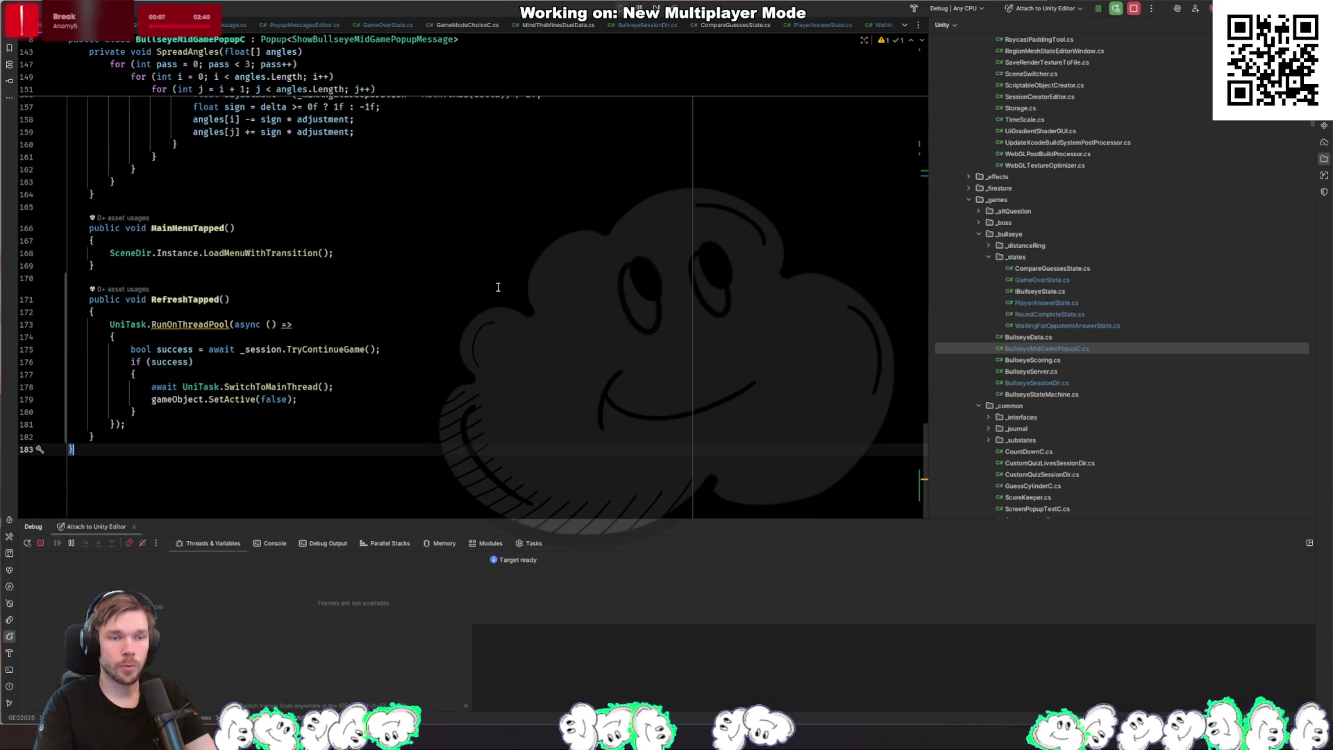
{"action": "left_click", "coordinate": [320, 411]}
Step: Switch to BullseyeSessionDir.cs and inspect TryContinueGame's all-answered branch and its FirestoreUtil reference
{"action": "key", "text": "ctrl+Tab"}
{"action": "key", "text": "ctrl+Tab"}
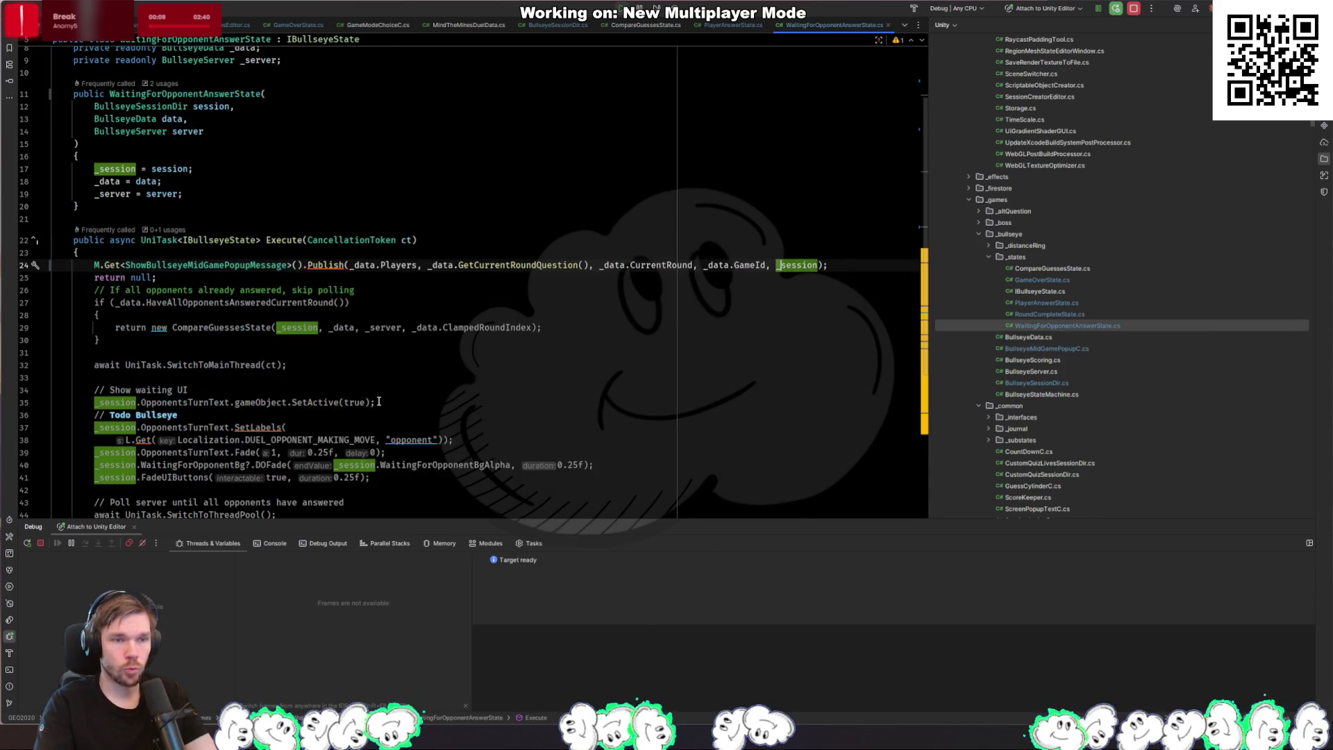
{"action": "key", "text": "ctrl+Tab"}
{"action": "key", "text": "ctrl+Tab"}
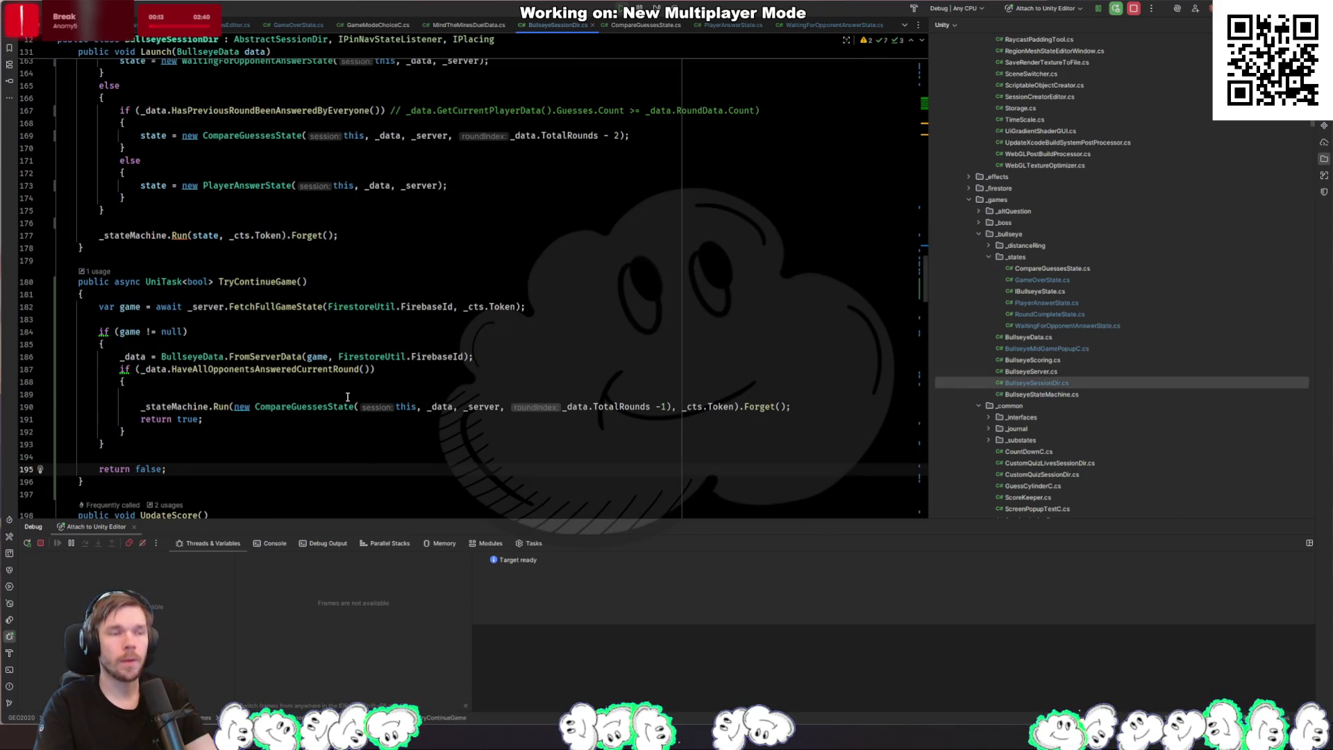
{"action": "left_click", "coordinate": [348, 394]}
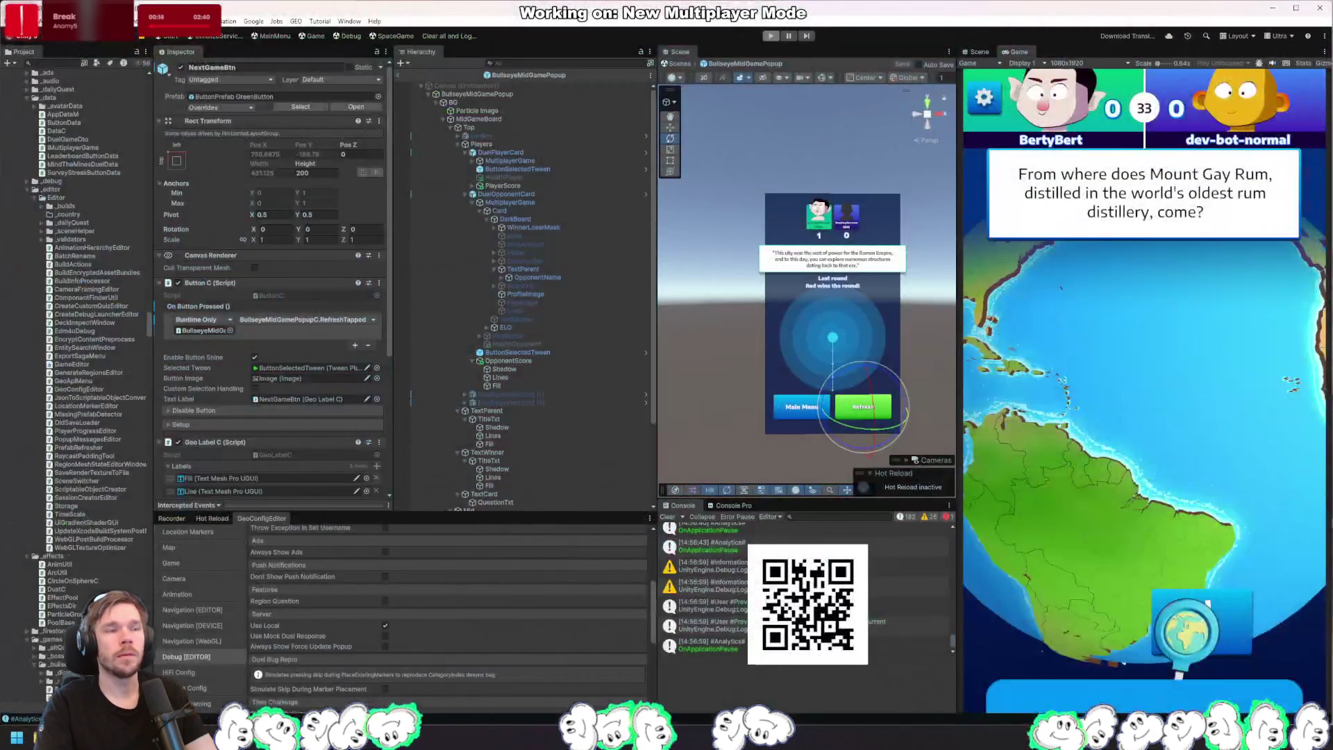
{"action": "left_click", "coordinate": [400, 357]}
{"action": "mouse_move", "coordinate": [386, 354]}
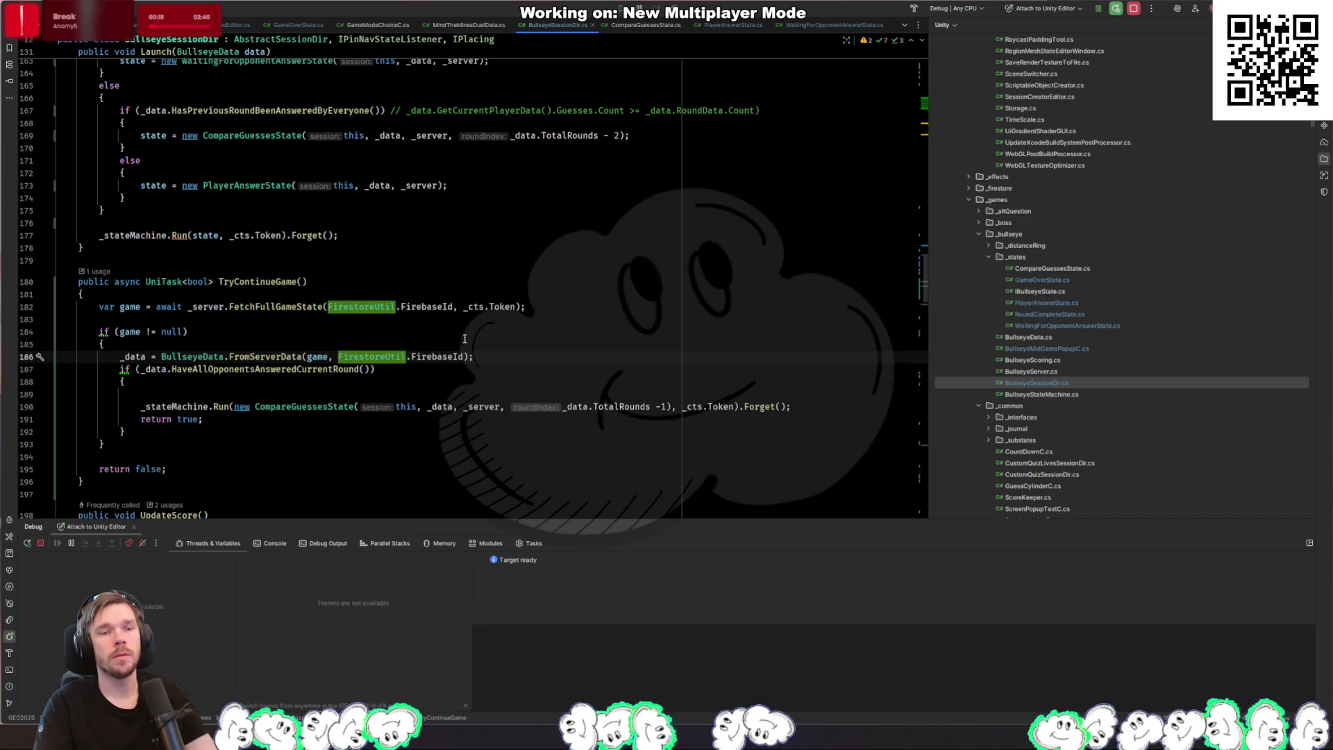
{"action": "left_click", "coordinate": [517, 387]}
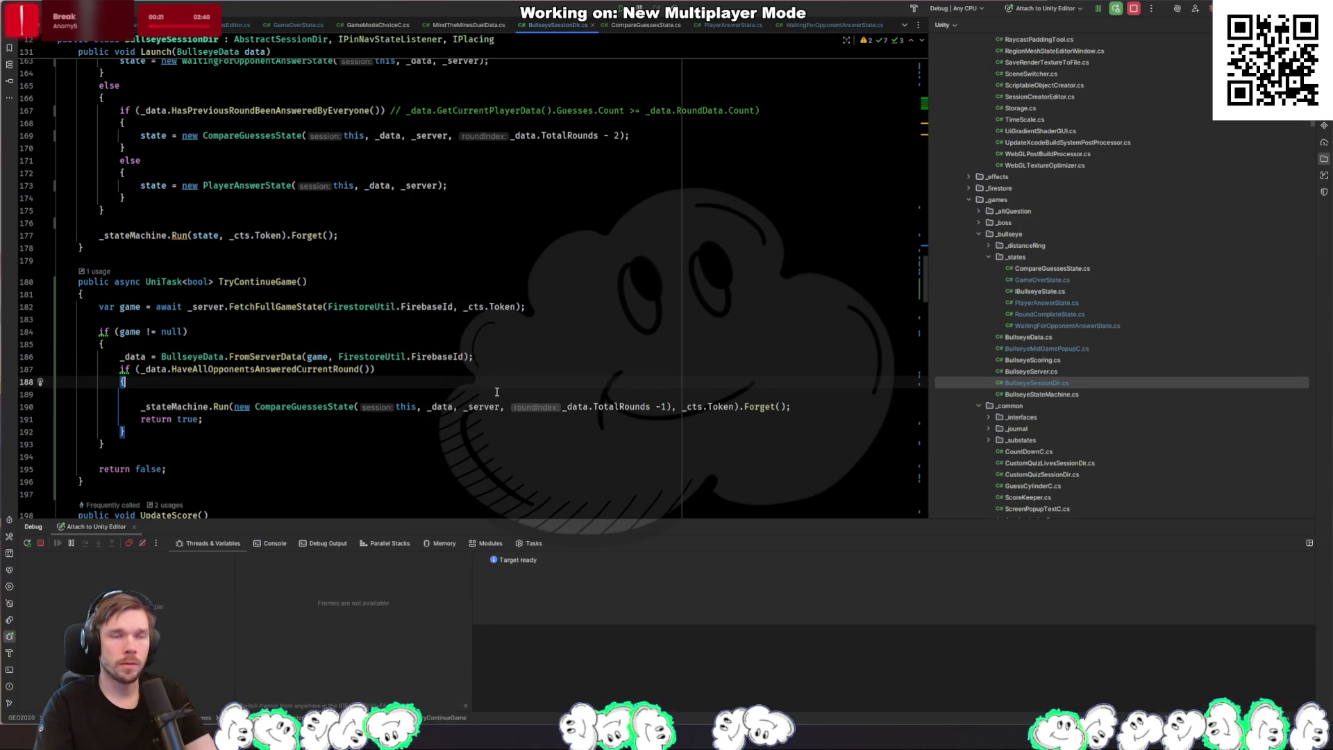
Step: Inspect the CompareGuessesState call with TotalRounds, visit its constructor, and navigate back to TryContinueGame
{"action": "left_click", "coordinate": [497, 393]}
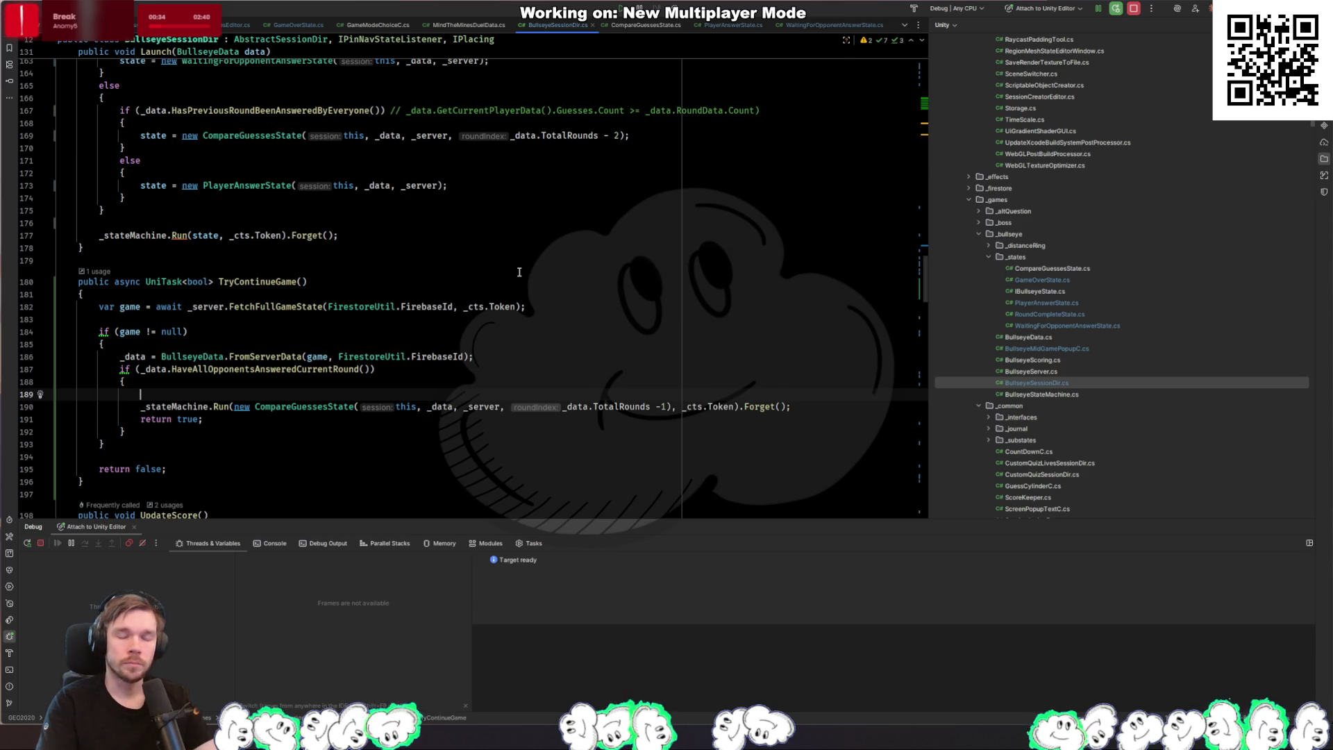
{"action": "left_click", "coordinate": [413, 407]}
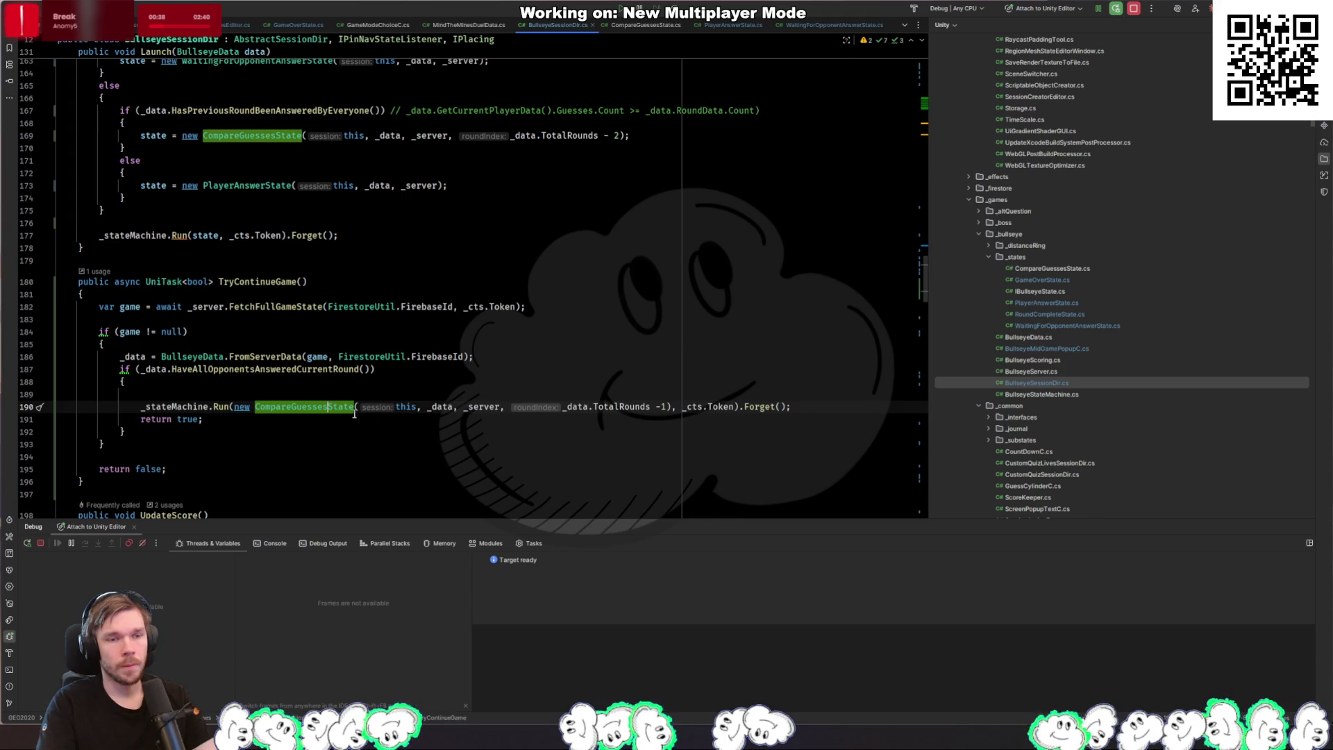
{"action": "key", "text": "Right"}
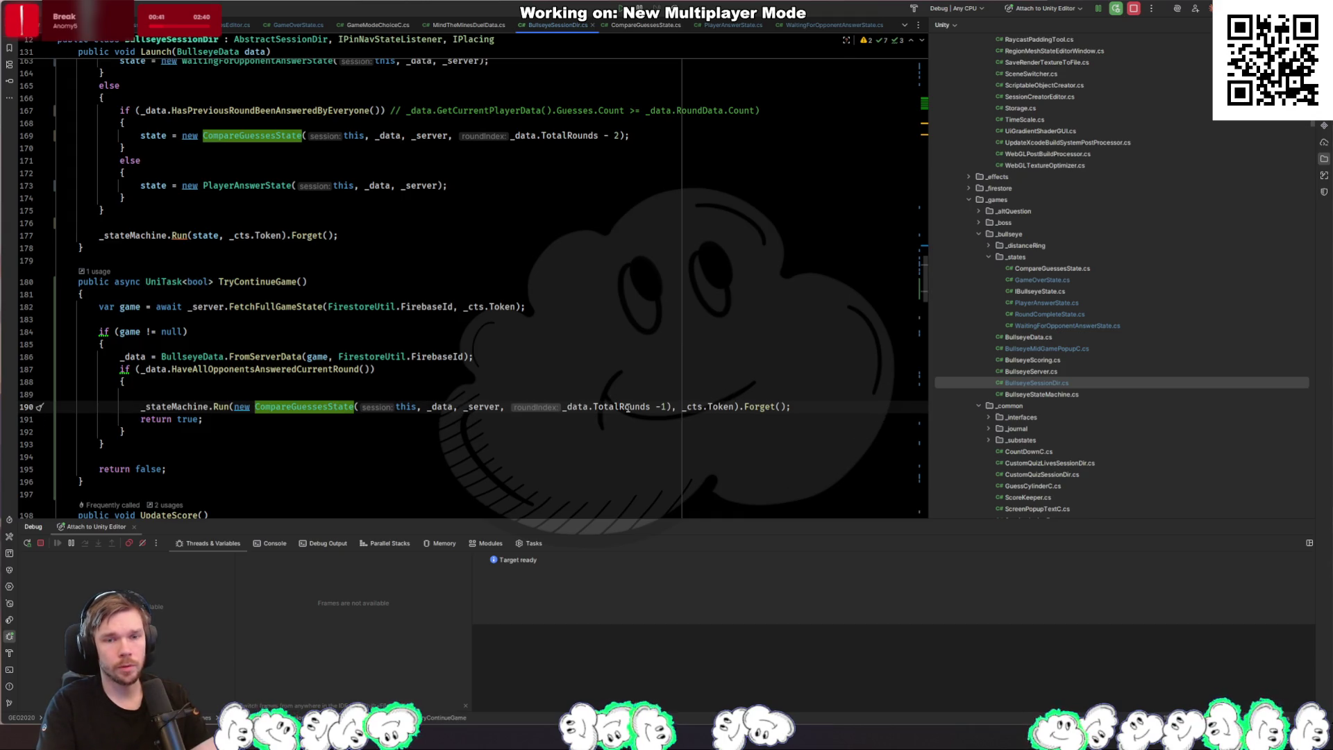
{"action": "left_click", "coordinate": [617, 407]}
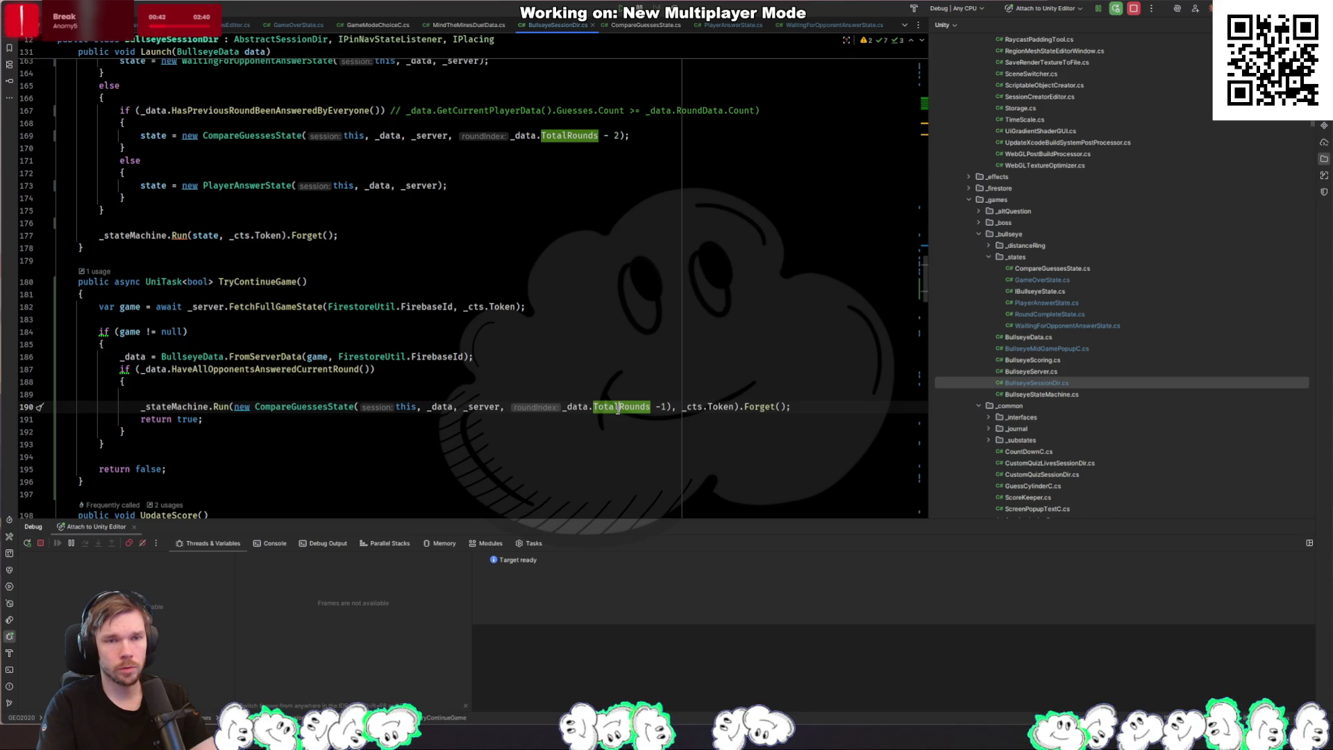
{"action": "key", "text": "Down"}
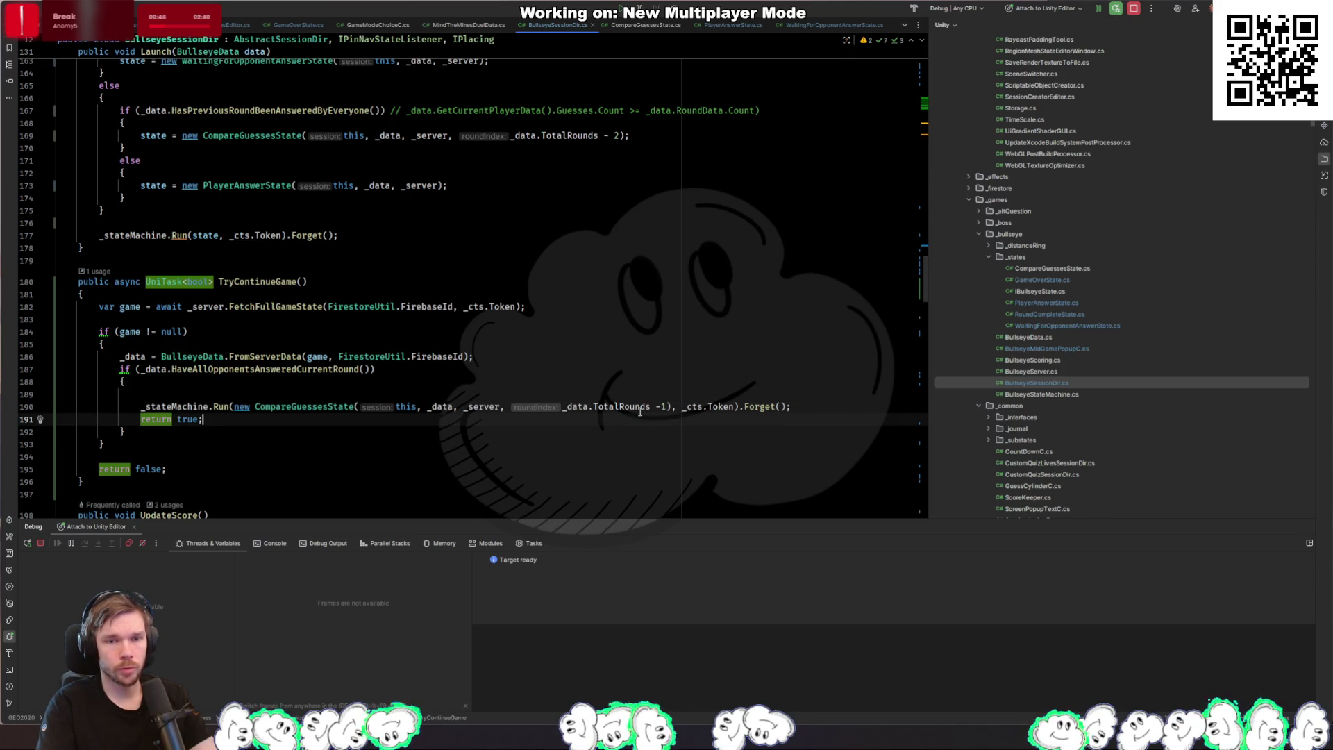
{"action": "left_click", "coordinate": [312, 406]}
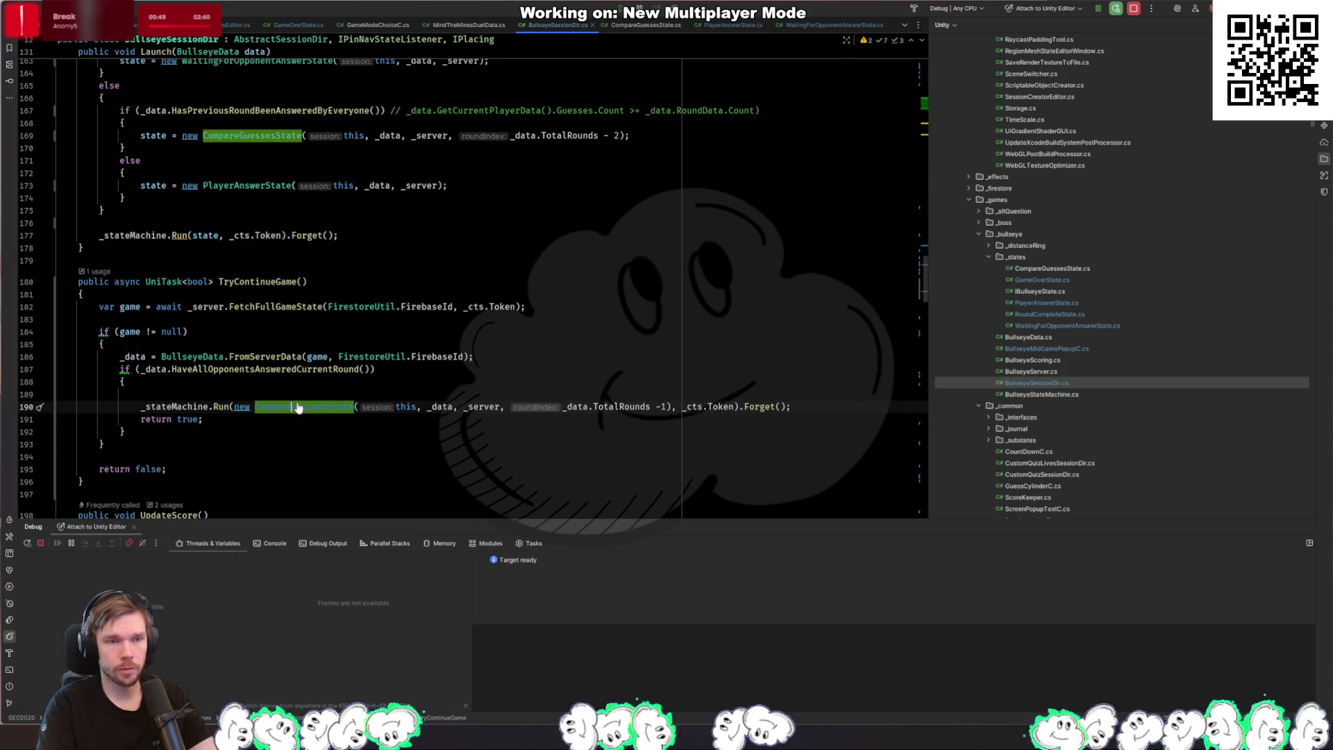
{"action": "left_click", "coordinate": [312, 407], "text": "ctrl"}
{"action": "scroll", "coordinate": [359, 309], "scroll_direction": "down", "scroll_amount": 5}
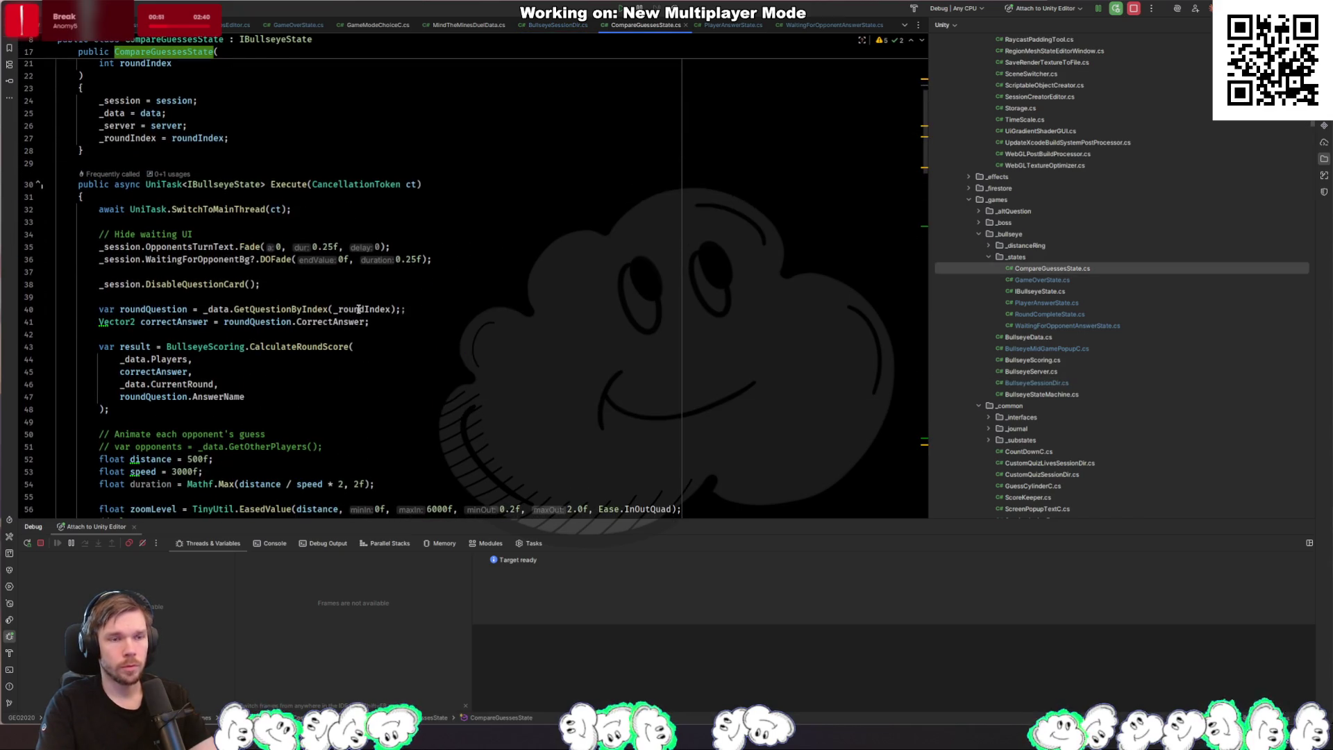
{"action": "key", "text": "ctrl+alt+Left"}
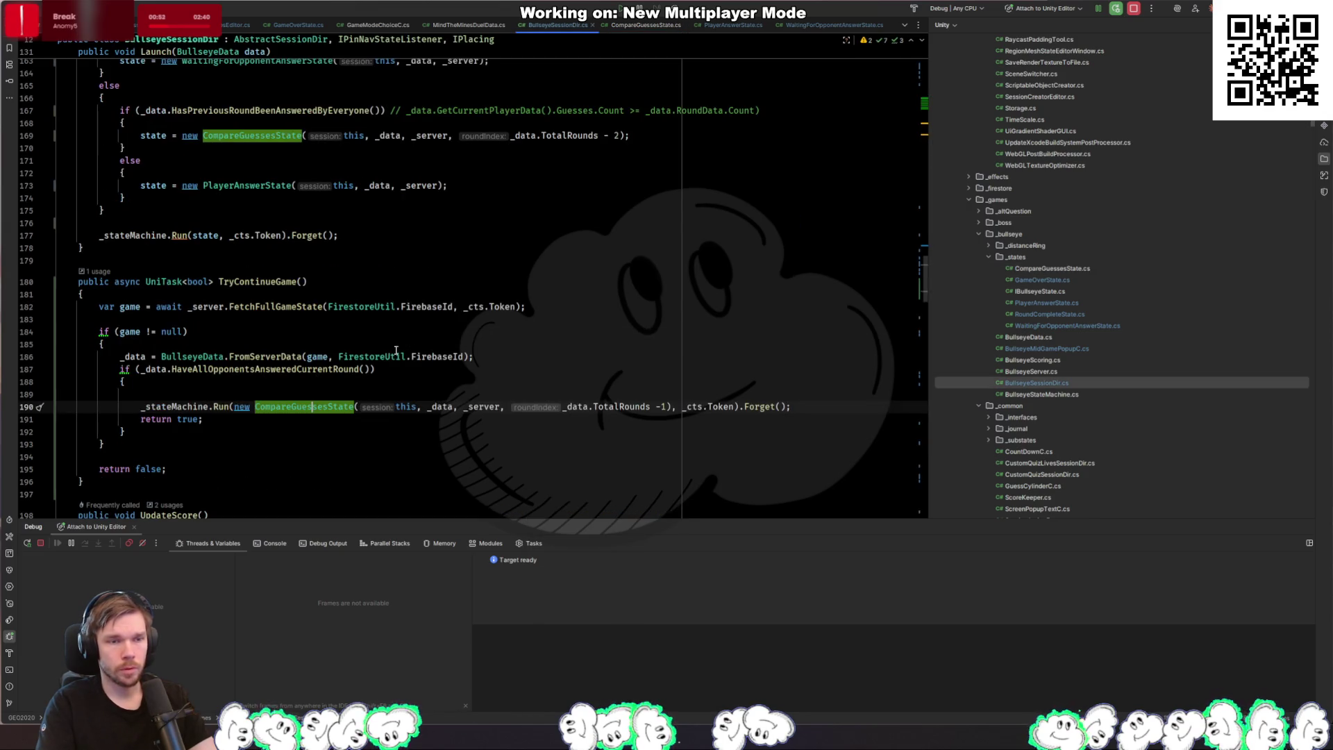
Step: Review TryContinueGame's all-answered check, return path, _server usage and game fetch on line 182
{"action": "left_click", "coordinate": [266, 369]}
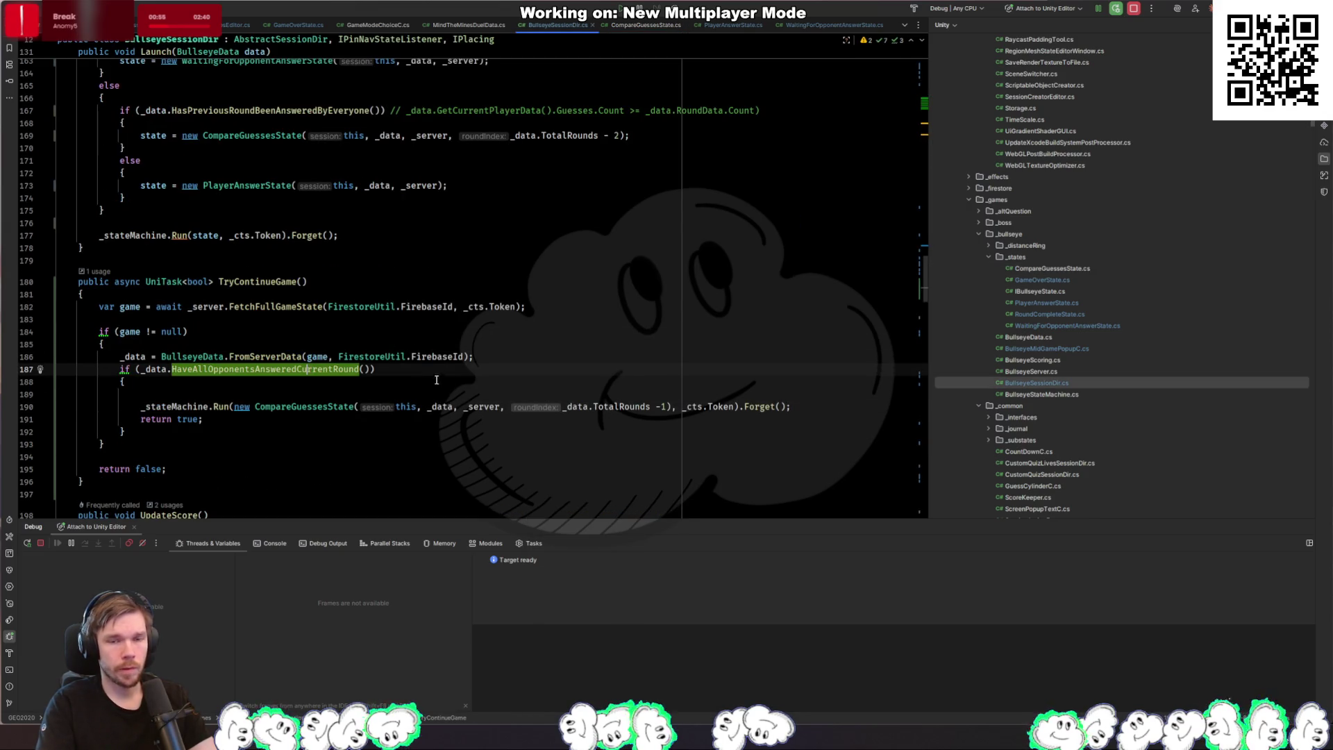
{"action": "left_click", "coordinate": [359, 392]}
{"action": "left_click", "coordinate": [274, 418]}
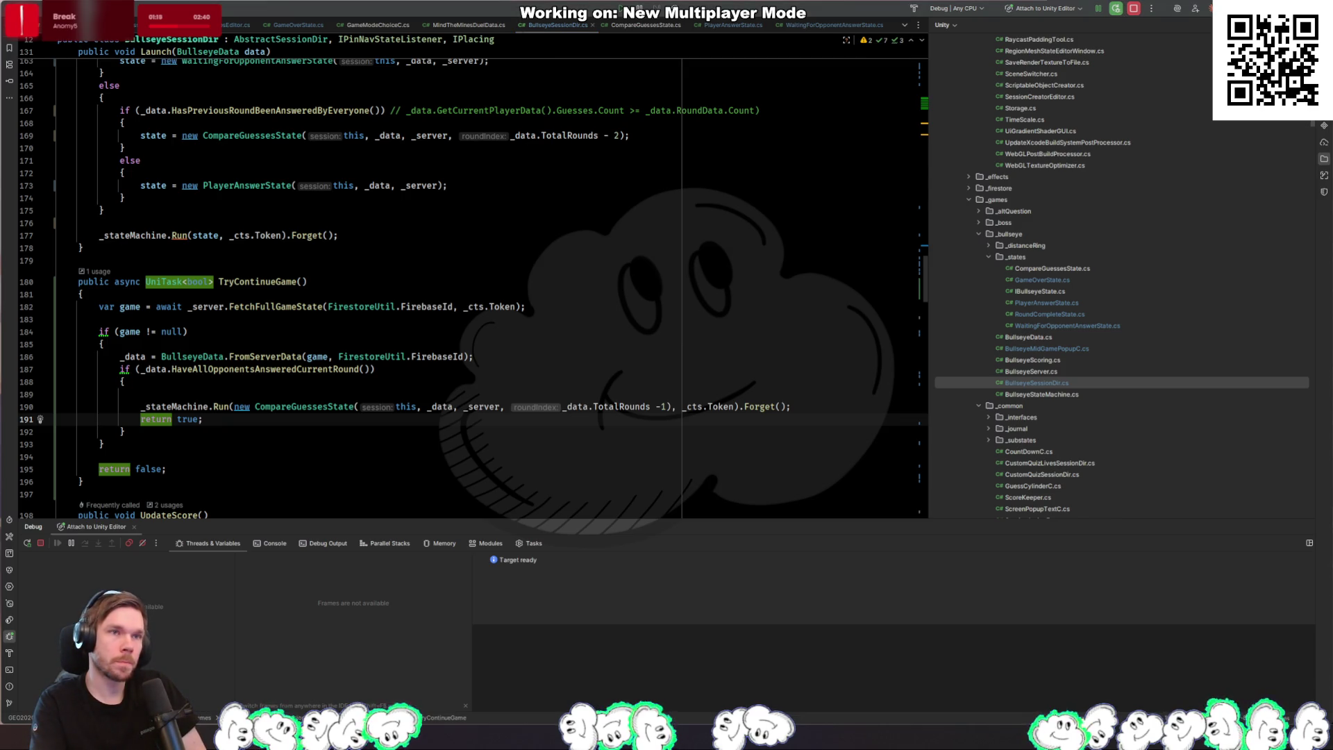
{"action": "left_click", "coordinate": [486, 407]}
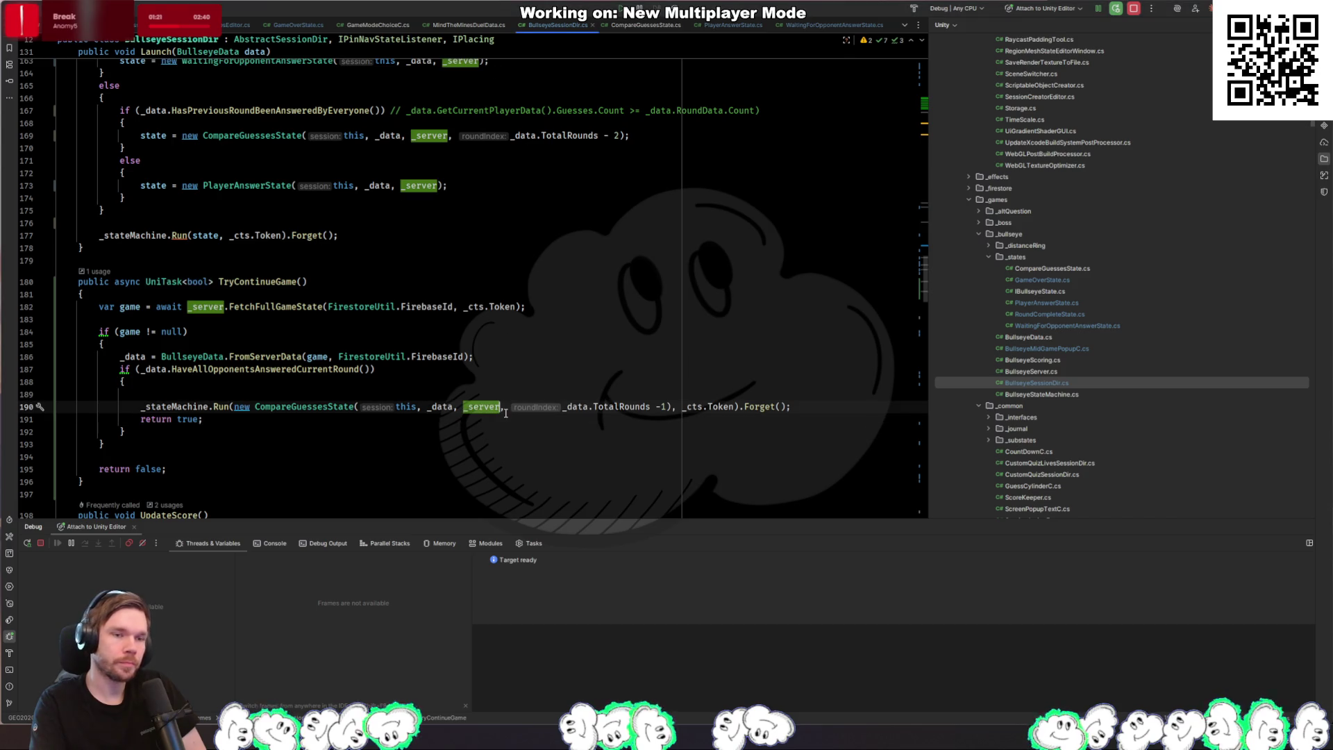
{"action": "left_click", "coordinate": [449, 444]}
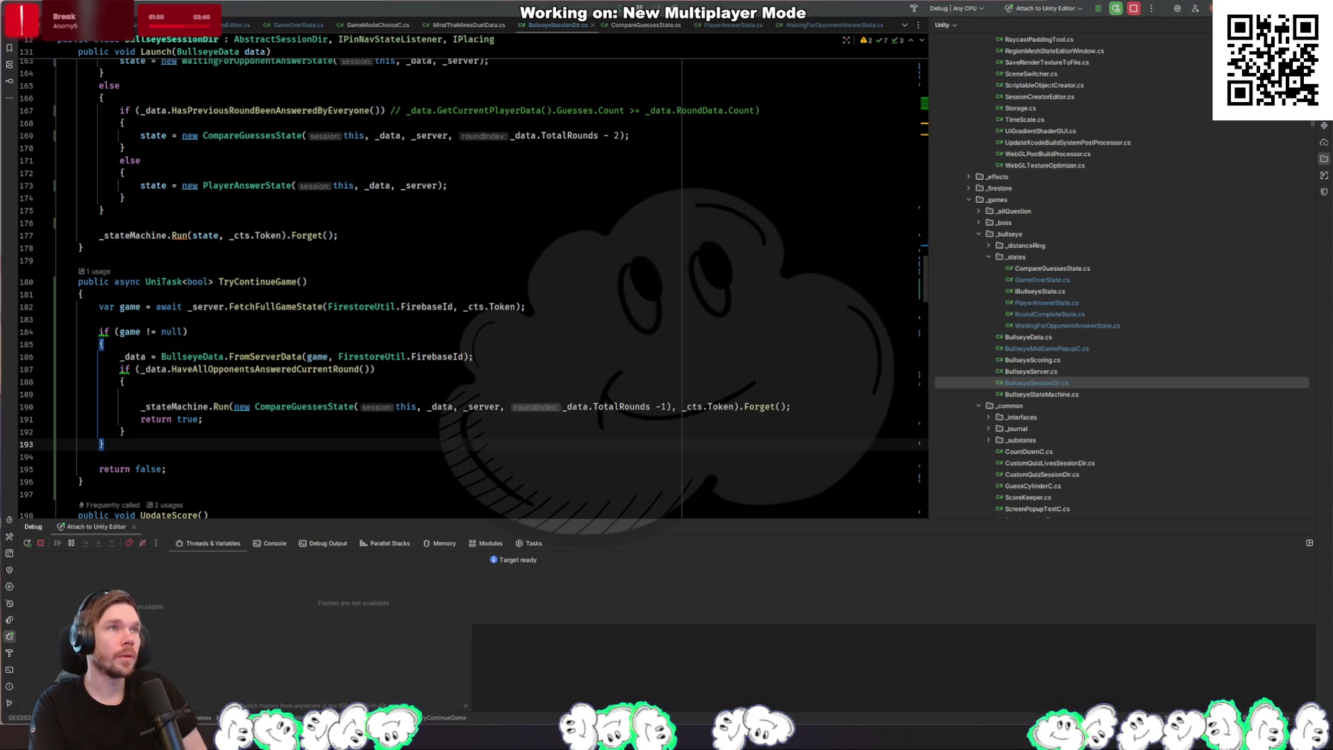
{"action": "left_click", "coordinate": [198, 300]}
{"action": "key", "text": "Down"}
{"action": "key", "text": "Down"}
{"action": "key", "text": "Down"}
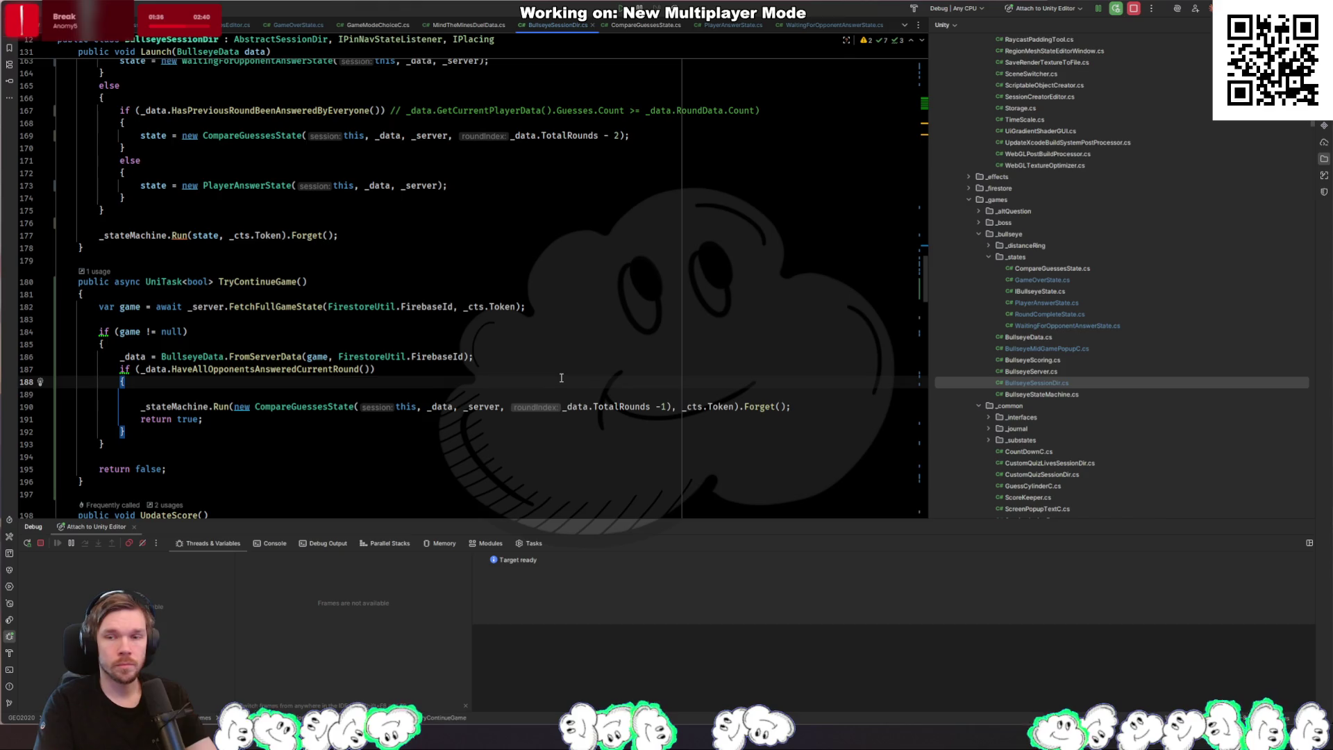
{"action": "key", "text": "ctrl+shift+n"}
Step: Search for 'answer' and open PlayerAnswerState.cs, checking the _session references in Execute
{"action": "type", "text": "answer"}
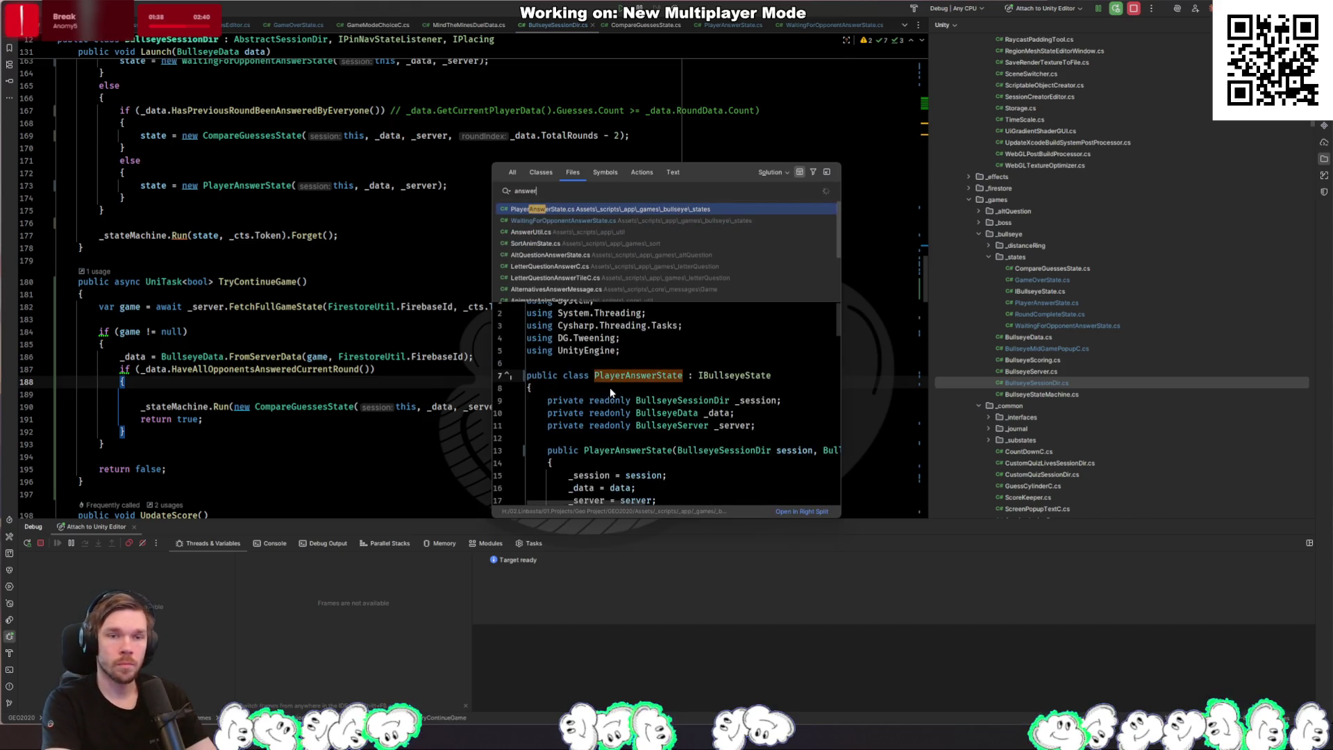
{"action": "key", "text": "Return"}
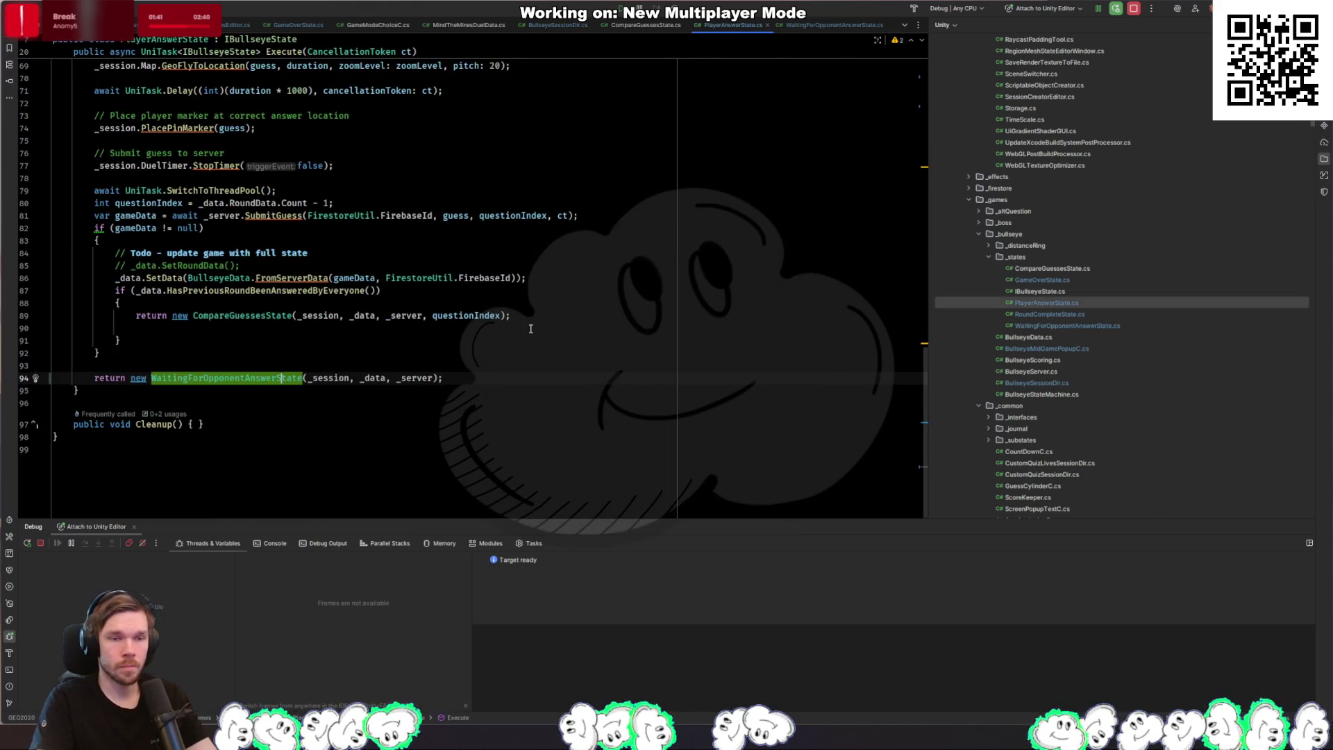
{"action": "scroll", "coordinate": [530, 329], "scroll_direction": "up", "scroll_amount": 2}
{"action": "left_click", "coordinate": [317, 390]}
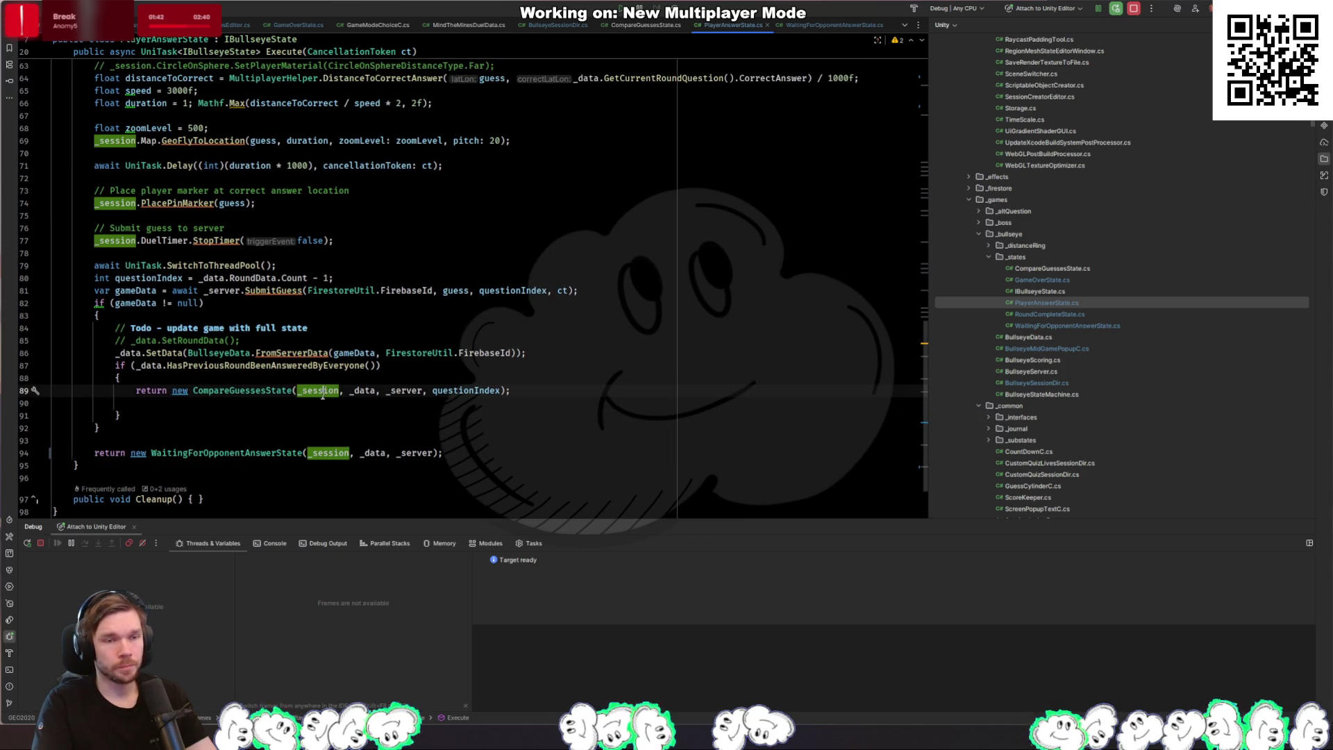
Step: Follow SubmitGuess to GeoApiUtilBullseye and change simulateOpponent from false to true
{"action": "left_click", "coordinate": [300, 290], "text": "ctrl"}
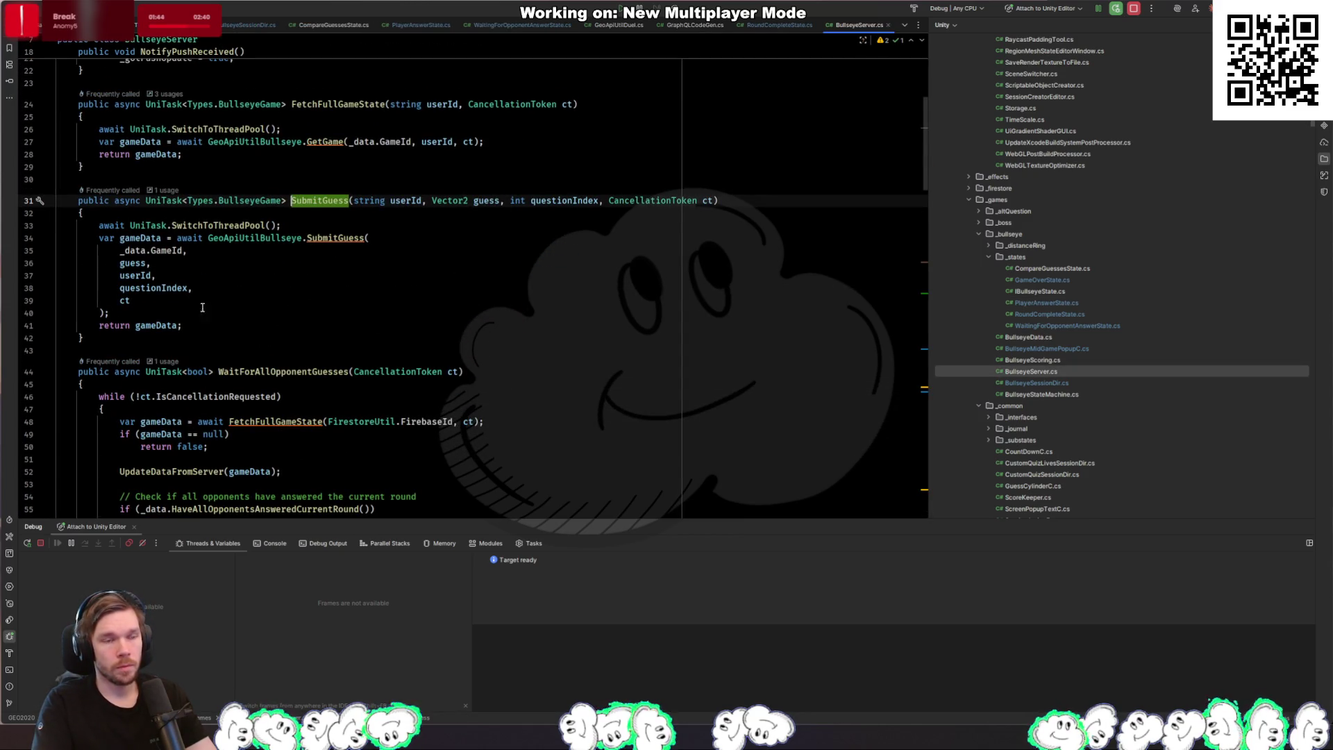
{"action": "left_click", "coordinate": [340, 238], "text": "ctrl"}
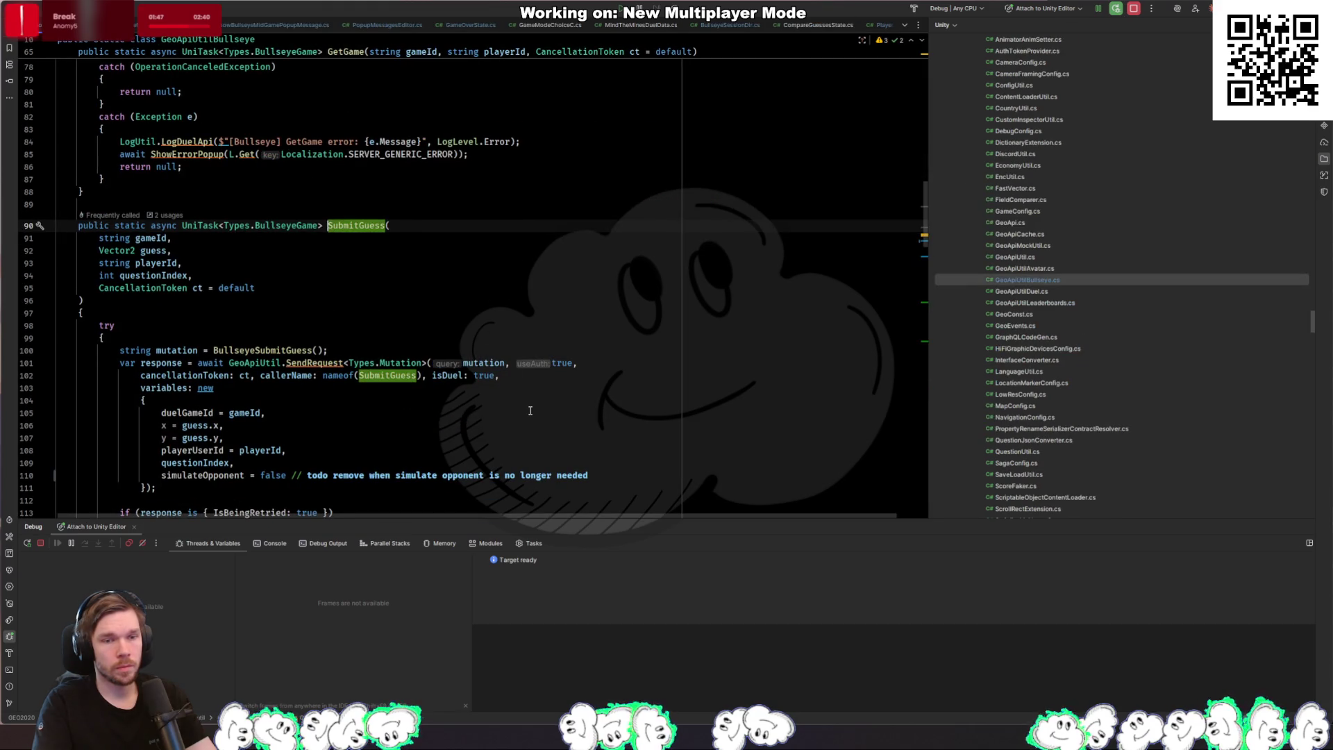
{"action": "double_click", "coordinate": [272, 475]}
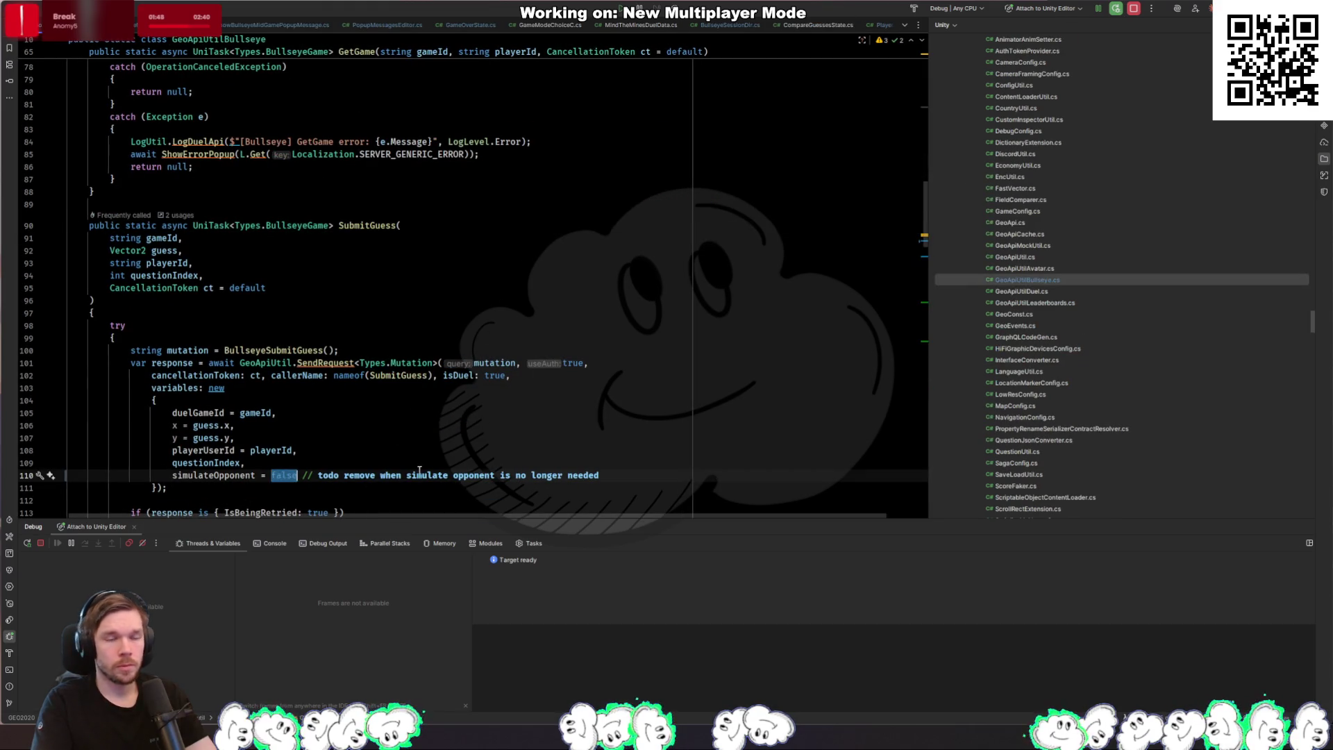
{"action": "type", "text": "true"}
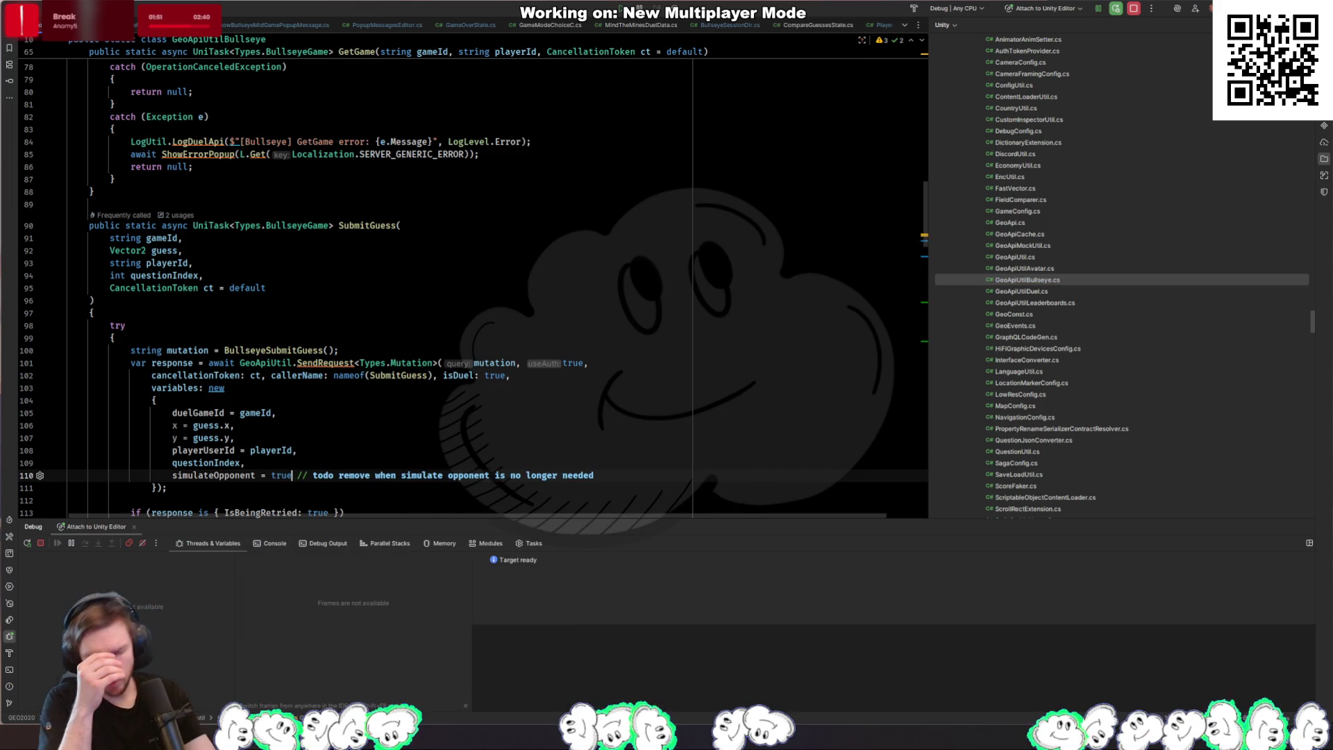